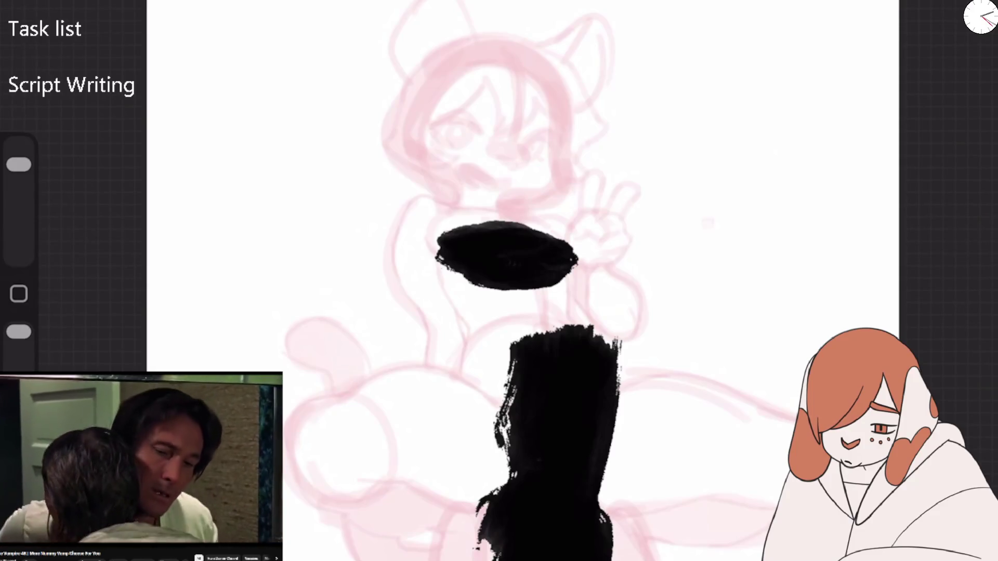
Step: Undo the two trial strokes of the broad ink brush on the head and chest
{"action": "left_click_drag", "start_coordinate": [415, 78], "coordinate": [456, 196]}
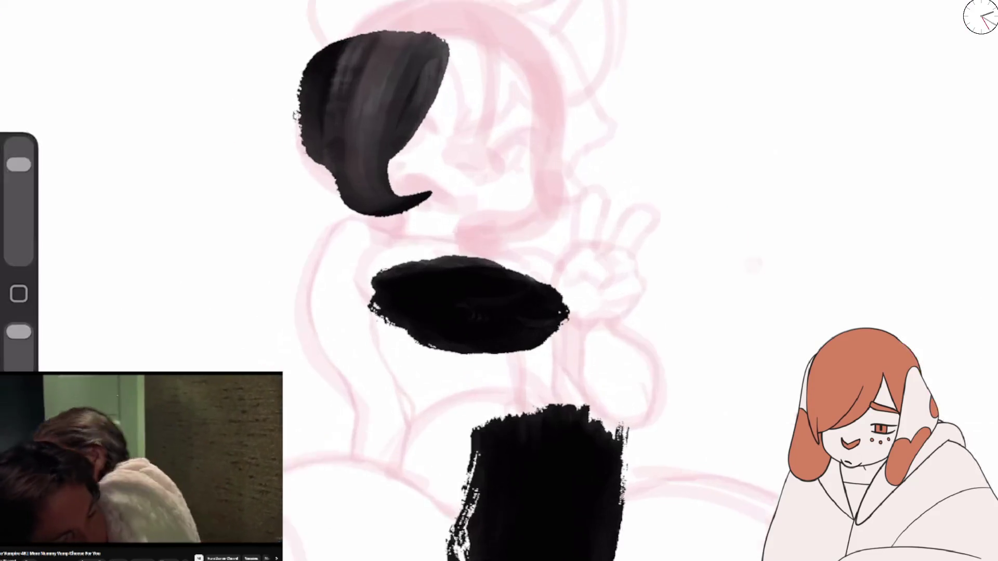
{"action": "scroll", "coordinate": [585, 119], "scroll_direction": "up", "scroll_amount": 3}
{"action": "key", "text": "ctrl+z"}
{"action": "mouse_move", "coordinate": [639, 104]}
{"action": "left_mouse_down"}
{"action": "mouse_move", "coordinate": [676, 172]}
{"action": "mouse_move", "coordinate": [842, 312]}
{"action": "mouse_move", "coordinate": [671, 421]}
{"action": "left_mouse_up"}
{"action": "key", "text": "ctrl+z"}
Step: Pick a sketcher brush from the Doxy Sketcher set, removing its test loop
{"action": "key", "text": "b"}
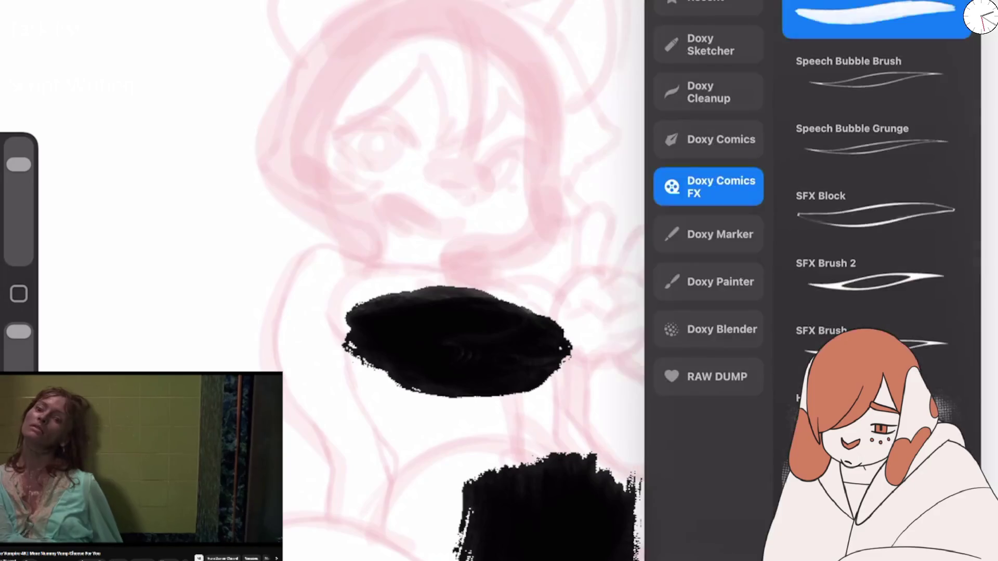
{"action": "left_click", "coordinate": [708, 45]}
{"action": "left_click", "coordinate": [876, 78]}
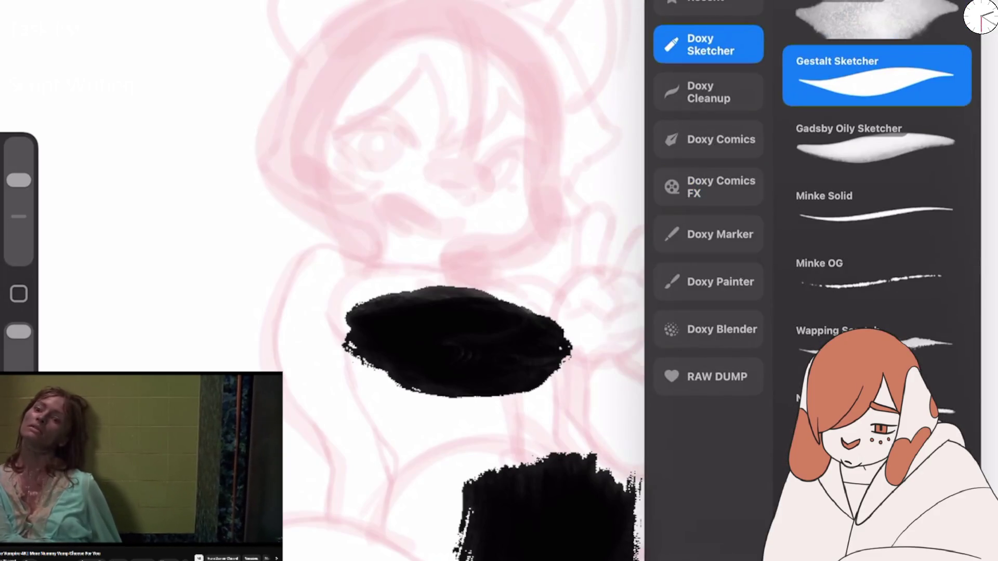
{"action": "left_click", "coordinate": [876, 143]}
{"action": "mouse_move", "coordinate": [431, 192]}
{"action": "left_mouse_down"}
{"action": "mouse_move", "coordinate": [512, 156]}
{"action": "mouse_move", "coordinate": [541, 234]}
{"action": "left_mouse_up"}
{"action": "key", "text": "ctrl+z"}
Step: Bring the sketcher brush down to a fine line size, undoing the teardrop test stroke
{"action": "left_click_drag", "start_coordinate": [19, 245], "coordinate": [19, 198]}
{"action": "mouse_move", "coordinate": [325, 49]}
{"action": "left_mouse_down"}
{"action": "mouse_move", "coordinate": [295, 116]}
{"action": "mouse_move", "coordinate": [333, 216]}
{"action": "left_mouse_up"}
{"action": "key", "text": "ctrl+z"}
{"action": "key", "text": "ctrl+z"}
{"action": "left_click_drag", "start_coordinate": [19, 198], "coordinate": [19, 234]}
{"action": "mouse_move", "coordinate": [332, 218]}
{"action": "left_mouse_down"}
{"action": "mouse_move", "coordinate": [288, 125]}
{"action": "mouse_move", "coordinate": [411, 41]}
{"action": "mouse_move", "coordinate": [348, 197]}
{"action": "left_mouse_up"}
{"action": "key", "text": "ctrl+z"}
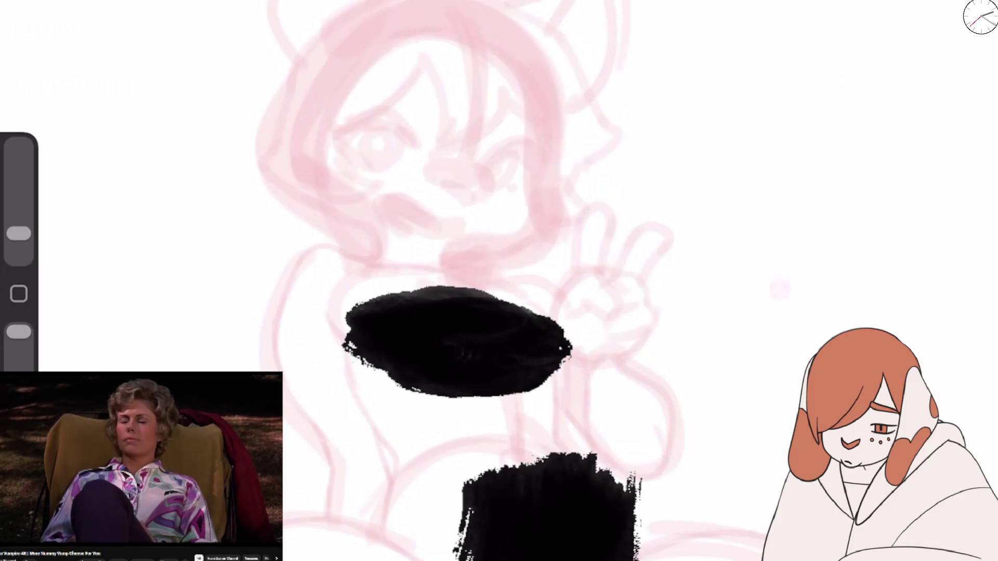
Step: Ink the hair outline down both sides of the head, plus the parting line and nose
{"action": "left_click_drag", "start_coordinate": [264, 170], "coordinate": [540, 40]}
{"action": "mouse_move", "coordinate": [441, 7]}
{"action": "left_mouse_down"}
{"action": "mouse_move", "coordinate": [281, 146]}
{"action": "mouse_move", "coordinate": [328, 219]}
{"action": "left_mouse_up"}
{"action": "mouse_move", "coordinate": [279, 177]}
{"action": "left_mouse_down"}
{"action": "mouse_move", "coordinate": [426, 6]}
{"action": "mouse_move", "coordinate": [554, 104]}
{"action": "mouse_move", "coordinate": [553, 161]}
{"action": "left_mouse_up"}
{"action": "mouse_move", "coordinate": [467, 13]}
{"action": "left_mouse_down"}
{"action": "mouse_move", "coordinate": [470, 174]}
{"action": "mouse_move", "coordinate": [497, 187]}
{"action": "left_mouse_up"}
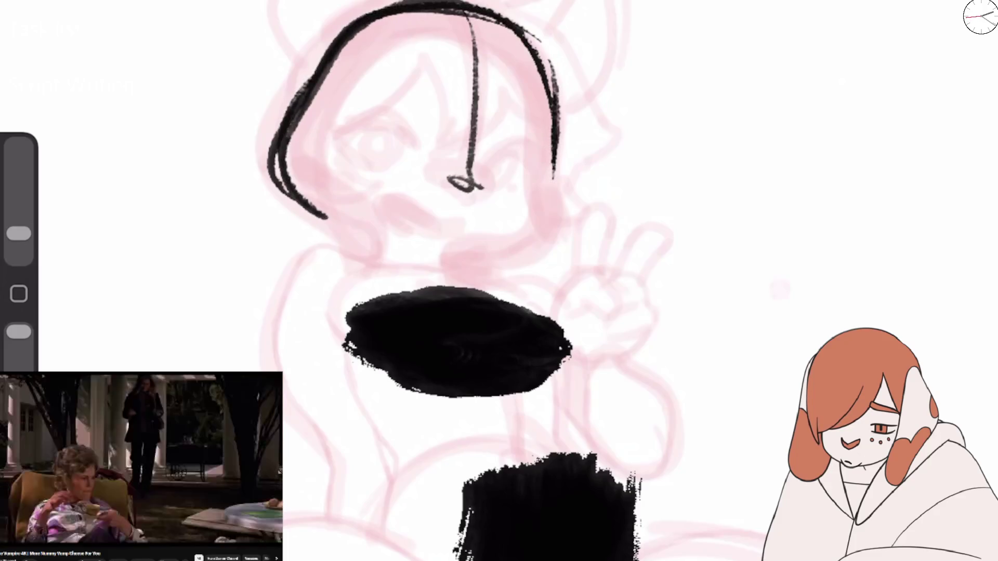
Step: Draw the closed left eye and the hair strands sweeping across the face
{"action": "left_click_drag", "start_coordinate": [396, 141], "coordinate": [411, 162]}
{"action": "left_click_drag", "start_coordinate": [364, 123], "coordinate": [369, 166]}
{"action": "left_click_drag", "start_coordinate": [338, 138], "coordinate": [410, 161]}
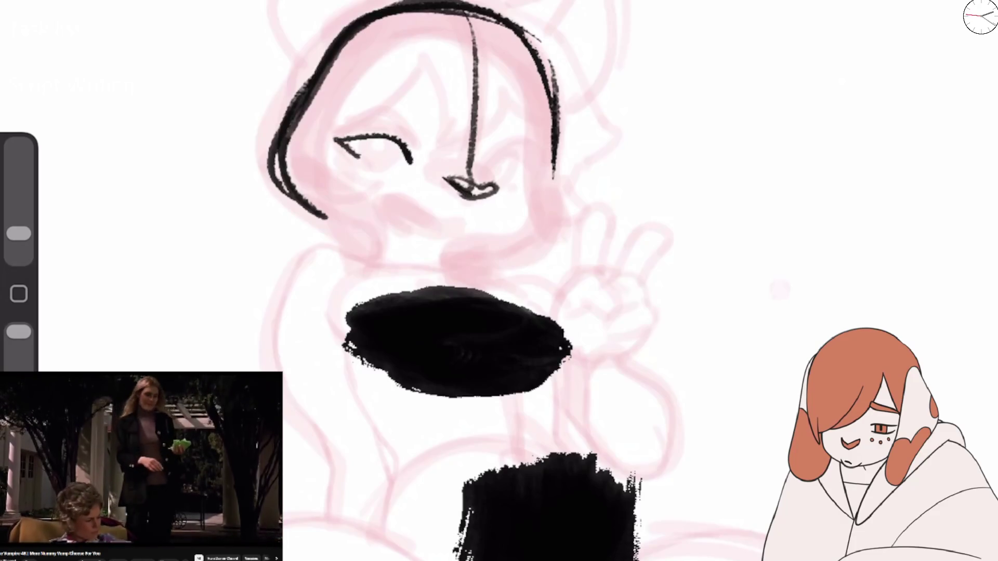
{"action": "mouse_move", "coordinate": [448, 38]}
{"action": "left_mouse_down"}
{"action": "mouse_move", "coordinate": [343, 116]}
{"action": "mouse_move", "coordinate": [476, 130]}
{"action": "left_mouse_up"}
{"action": "left_click_drag", "start_coordinate": [502, 83], "coordinate": [456, 148]}
{"action": "mouse_move", "coordinate": [515, 88]}
{"action": "left_mouse_down"}
{"action": "mouse_move", "coordinate": [485, 130]}
{"action": "mouse_move", "coordinate": [511, 149]}
{"action": "mouse_move", "coordinate": [549, 149]}
{"action": "left_mouse_up"}
{"action": "left_click_drag", "start_coordinate": [525, 32], "coordinate": [567, 200]}
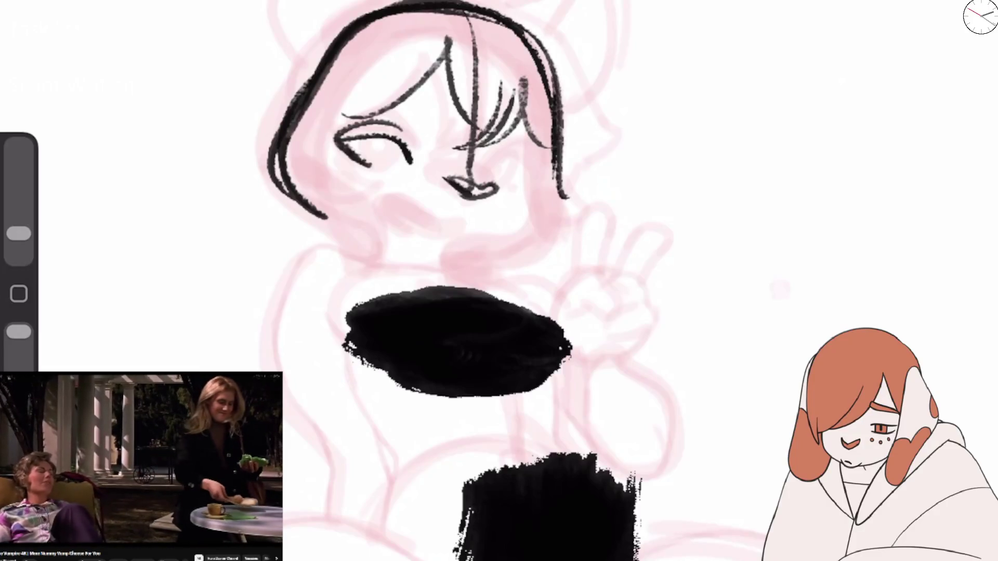
Step: Outline both ears with their tips and inner lines
{"action": "mouse_move", "coordinate": [253, 83]}
{"action": "left_mouse_down"}
{"action": "mouse_move", "coordinate": [387, 1]}
{"action": "mouse_move", "coordinate": [317, 89]}
{"action": "mouse_move", "coordinate": [283, 1]}
{"action": "left_mouse_up"}
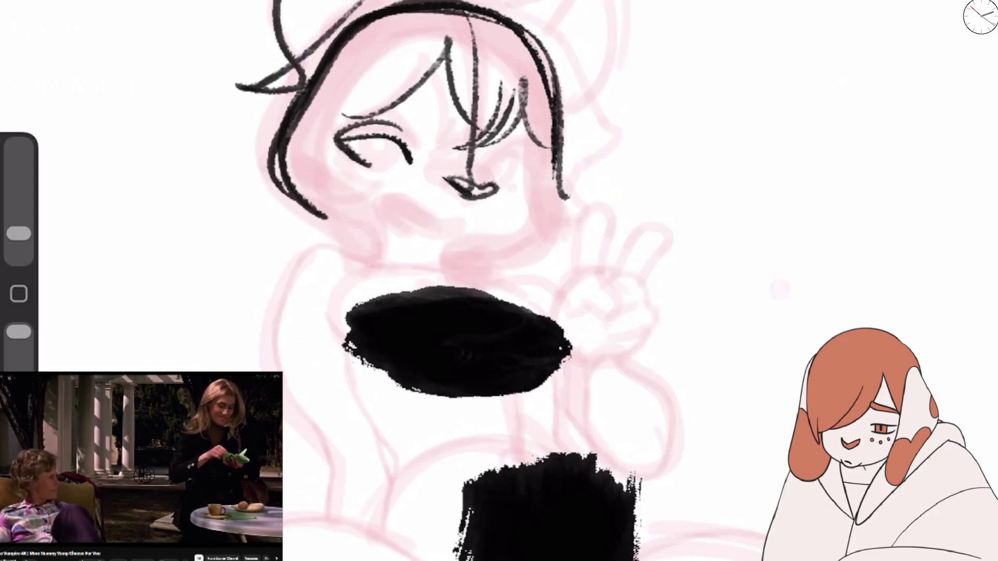
{"action": "scroll", "coordinate": [499, 281], "scroll_direction": "up", "scroll_amount": 3}
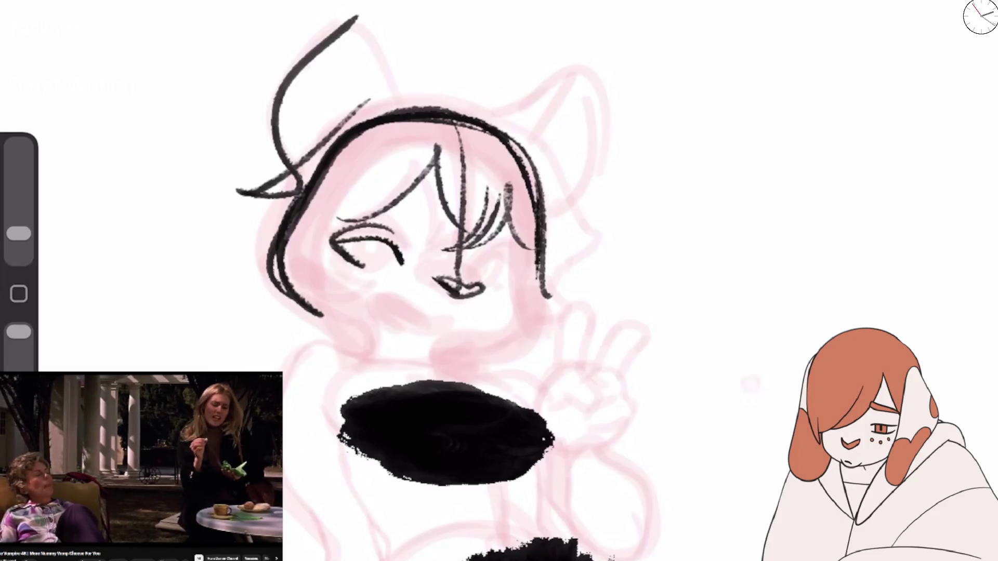
{"action": "left_click_drag", "start_coordinate": [291, 189], "coordinate": [346, 19]}
{"action": "left_click_drag", "start_coordinate": [312, 57], "coordinate": [395, 109]}
{"action": "left_click_drag", "start_coordinate": [382, 60], "coordinate": [416, 125]}
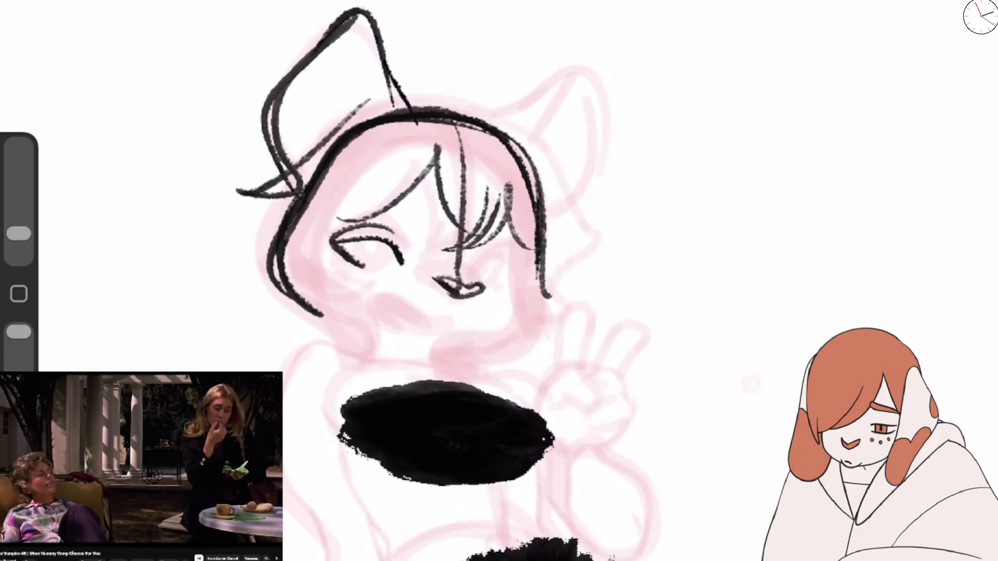
{"action": "left_click_drag", "start_coordinate": [484, 124], "coordinate": [540, 229]}
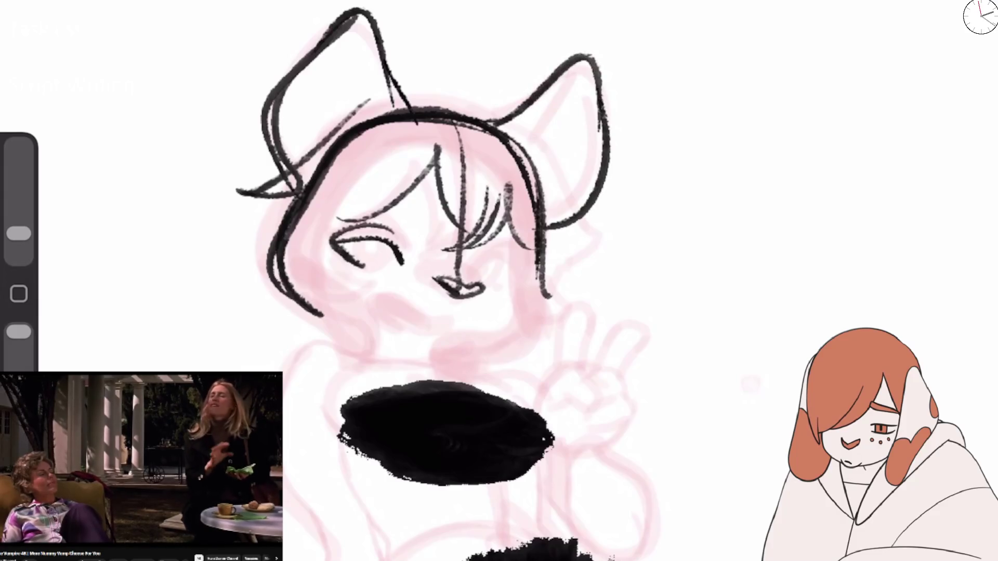
{"action": "left_click_drag", "start_coordinate": [577, 73], "coordinate": [519, 151]}
{"action": "mouse_move", "coordinate": [363, 36]}
{"action": "left_mouse_down"}
{"action": "mouse_move", "coordinate": [390, 122]}
{"action": "mouse_move", "coordinate": [370, 87]}
{"action": "left_mouse_up"}
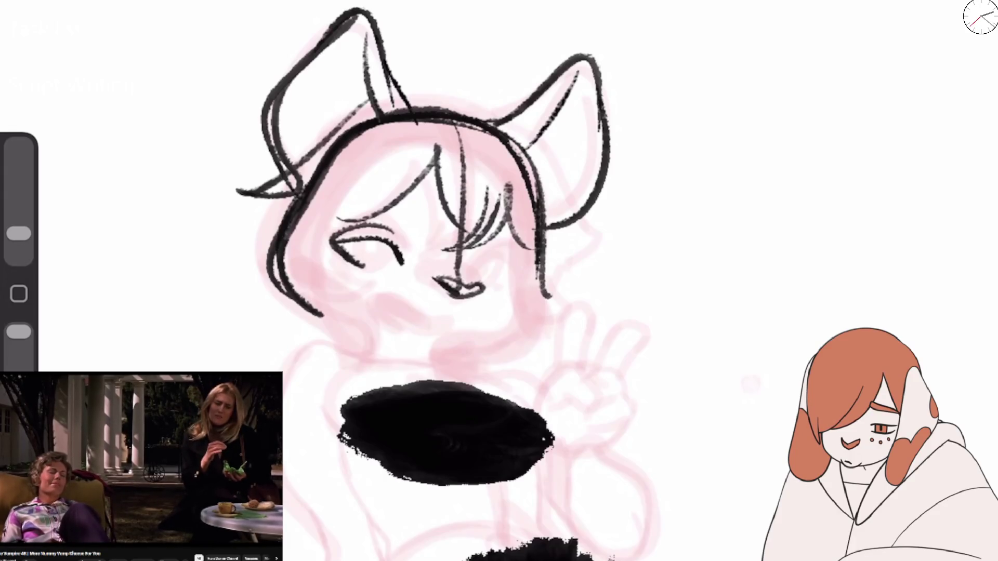
Step: Draw the closed right eye, smiling mouth, jaw, neck and the line down the body's side
{"action": "left_click_drag", "start_coordinate": [372, 298], "coordinate": [507, 244]}
{"action": "left_click_drag", "start_coordinate": [468, 276], "coordinate": [517, 265]}
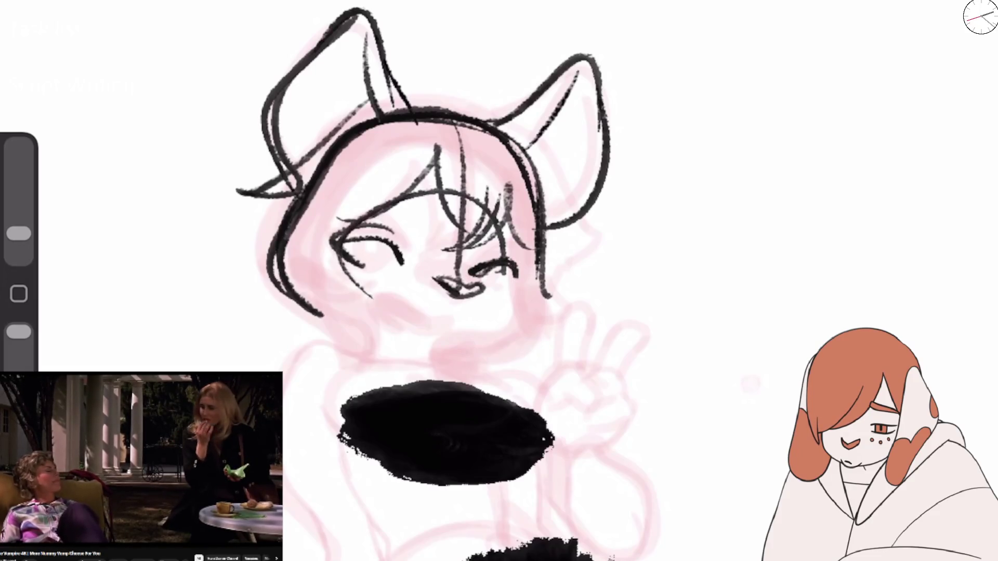
{"action": "left_click_drag", "start_coordinate": [381, 294], "coordinate": [445, 318]}
{"action": "mouse_move", "coordinate": [325, 307]}
{"action": "left_mouse_down"}
{"action": "mouse_move", "coordinate": [364, 353]}
{"action": "mouse_move", "coordinate": [286, 375]}
{"action": "left_mouse_up"}
{"action": "mouse_move", "coordinate": [308, 341]}
{"action": "left_mouse_down"}
{"action": "mouse_move", "coordinate": [289, 367]}
{"action": "mouse_move", "coordinate": [341, 366]}
{"action": "left_mouse_up"}
{"action": "left_click_drag", "start_coordinate": [290, 467], "coordinate": [322, 558]}
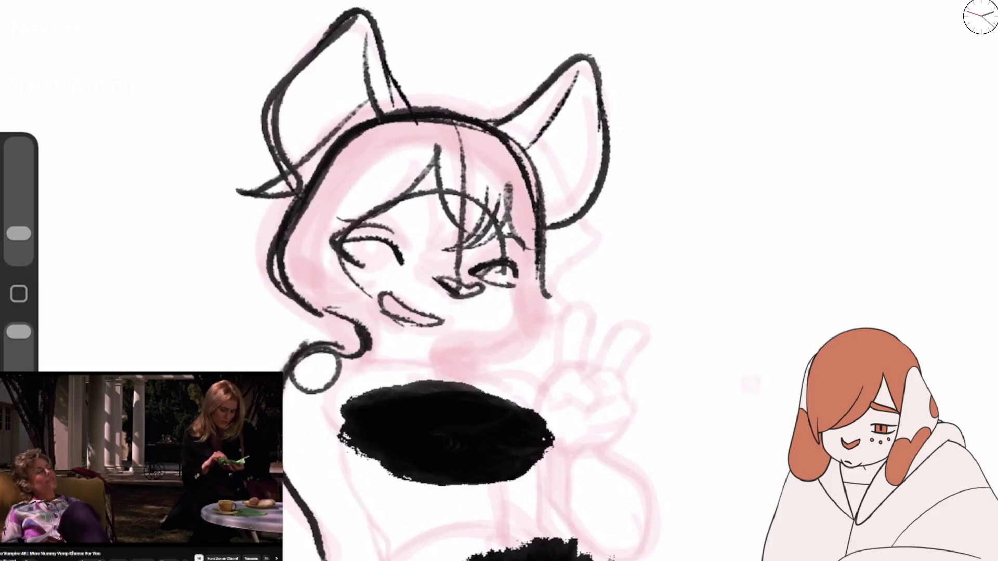
{"action": "mouse_move", "coordinate": [315, 406]}
{"action": "left_mouse_down"}
{"action": "mouse_move", "coordinate": [359, 528]}
{"action": "mouse_move", "coordinate": [387, 556]}
{"action": "left_mouse_up"}
{"action": "scroll", "coordinate": [499, 280], "scroll_direction": "down", "scroll_amount": 5}
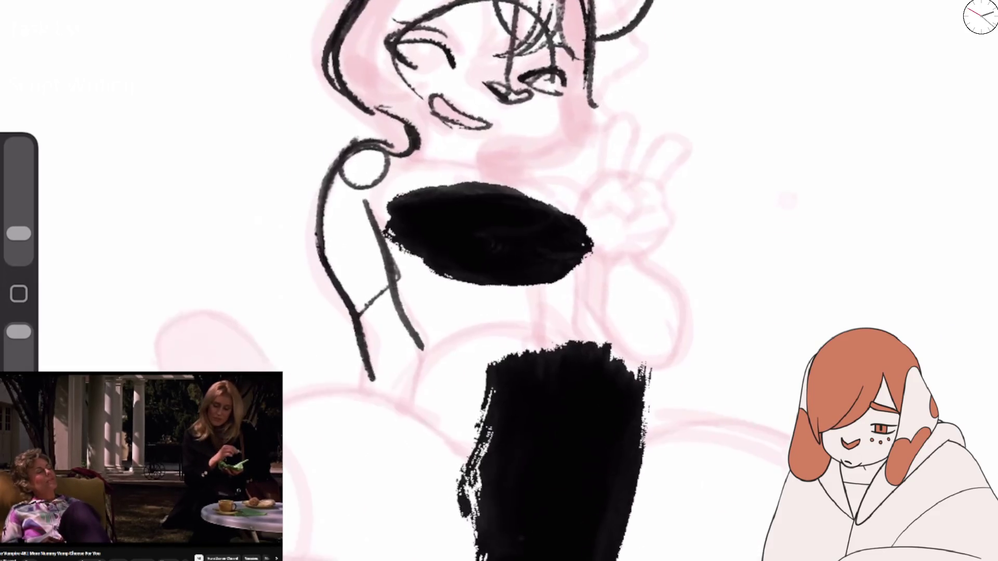
Step: Ink the arm and hand outline, the side lines and an arc toward the left thigh
{"action": "left_click_drag", "start_coordinate": [389, 273], "coordinate": [427, 390]}
{"action": "left_click_drag", "start_coordinate": [374, 356], "coordinate": [359, 402]}
{"action": "mouse_move", "coordinate": [369, 353]}
{"action": "left_mouse_down"}
{"action": "mouse_move", "coordinate": [405, 330]}
{"action": "mouse_move", "coordinate": [433, 421]}
{"action": "left_mouse_up"}
{"action": "mouse_move", "coordinate": [366, 399]}
{"action": "left_mouse_down"}
{"action": "mouse_move", "coordinate": [430, 420]}
{"action": "mouse_move", "coordinate": [284, 419]}
{"action": "left_mouse_up"}
{"action": "left_click_drag", "start_coordinate": [301, 558], "coordinate": [284, 467]}
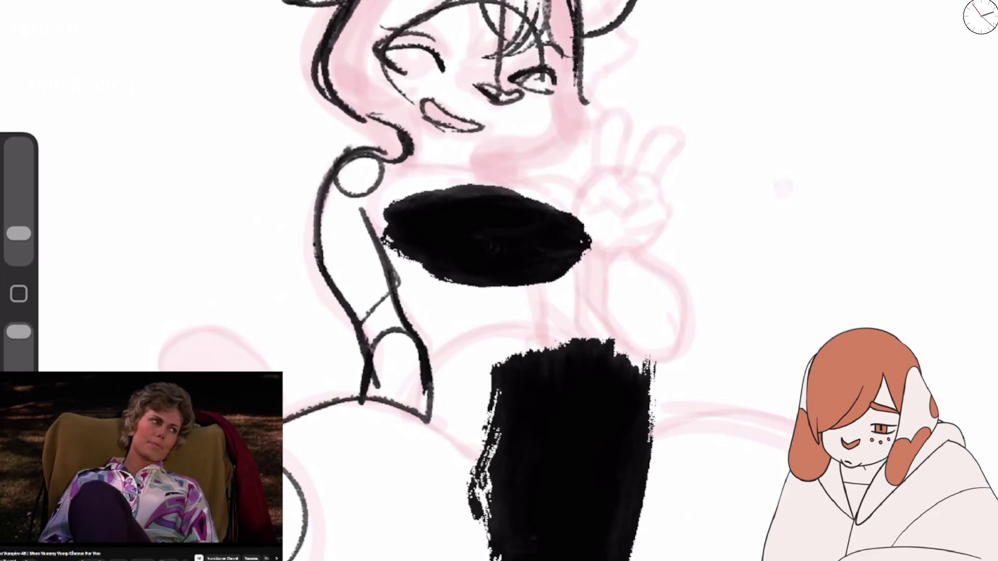
{"action": "left_click_drag", "start_coordinate": [226, 335], "coordinate": [150, 370]}
Step: Draw the round left knee, the crouching leg curves and the foot with its toes
{"action": "scroll", "coordinate": [499, 280], "scroll_direction": "down", "scroll_amount": 2}
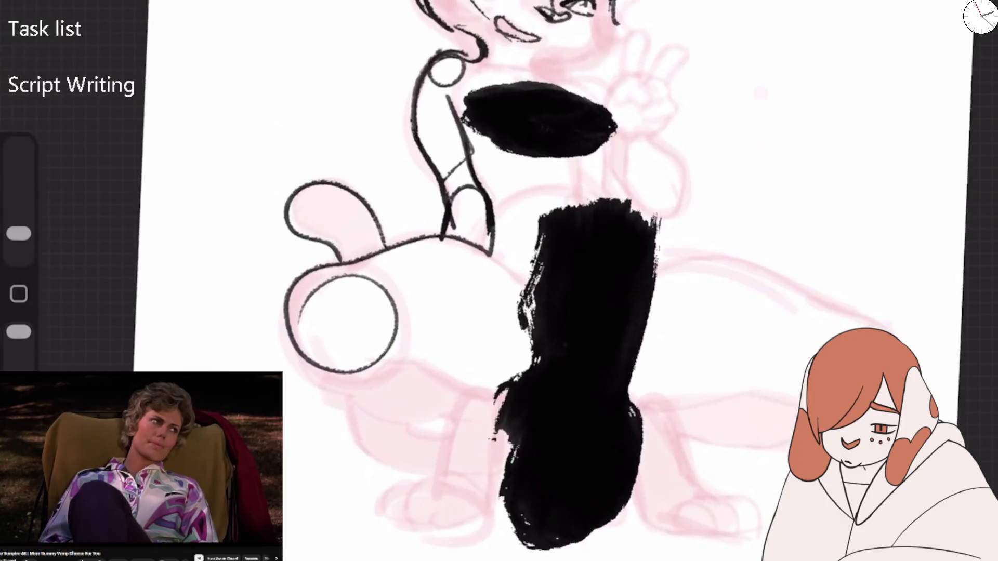
{"action": "left_click_drag", "start_coordinate": [354, 270], "coordinate": [296, 364]}
{"action": "left_click_drag", "start_coordinate": [384, 312], "coordinate": [291, 366]}
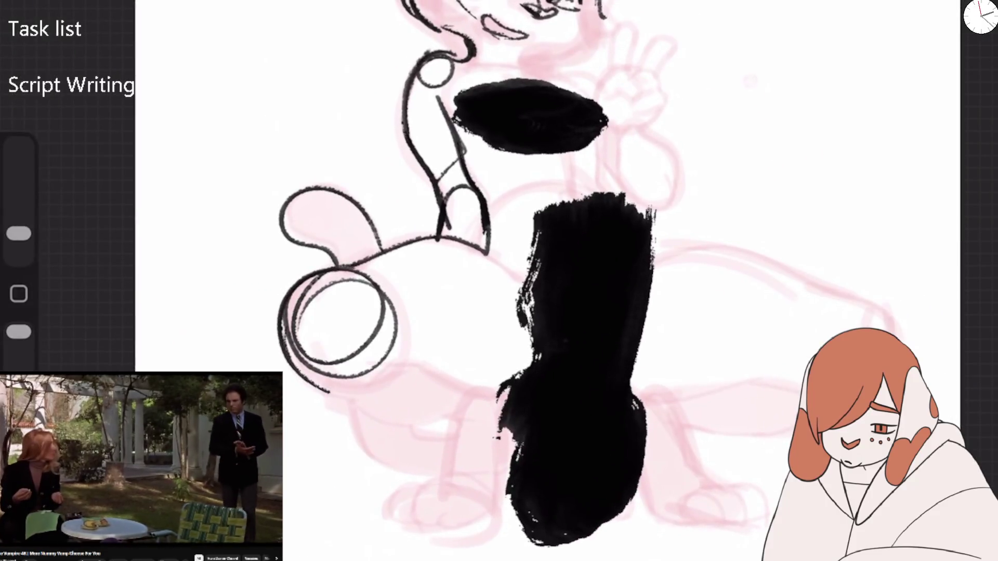
{"action": "left_click_drag", "start_coordinate": [333, 391], "coordinate": [450, 467]}
{"action": "mouse_move", "coordinate": [333, 379]}
{"action": "left_mouse_down"}
{"action": "mouse_move", "coordinate": [457, 415]}
{"action": "mouse_move", "coordinate": [391, 371]}
{"action": "left_mouse_up"}
{"action": "left_click_drag", "start_coordinate": [467, 387], "coordinate": [509, 396]}
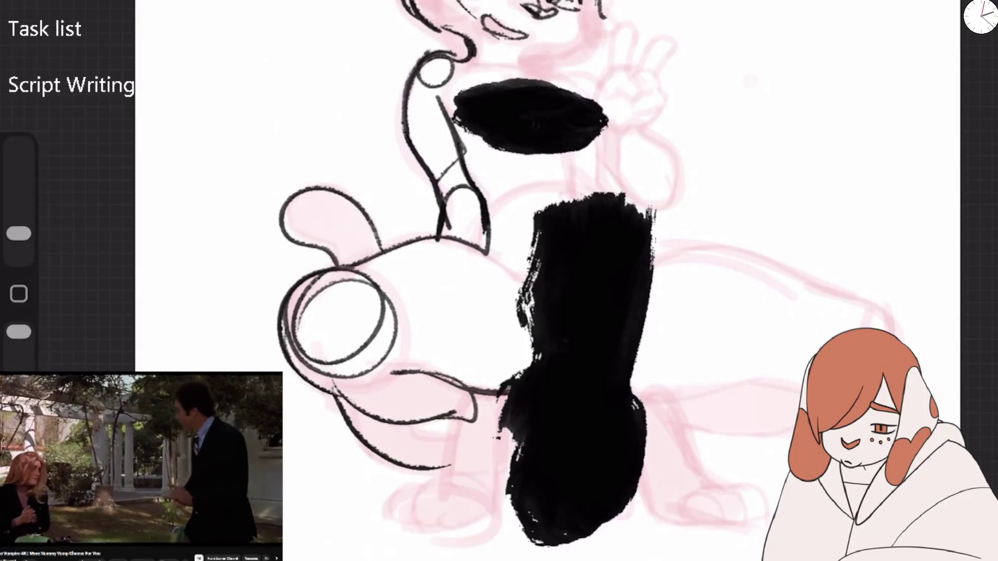
{"action": "left_click_drag", "start_coordinate": [481, 267], "coordinate": [519, 291]}
{"action": "mouse_move", "coordinate": [496, 426]}
{"action": "left_mouse_down"}
{"action": "mouse_move", "coordinate": [451, 397]}
{"action": "mouse_move", "coordinate": [446, 468]}
{"action": "mouse_move", "coordinate": [411, 526]}
{"action": "left_mouse_up"}
{"action": "mouse_move", "coordinate": [442, 491]}
{"action": "left_mouse_down"}
{"action": "mouse_move", "coordinate": [408, 522]}
{"action": "mouse_move", "coordinate": [505, 517]}
{"action": "left_mouse_up"}
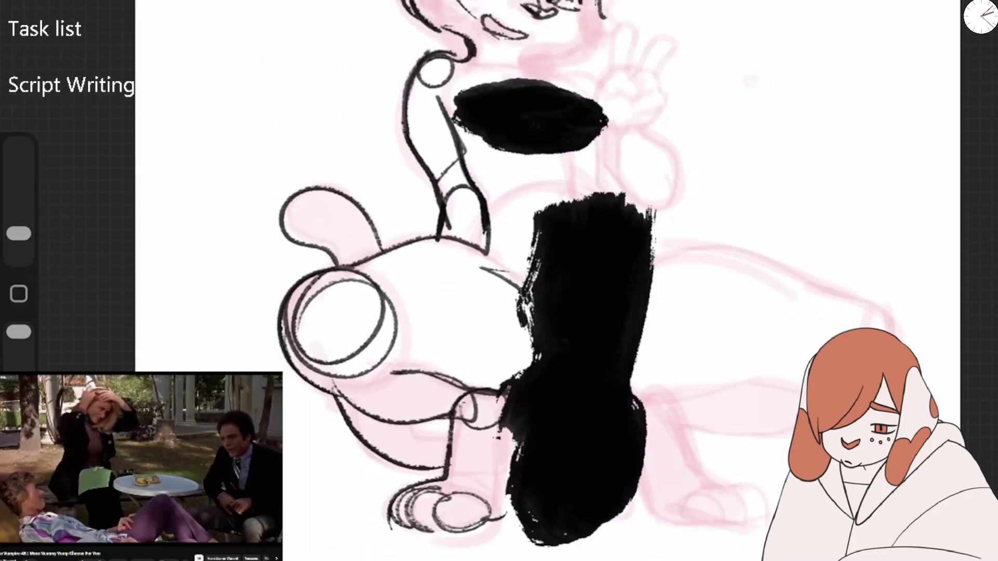
{"action": "left_click", "coordinate": [49, 11]}
Step: Flip the canvas horizontally, then draw the thigh's top and lower lines and the knee
{"action": "left_click", "coordinate": [107, 292]}
{"action": "left_click", "coordinate": [462, 271]}
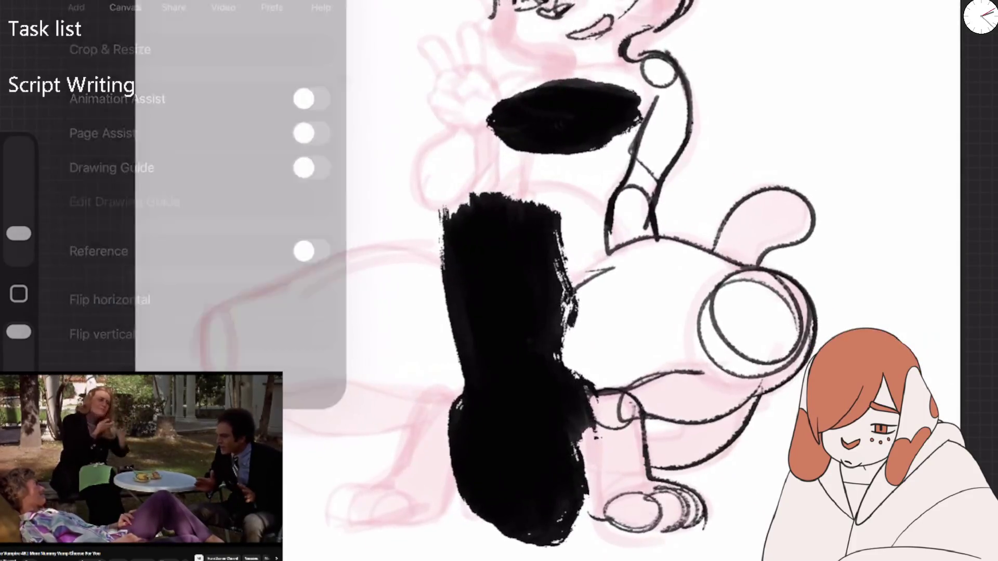
{"action": "mouse_move", "coordinate": [442, 253]}
{"action": "left_mouse_down"}
{"action": "mouse_move", "coordinate": [227, 293]}
{"action": "mouse_move", "coordinate": [275, 367]}
{"action": "left_mouse_up"}
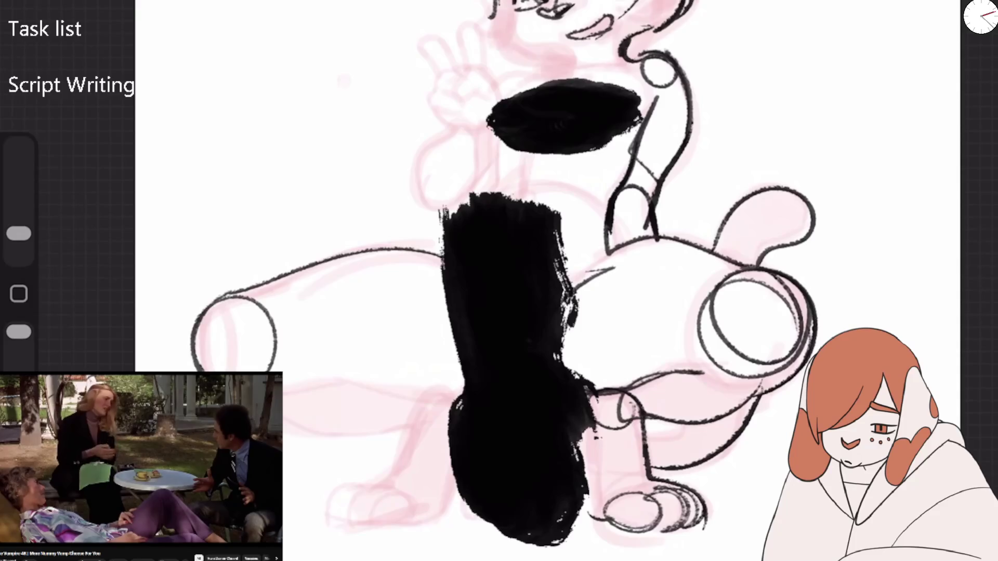
{"action": "left_click_drag", "start_coordinate": [294, 423], "coordinate": [408, 416]}
{"action": "left_click_drag", "start_coordinate": [443, 245], "coordinate": [312, 263]}
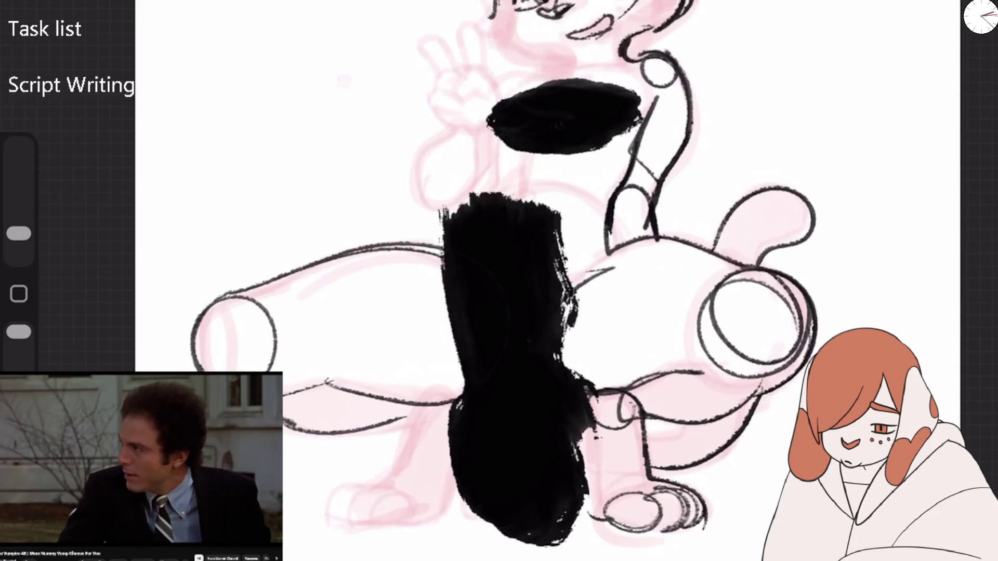
{"action": "left_click_drag", "start_coordinate": [193, 359], "coordinate": [281, 371]}
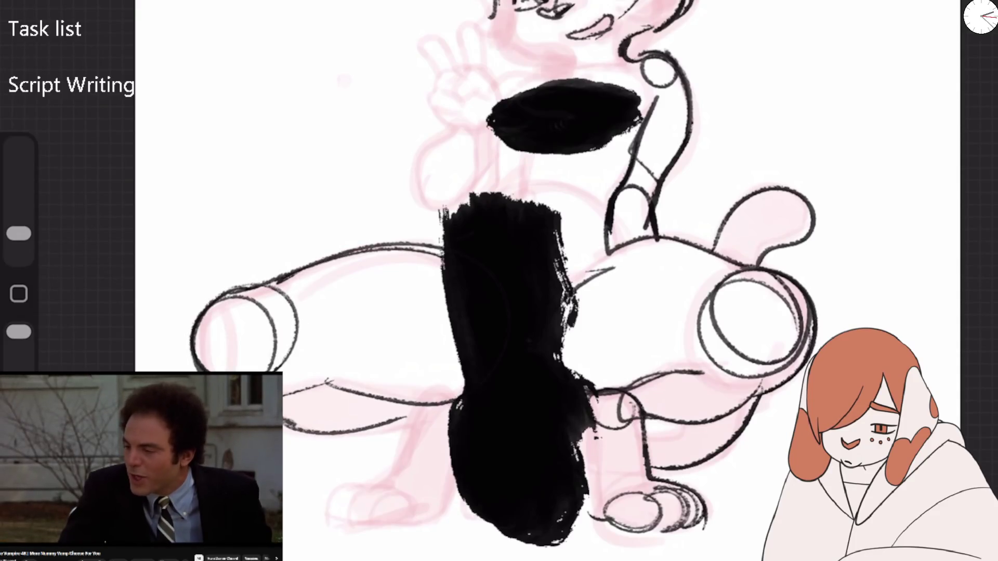
Step: Draw the arc from leg to body and the neck ring under the black oval
{"action": "left_click_drag", "start_coordinate": [500, 183], "coordinate": [623, 264]}
{"action": "left_click_drag", "start_coordinate": [493, 132], "coordinate": [505, 196]}
{"action": "left_click_drag", "start_coordinate": [496, 137], "coordinate": [624, 134]}
{"action": "left_click_drag", "start_coordinate": [498, 187], "coordinate": [500, 139]}
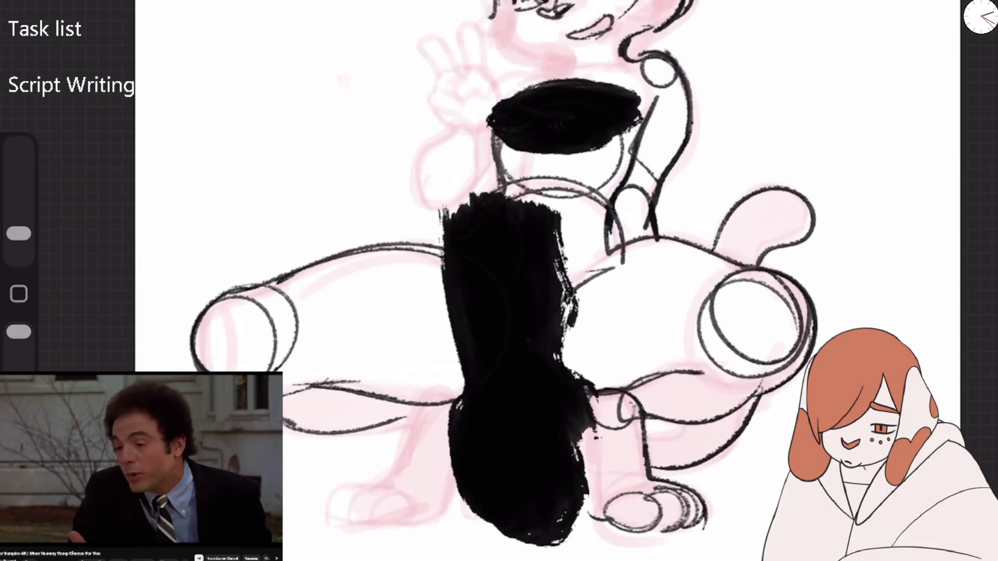
Step: Ink the left thigh lines, lower-left leg and paw toes, undoing one thick stroke
{"action": "left_click_drag", "start_coordinate": [285, 385], "coordinate": [452, 401]}
{"action": "left_click_drag", "start_coordinate": [283, 429], "coordinate": [363, 421]}
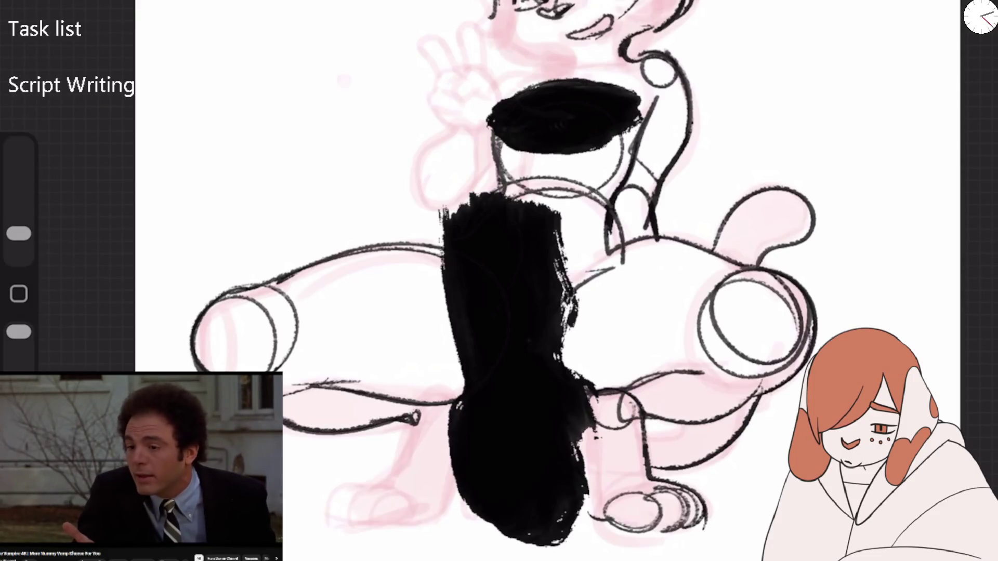
{"action": "left_click_drag", "start_coordinate": [364, 470], "coordinate": [463, 512]}
{"action": "left_click_drag", "start_coordinate": [452, 400], "coordinate": [384, 473]}
{"action": "mouse_move", "coordinate": [405, 429]}
{"action": "left_mouse_down"}
{"action": "mouse_move", "coordinate": [374, 489]}
{"action": "mouse_move", "coordinate": [343, 519]}
{"action": "left_mouse_up"}
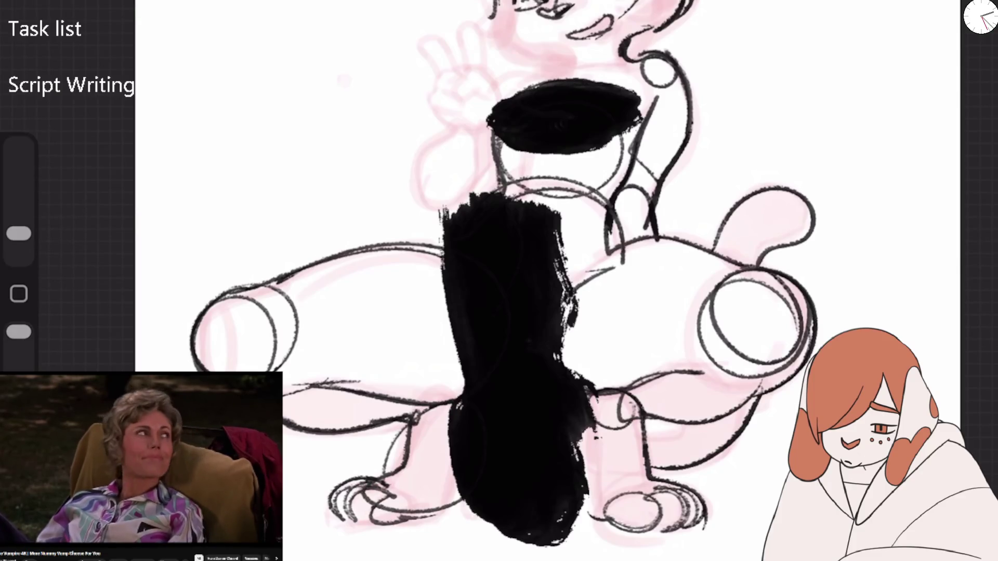
{"action": "scroll", "coordinate": [499, 281], "scroll_direction": "down", "scroll_amount": 5}
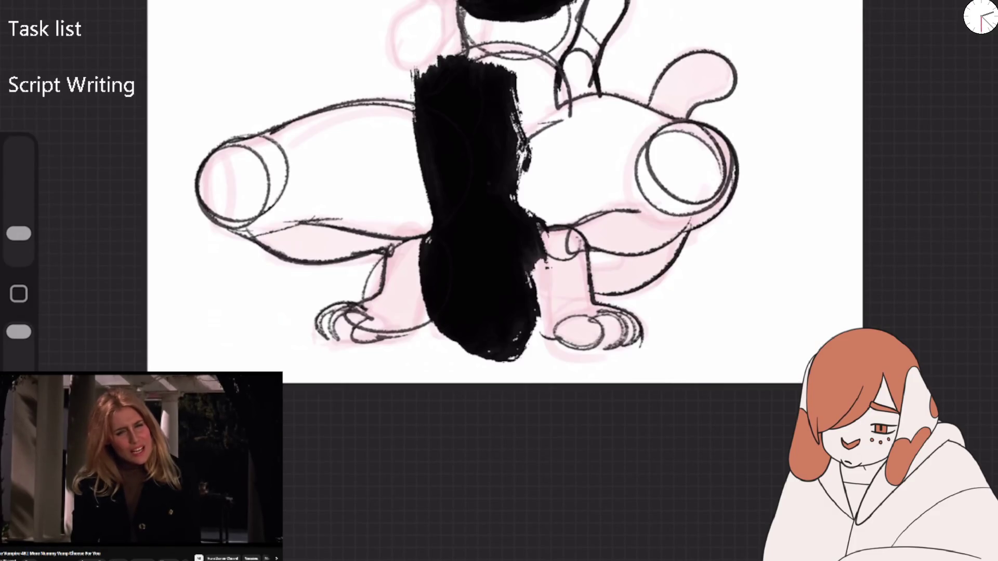
{"action": "mouse_move", "coordinate": [424, 300]}
{"action": "left_mouse_down"}
{"action": "mouse_move", "coordinate": [413, 340]}
{"action": "mouse_move", "coordinate": [349, 347]}
{"action": "left_mouse_up"}
{"action": "key", "text": "ctrl+z"}
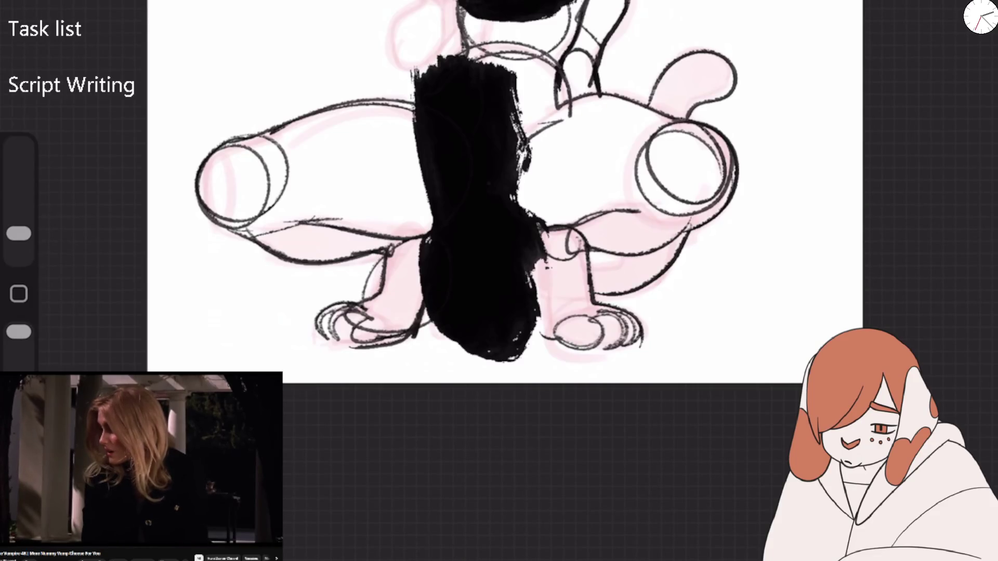
Step: Erase the old pencil lines under the left leg and resize the brush
{"action": "left_click_drag", "start_coordinate": [18, 233], "coordinate": [19, 183]}
{"action": "left_click_drag", "start_coordinate": [286, 224], "coordinate": [405, 250]}
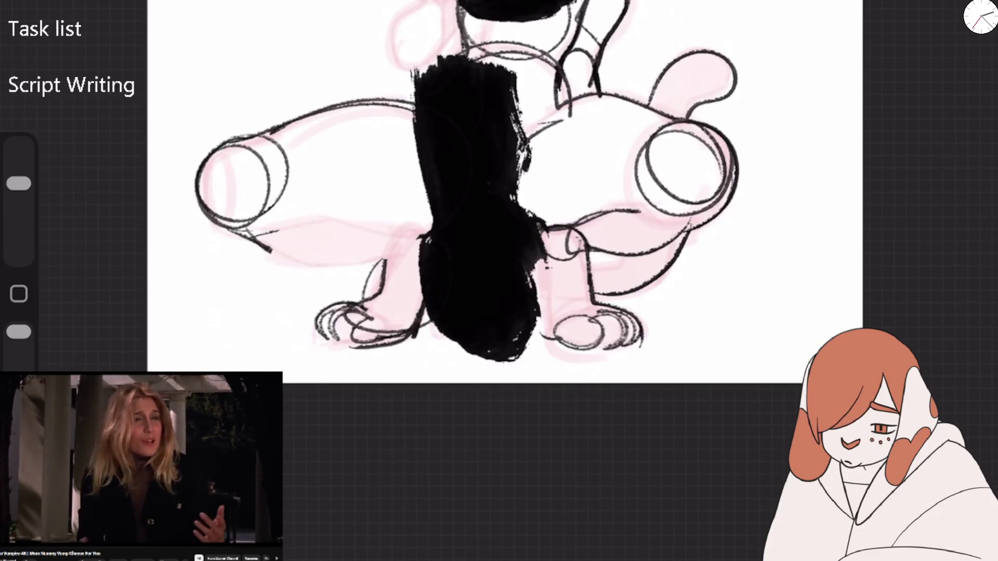
{"action": "scroll", "coordinate": [499, 207], "scroll_direction": "up", "scroll_amount": 2}
{"action": "left_click_drag", "start_coordinate": [19, 183], "coordinate": [18, 234]}
Step: Redraw the left leg's inner arc, underside contour and the curving line beneath it
{"action": "mouse_move", "coordinate": [280, 203]}
{"action": "left_mouse_down"}
{"action": "mouse_move", "coordinate": [291, 275]}
{"action": "mouse_move", "coordinate": [405, 326]}
{"action": "mouse_move", "coordinate": [480, 302]}
{"action": "left_mouse_up"}
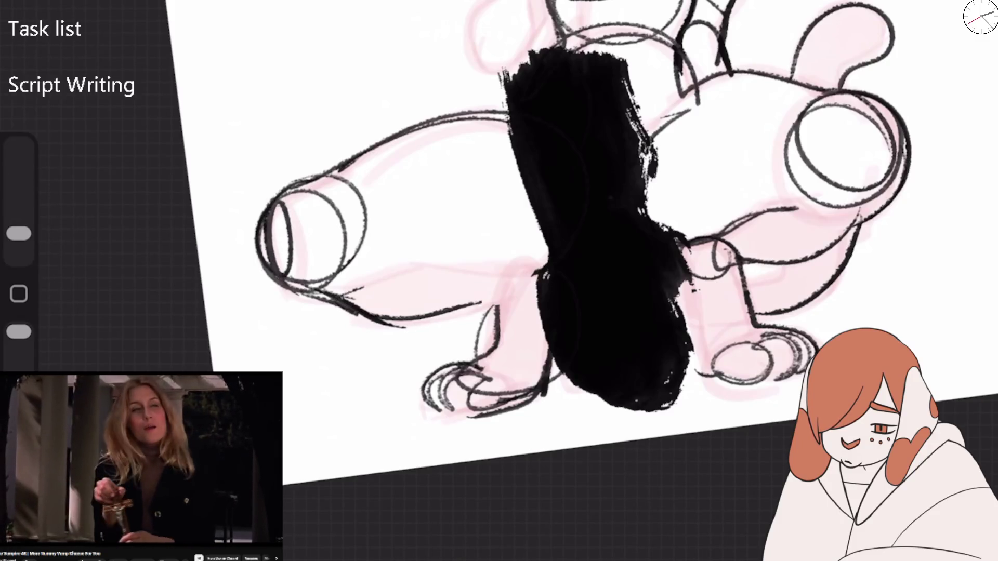
{"action": "left_click_drag", "start_coordinate": [547, 250], "coordinate": [290, 285]}
{"action": "mouse_move", "coordinate": [262, 234]}
{"action": "left_mouse_down"}
{"action": "mouse_move", "coordinate": [333, 291]}
{"action": "mouse_move", "coordinate": [413, 319]}
{"action": "mouse_move", "coordinate": [444, 301]}
{"action": "left_mouse_up"}
{"action": "left_click_drag", "start_coordinate": [364, 313], "coordinate": [510, 295]}
{"action": "mouse_move", "coordinate": [450, 308]}
{"action": "left_mouse_down"}
{"action": "mouse_move", "coordinate": [519, 285]}
{"action": "mouse_move", "coordinate": [497, 335]}
{"action": "left_mouse_up"}
{"action": "left_click_drag", "start_coordinate": [502, 299], "coordinate": [486, 362]}
{"action": "mouse_move", "coordinate": [488, 354]}
{"action": "left_mouse_down"}
{"action": "mouse_move", "coordinate": [449, 377]}
{"action": "mouse_move", "coordinate": [465, 362]}
{"action": "left_mouse_up"}
Step: Add pencil lines along the black blob's left edge and the leg underside
{"action": "left_click_drag", "start_coordinate": [503, 304], "coordinate": [538, 299]}
{"action": "left_click_drag", "start_coordinate": [549, 343], "coordinate": [544, 382]}
{"action": "left_click_drag", "start_coordinate": [507, 291], "coordinate": [531, 286]}
{"action": "left_click_drag", "start_coordinate": [546, 333], "coordinate": [543, 364]}
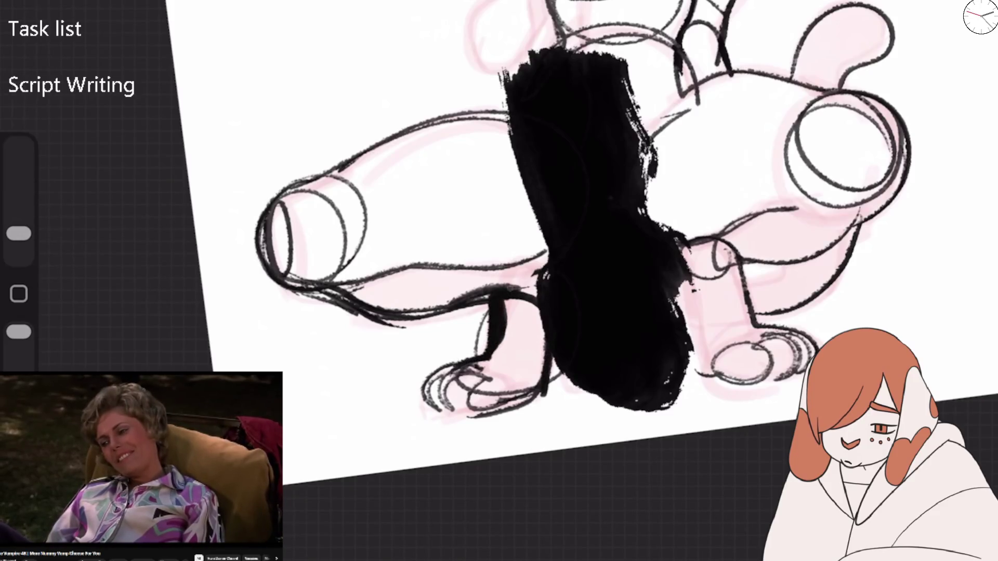
{"action": "left_click_drag", "start_coordinate": [539, 259], "coordinate": [509, 291]}
{"action": "left_click_drag", "start_coordinate": [533, 258], "coordinate": [457, 286]}
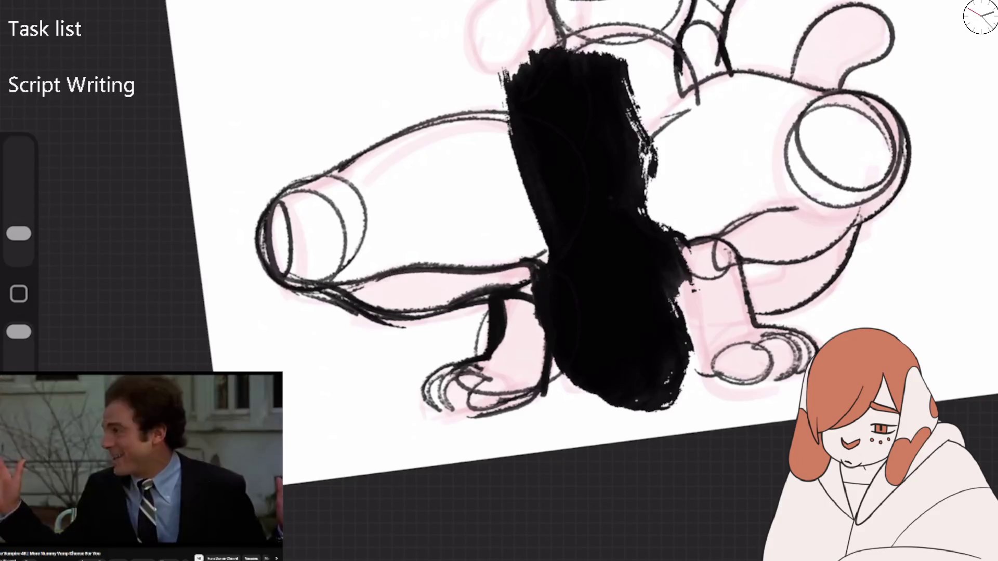
{"action": "left_click_drag", "start_coordinate": [291, 271], "coordinate": [405, 294]}
Step: Smudge the rims and contours of both legs
{"action": "left_click_drag", "start_coordinate": [19, 234], "coordinate": [18, 191]}
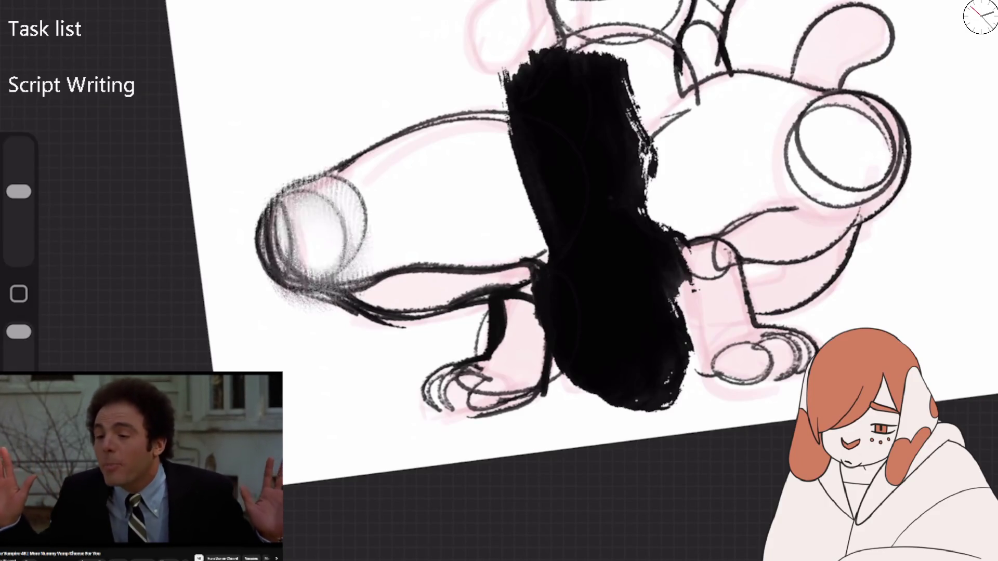
{"action": "left_click_drag", "start_coordinate": [280, 203], "coordinate": [306, 292]}
{"action": "left_click_drag", "start_coordinate": [19, 192], "coordinate": [18, 205]}
{"action": "mouse_move", "coordinate": [312, 279]}
{"action": "left_mouse_down"}
{"action": "mouse_move", "coordinate": [289, 211]}
{"action": "mouse_move", "coordinate": [374, 167]}
{"action": "left_mouse_up"}
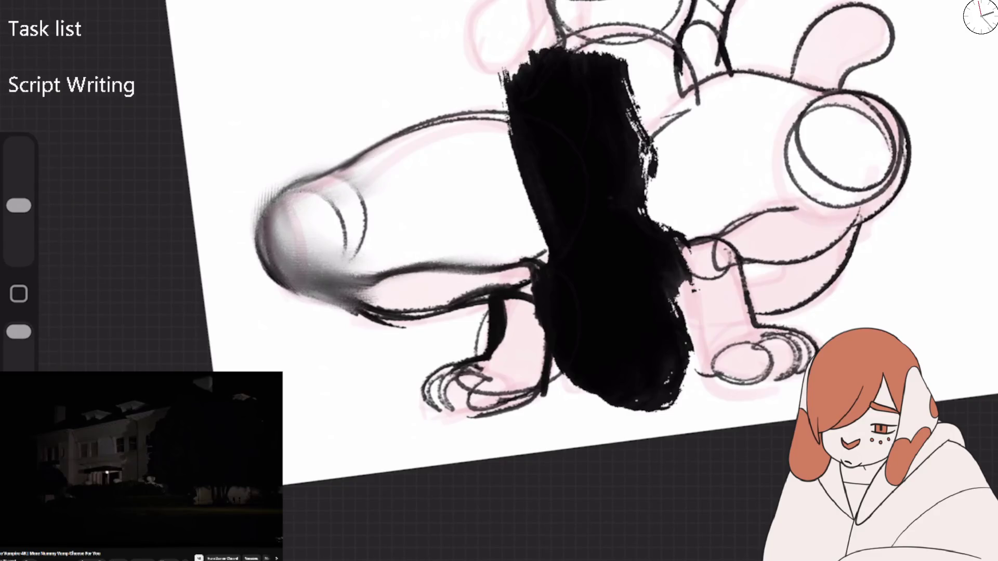
{"action": "left_click_drag", "start_coordinate": [403, 277], "coordinate": [538, 255]}
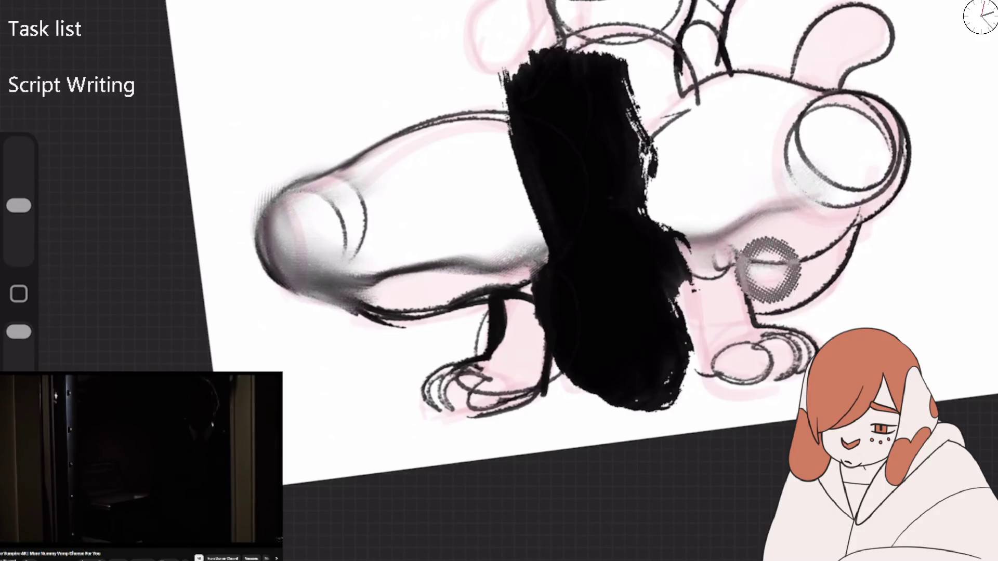
{"action": "left_click_drag", "start_coordinate": [764, 262], "coordinate": [904, 130]}
{"action": "left_click_drag", "start_coordinate": [905, 172], "coordinate": [810, 104]}
{"action": "left_click_drag", "start_coordinate": [790, 171], "coordinate": [884, 99]}
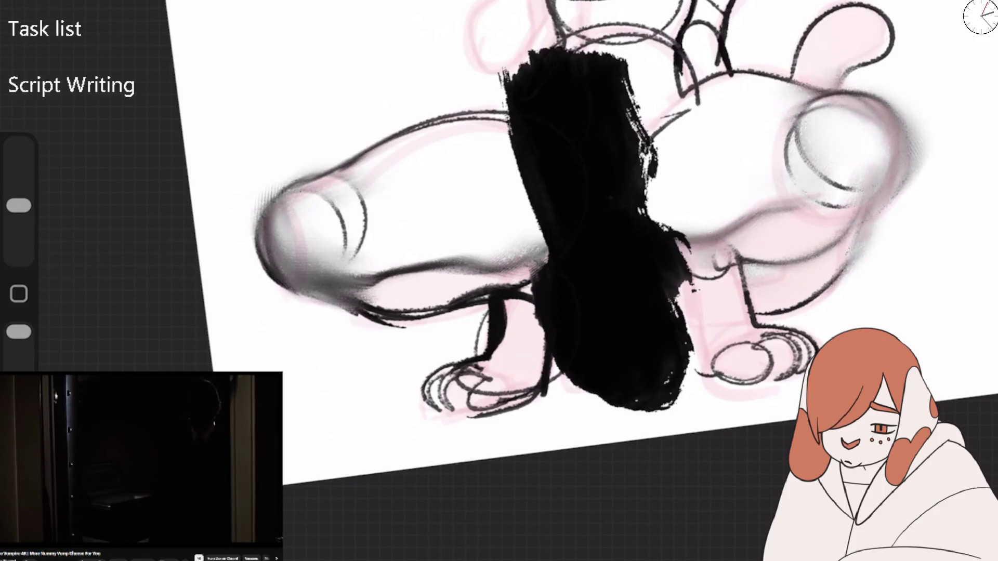
Step: Blur the left leg's end ellipse and claws, the lower-right claw rings and lines beside the top ellipse
{"action": "left_click_drag", "start_coordinate": [342, 205], "coordinate": [356, 236]}
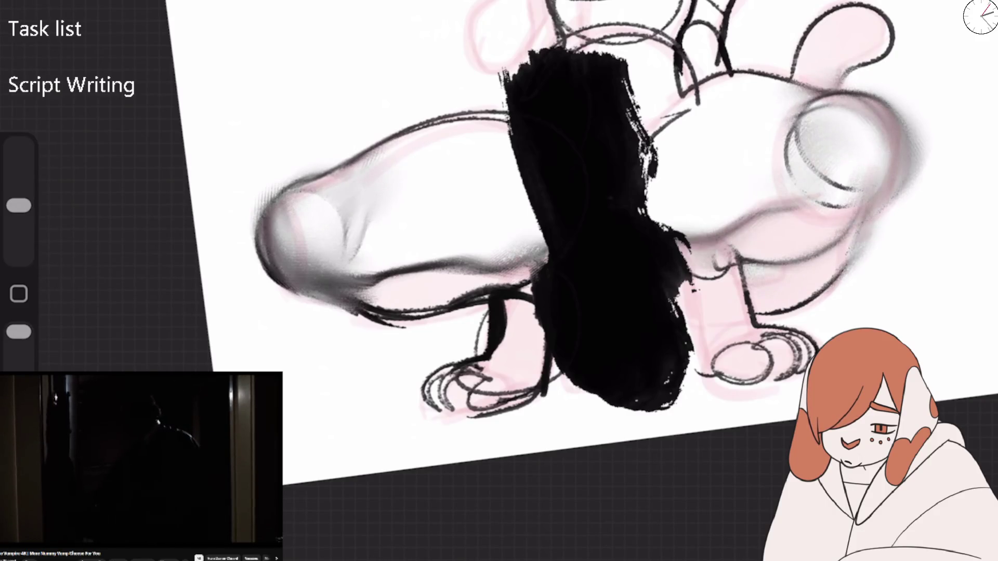
{"action": "mouse_move", "coordinate": [337, 312]}
{"action": "left_mouse_down"}
{"action": "mouse_move", "coordinate": [541, 276]}
{"action": "mouse_move", "coordinate": [441, 410]}
{"action": "left_mouse_up"}
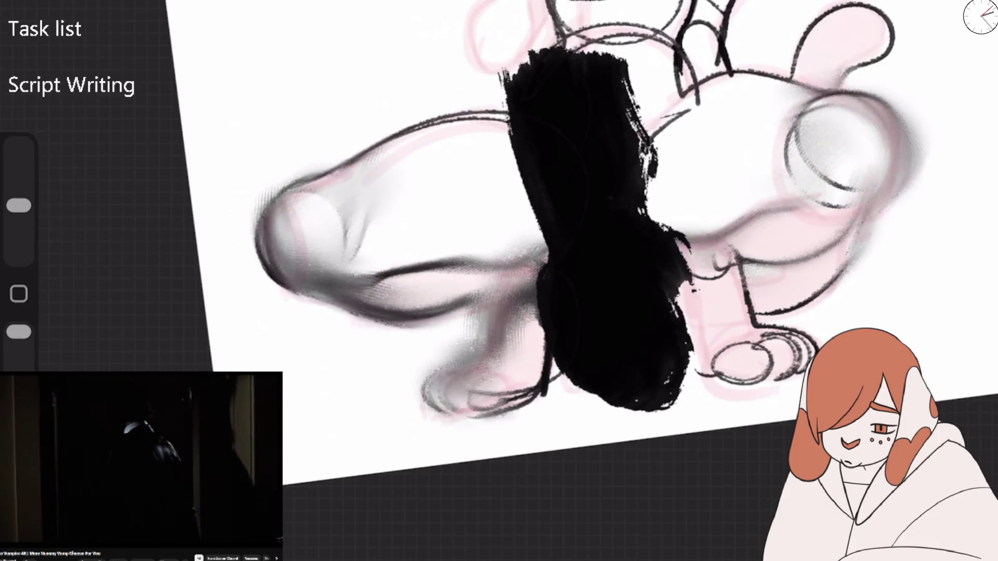
{"action": "left_click_drag", "start_coordinate": [749, 270], "coordinate": [811, 353]}
{"action": "left_click_drag", "start_coordinate": [821, 291], "coordinate": [753, 374]}
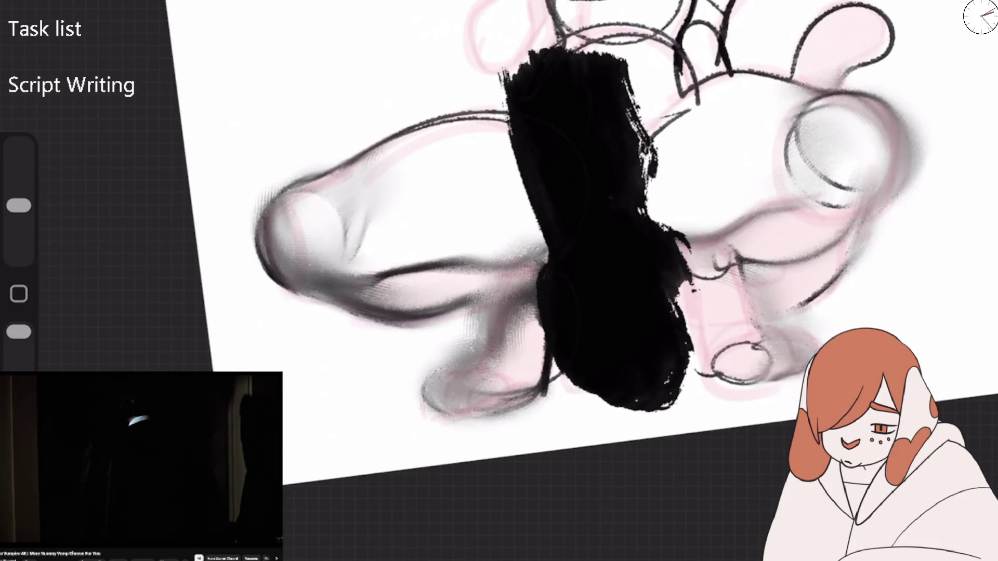
{"action": "scroll", "coordinate": [499, 234], "scroll_direction": "down", "scroll_amount": 5}
{"action": "scroll", "coordinate": [499, 234], "scroll_direction": "up", "scroll_amount": 3}
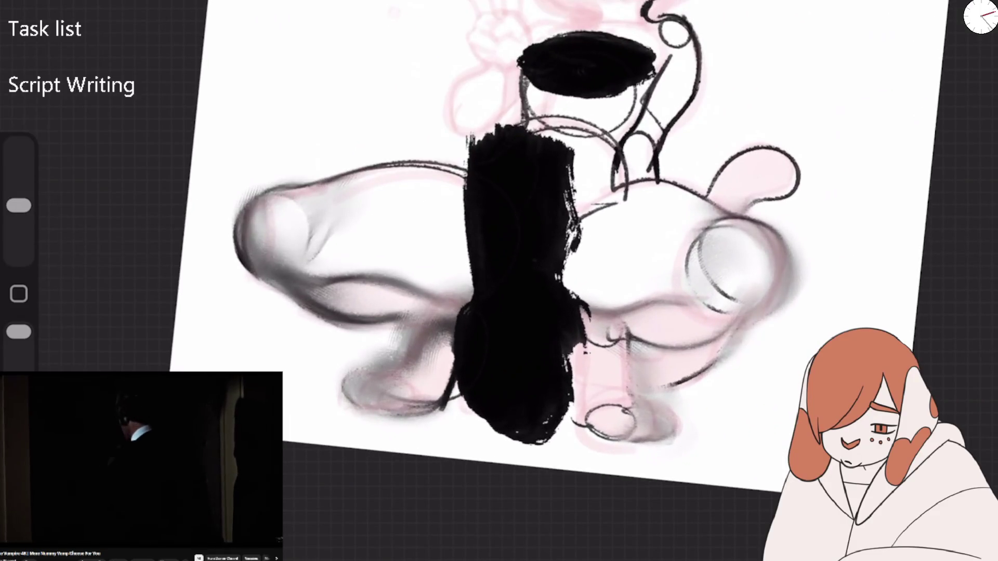
{"action": "left_click_drag", "start_coordinate": [260, 198], "coordinate": [281, 291]}
{"action": "left_click_drag", "start_coordinate": [519, 156], "coordinate": [660, 57]}
{"action": "mouse_move", "coordinate": [675, 20]}
{"action": "left_mouse_down"}
{"action": "mouse_move", "coordinate": [618, 197]}
{"action": "mouse_move", "coordinate": [728, 218]}
{"action": "left_mouse_up"}
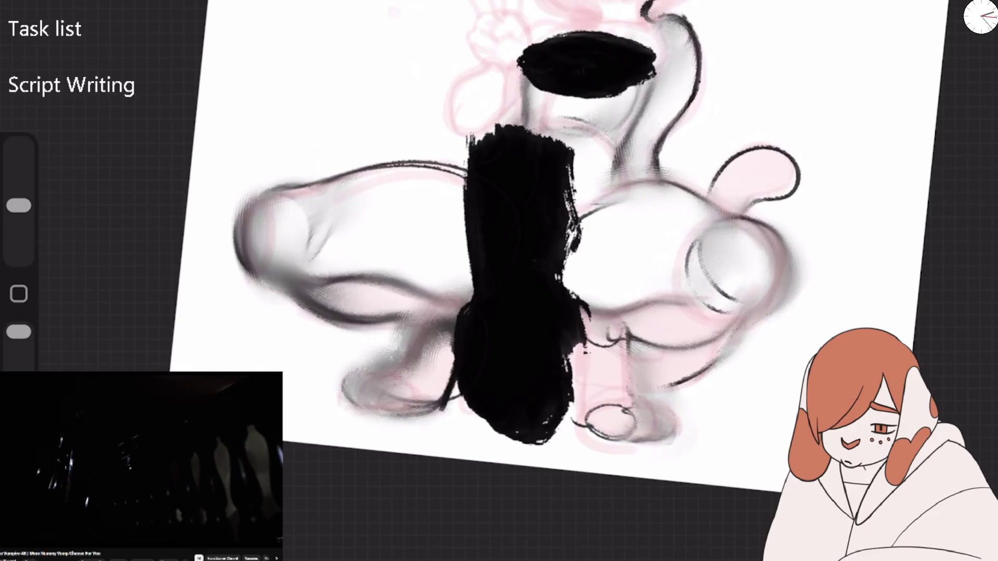
Step: Resize the brush and try a long black stroke across the left leg, then undo it
{"action": "scroll", "coordinate": [545, 234], "scroll_direction": "right", "scroll_amount": 2}
{"action": "mouse_move", "coordinate": [19, 206]}
{"action": "left_mouse_down"}
{"action": "mouse_move", "coordinate": [19, 233]}
{"action": "mouse_move", "coordinate": [19, 203]}
{"action": "left_mouse_up"}
{"action": "left_click_drag", "start_coordinate": [234, 237], "coordinate": [418, 289]}
{"action": "scroll", "coordinate": [499, 233], "scroll_direction": "right", "scroll_amount": 3}
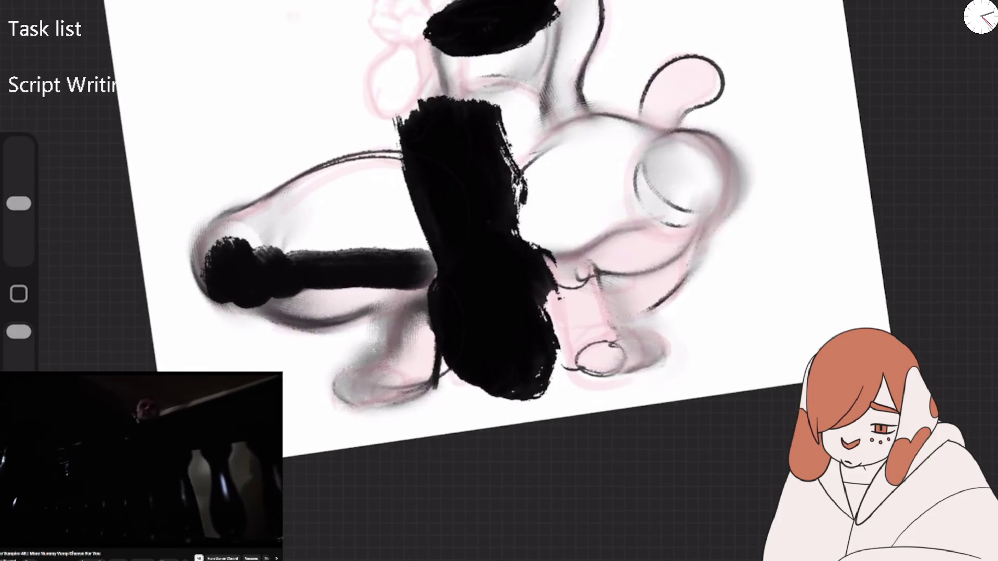
{"action": "key", "text": "ctrl+z"}
Step: Paint thick black strokes along the left leg, across the right leg and at the lower areas
{"action": "left_click_drag", "start_coordinate": [196, 325], "coordinate": [299, 267]}
{"action": "left_click_drag", "start_coordinate": [200, 267], "coordinate": [431, 260]}
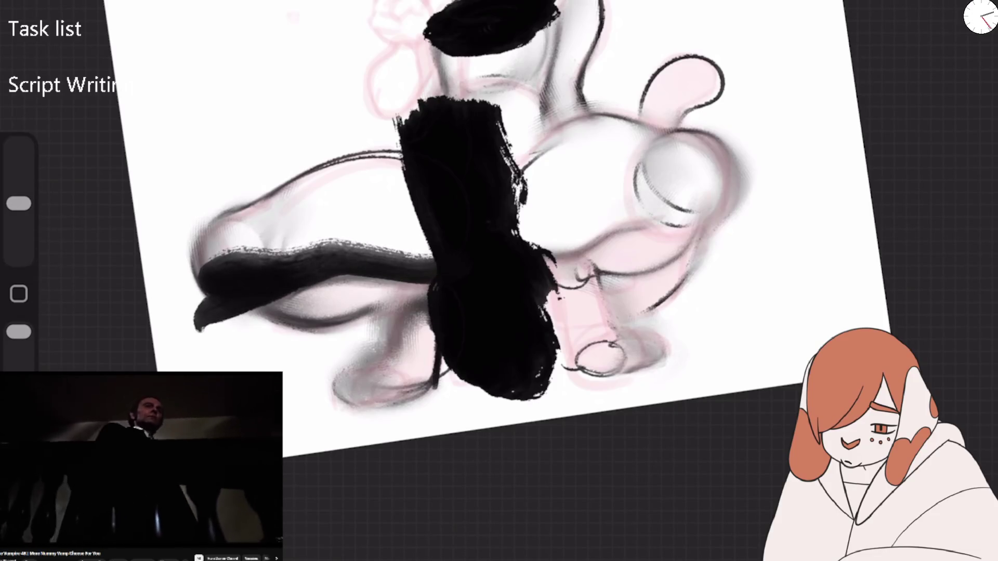
{"action": "left_click_drag", "start_coordinate": [255, 314], "coordinate": [398, 298]}
{"action": "left_click_drag", "start_coordinate": [528, 236], "coordinate": [704, 188]}
{"action": "mouse_move", "coordinate": [556, 266]}
{"action": "left_mouse_down"}
{"action": "mouse_move", "coordinate": [692, 229]}
{"action": "mouse_move", "coordinate": [582, 353]}
{"action": "mouse_move", "coordinate": [597, 377]}
{"action": "left_mouse_up"}
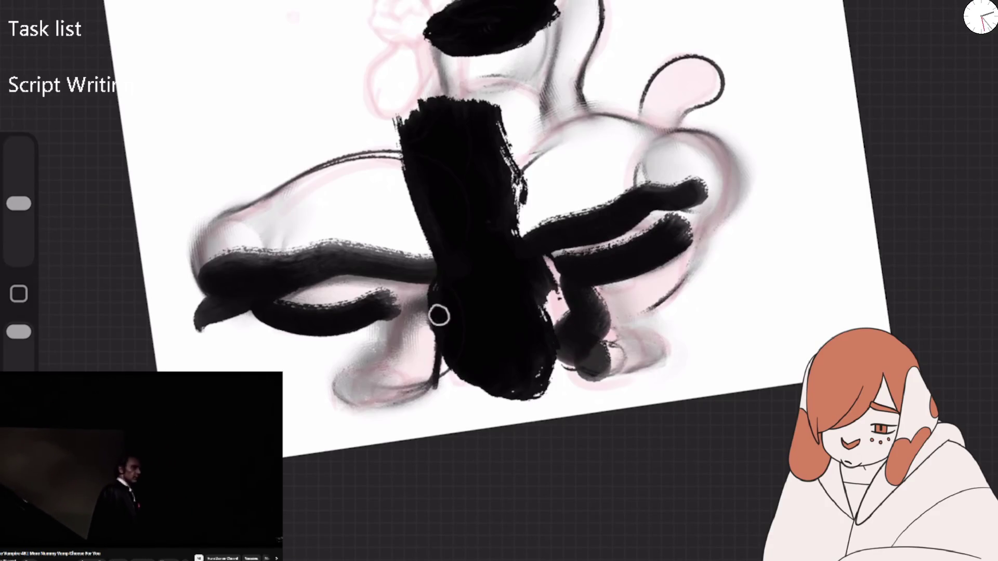
{"action": "left_click_drag", "start_coordinate": [436, 314], "coordinate": [374, 379]}
Step: Smudge the left black stroke's top and bottom edges into soft grey
{"action": "mouse_move", "coordinate": [216, 249]}
{"action": "left_mouse_down"}
{"action": "mouse_move", "coordinate": [432, 246]}
{"action": "mouse_move", "coordinate": [298, 254]}
{"action": "mouse_move", "coordinate": [381, 248]}
{"action": "left_mouse_up"}
{"action": "left_click_drag", "start_coordinate": [250, 249], "coordinate": [323, 250]}
{"action": "left_click_drag", "start_coordinate": [198, 244], "coordinate": [312, 250]}
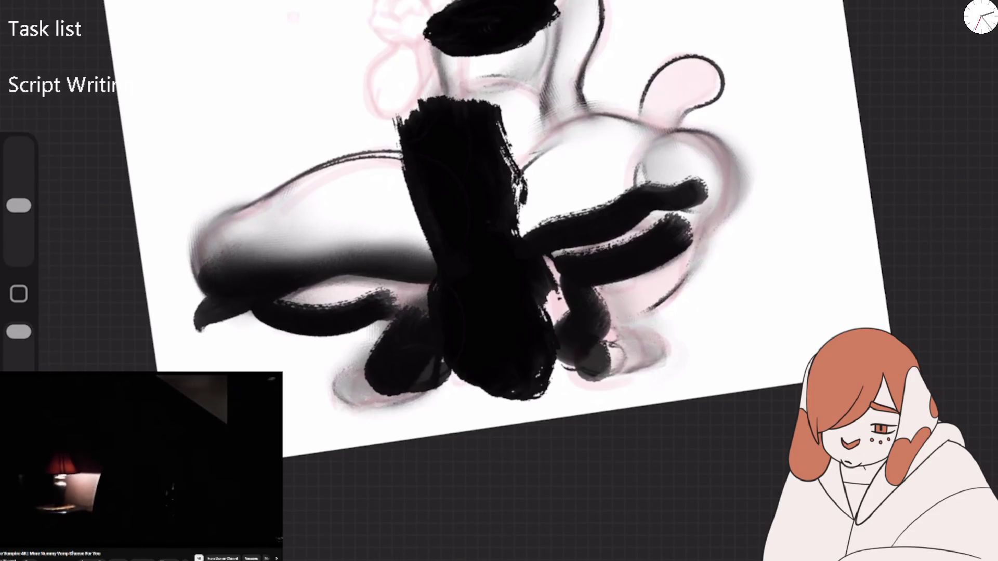
{"action": "left_click_drag", "start_coordinate": [275, 299], "coordinate": [405, 310]}
{"action": "left_click_drag", "start_coordinate": [296, 312], "coordinate": [364, 307]}
Step: Smudge the right-side strokes and dark blobs around the legs to a lighter grey
{"action": "mouse_move", "coordinate": [541, 272]}
{"action": "left_mouse_down"}
{"action": "mouse_move", "coordinate": [696, 234]}
{"action": "mouse_move", "coordinate": [657, 174]}
{"action": "mouse_move", "coordinate": [660, 212]}
{"action": "mouse_move", "coordinate": [630, 178]}
{"action": "mouse_move", "coordinate": [519, 229]}
{"action": "mouse_move", "coordinate": [624, 203]}
{"action": "mouse_move", "coordinate": [649, 161]}
{"action": "left_mouse_up"}
{"action": "scroll", "coordinate": [499, 234], "scroll_direction": "down", "scroll_amount": 5}
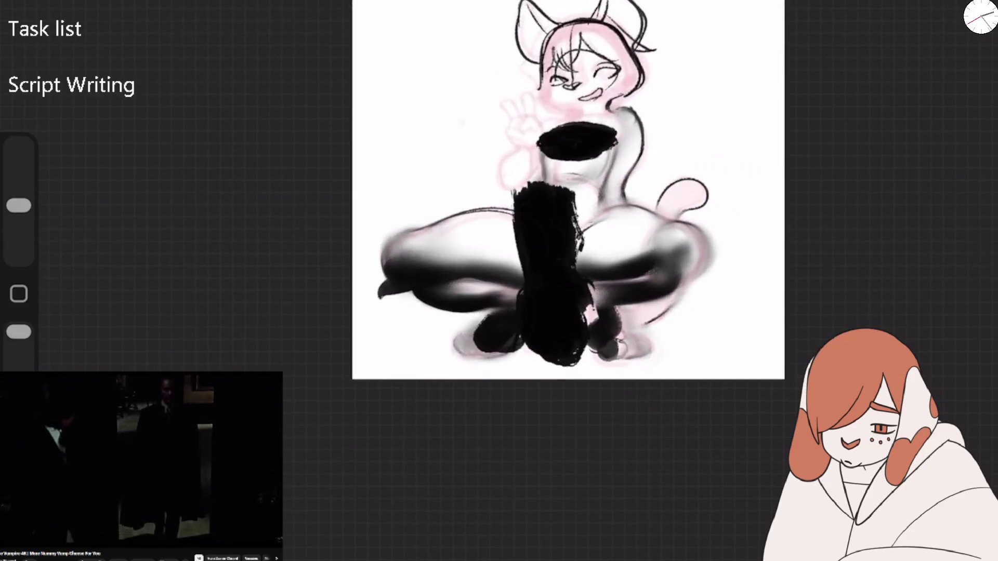
{"action": "scroll", "coordinate": [364, 208], "scroll_direction": "up", "scroll_amount": 6}
{"action": "mouse_move", "coordinate": [624, 218]}
{"action": "left_mouse_down"}
{"action": "mouse_move", "coordinate": [468, 275]}
{"action": "mouse_move", "coordinate": [442, 385]}
{"action": "left_mouse_up"}
{"action": "left_click_drag", "start_coordinate": [259, 198], "coordinate": [166, 239]}
{"action": "scroll", "coordinate": [467, 208], "scroll_direction": "down", "scroll_amount": 3}
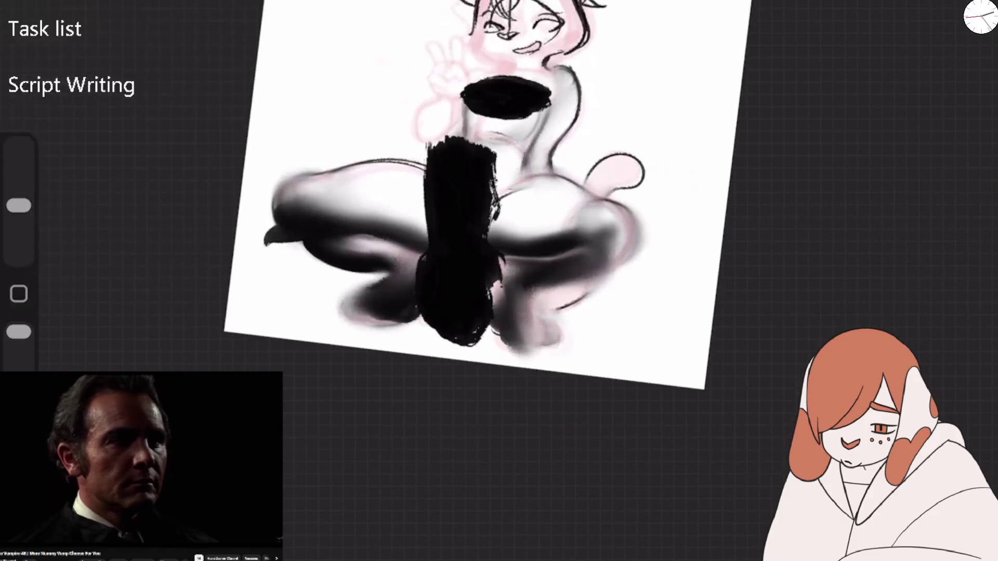
{"action": "scroll", "coordinate": [458, 218], "scroll_direction": "up", "scroll_amount": 3}
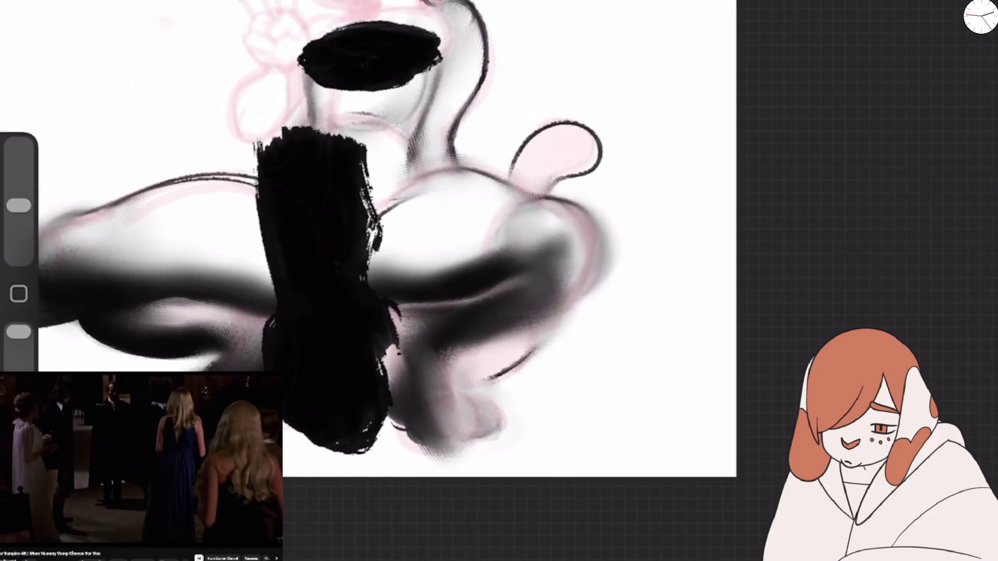
Step: Fade Layer 4 to about 66% opacity
{"action": "key", "text": "l"}
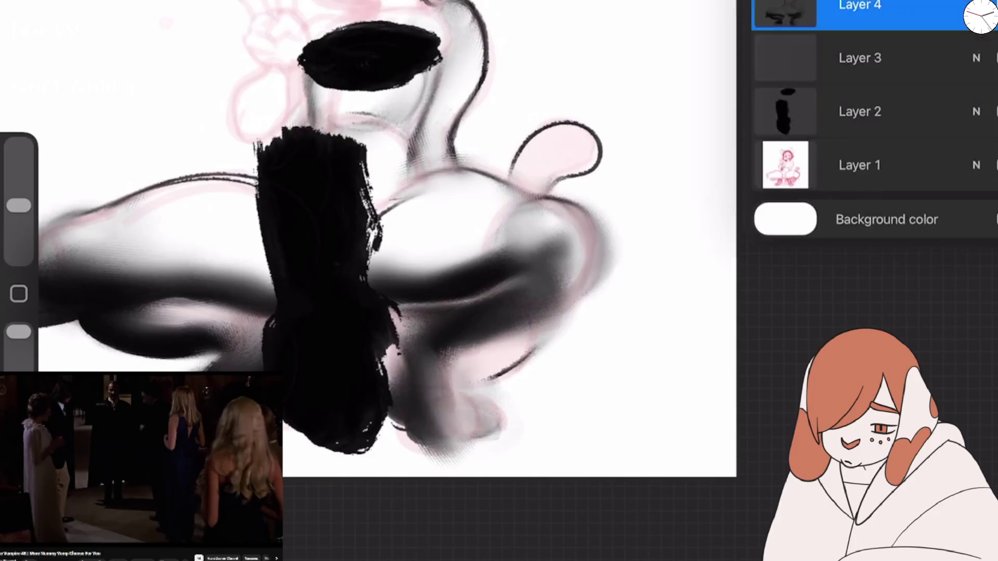
{"action": "left_click", "coordinate": [976, 5]}
{"action": "mouse_move", "coordinate": [987, 69]}
{"action": "left_mouse_down"}
{"action": "mouse_move", "coordinate": [784, 69]}
{"action": "mouse_move", "coordinate": [925, 68]}
{"action": "left_mouse_up"}
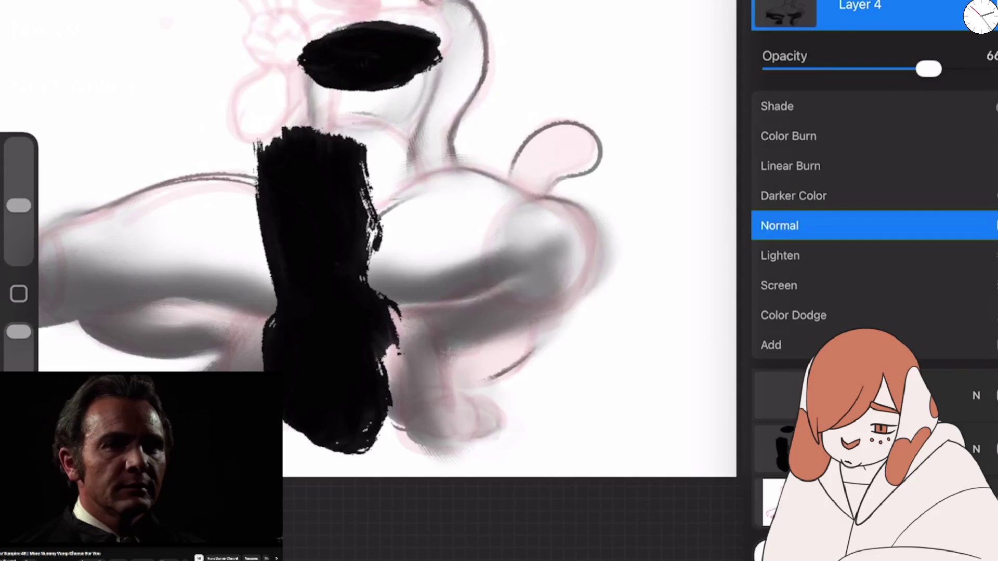
{"action": "left_click", "coordinate": [976, 5]}
Step: Pick pure red, test a brush stroke on the canvas, then undo it
{"action": "key", "text": "c"}
{"action": "left_click", "coordinate": [961, 371]}
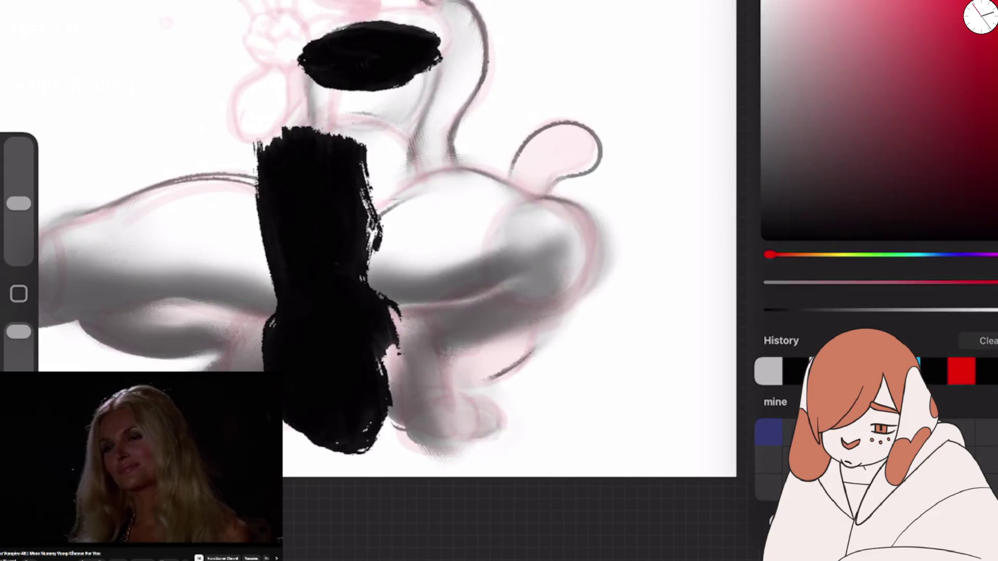
{"action": "key", "text": "b"}
{"action": "mouse_move", "coordinate": [520, 135]}
{"action": "left_mouse_down"}
{"action": "mouse_move", "coordinate": [468, 198]}
{"action": "mouse_move", "coordinate": [499, 249]}
{"action": "left_mouse_up"}
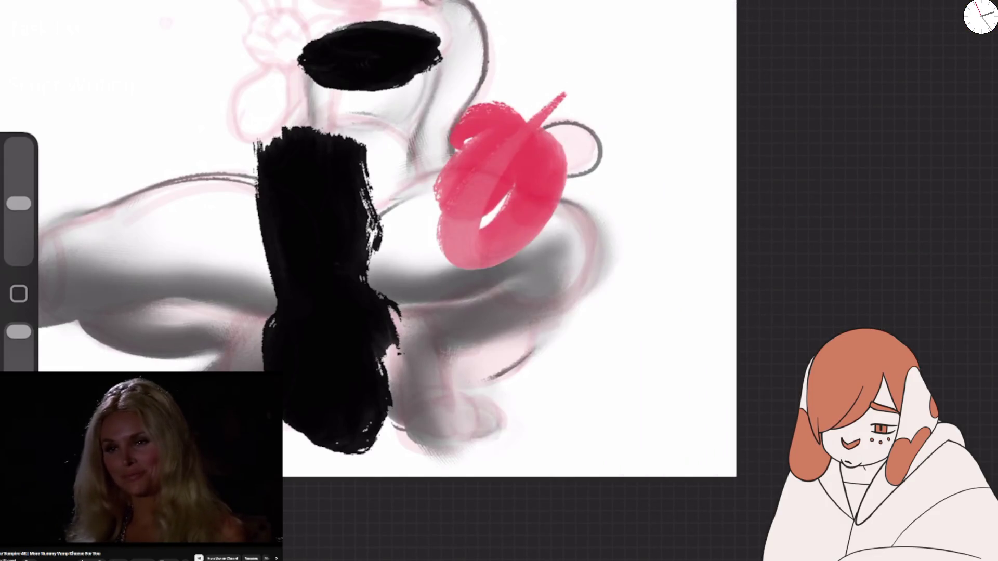
{"action": "key", "text": "ctrl+z"}
Step: Add a new layer above Layer 4 and fill it with mint green
{"action": "key", "text": "l"}
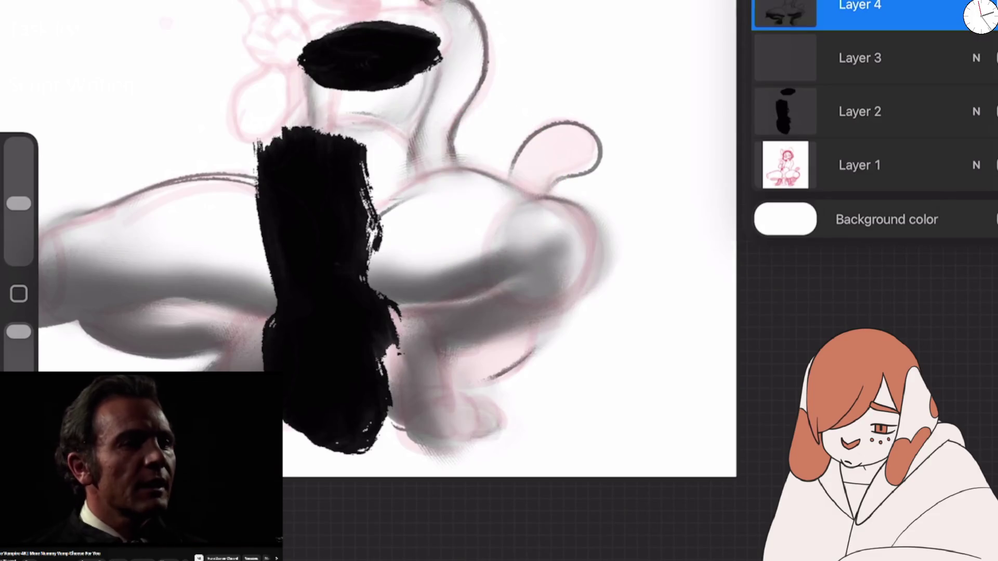
{"action": "key", "text": "ctrl+shift+n"}
{"action": "key", "text": "c"}
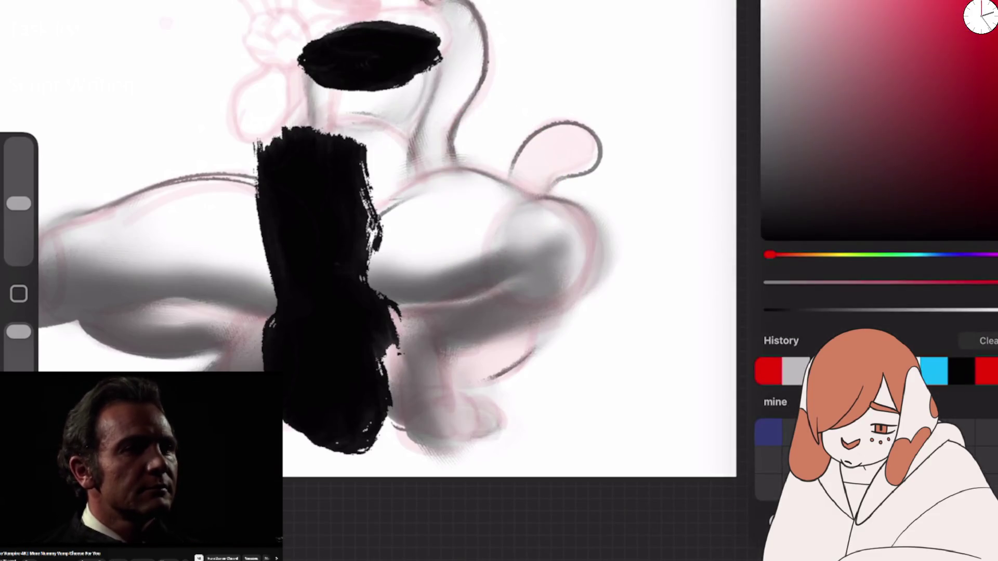
{"action": "left_click_drag", "start_coordinate": [770, 255], "coordinate": [902, 255]}
{"action": "key", "text": "c"}
Step: Set Layer 5 to the Screen blend mode at 64% opacity
{"action": "key", "text": "l"}
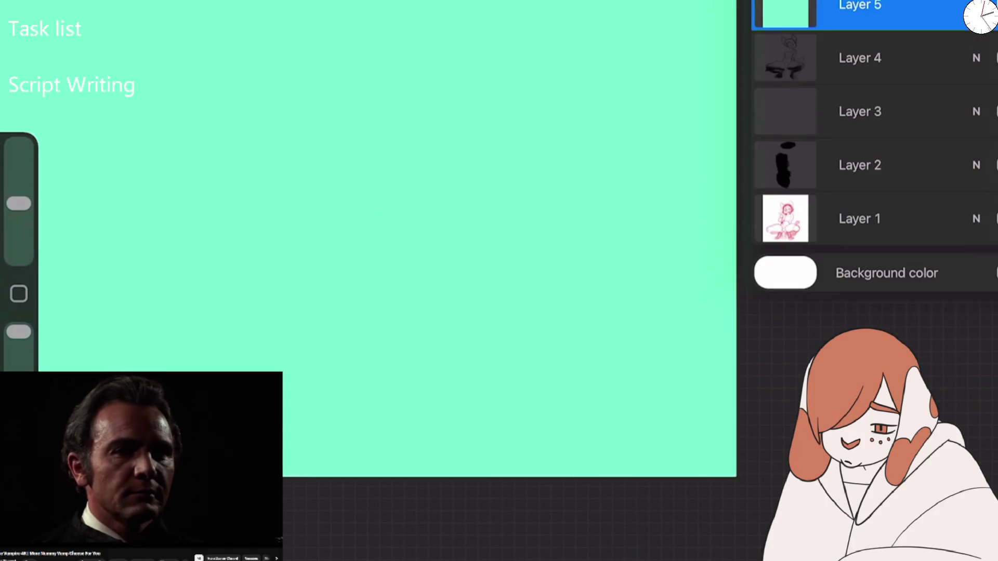
{"action": "left_click", "coordinate": [976, 5]}
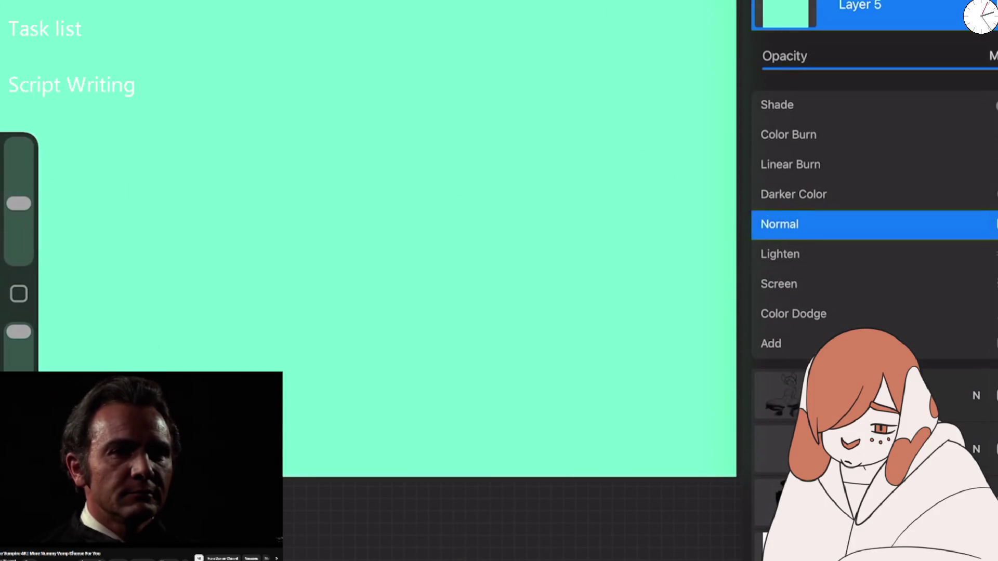
{"action": "left_click", "coordinate": [780, 236]}
{"action": "left_click", "coordinate": [778, 266]}
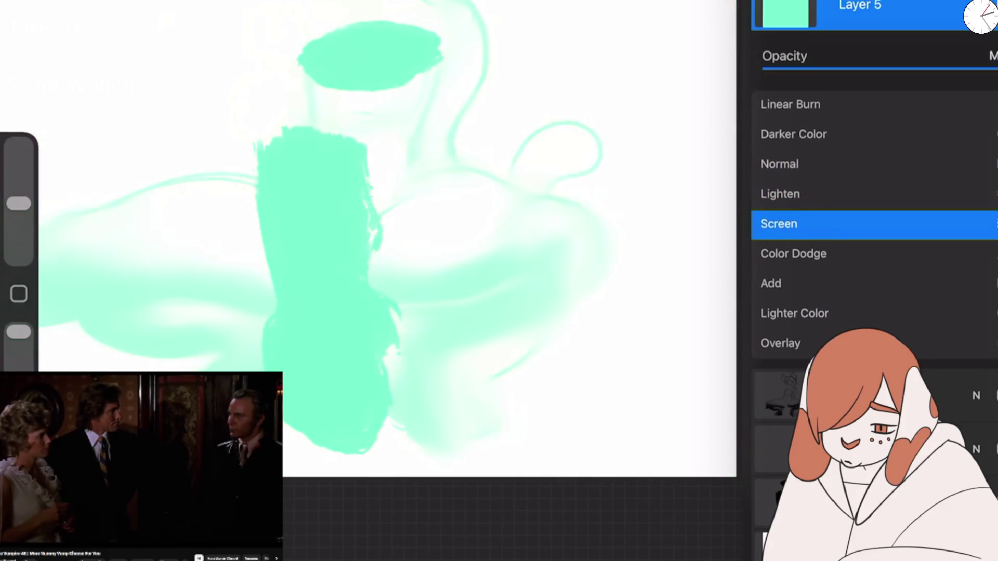
{"action": "mouse_move", "coordinate": [987, 68]}
{"action": "left_mouse_down"}
{"action": "mouse_move", "coordinate": [891, 69]}
{"action": "mouse_move", "coordinate": [923, 68]}
{"action": "left_mouse_up"}
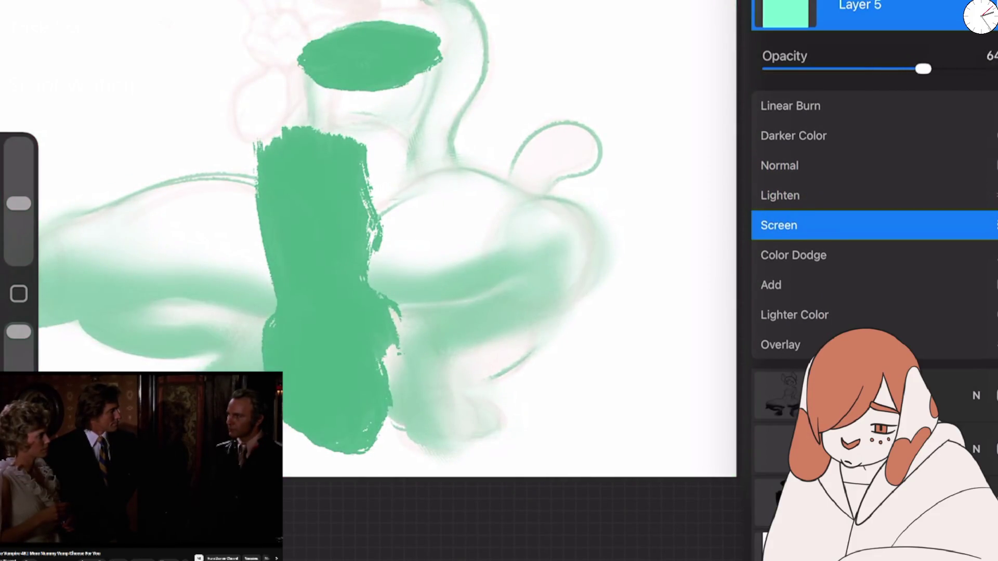
{"action": "left_click", "coordinate": [976, 5]}
Step: Drop Layer 4's opacity to zero
{"action": "left_click", "coordinate": [858, 57]}
{"action": "left_click", "coordinate": [976, 58]}
{"action": "left_click_drag", "start_coordinate": [928, 122], "coordinate": [766, 122]}
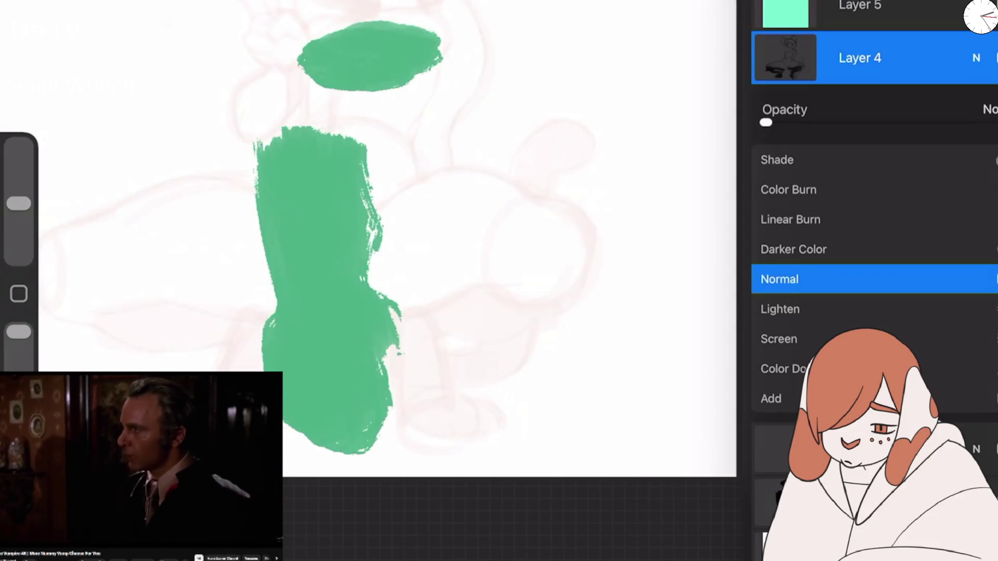
{"action": "left_click", "coordinate": [976, 58]}
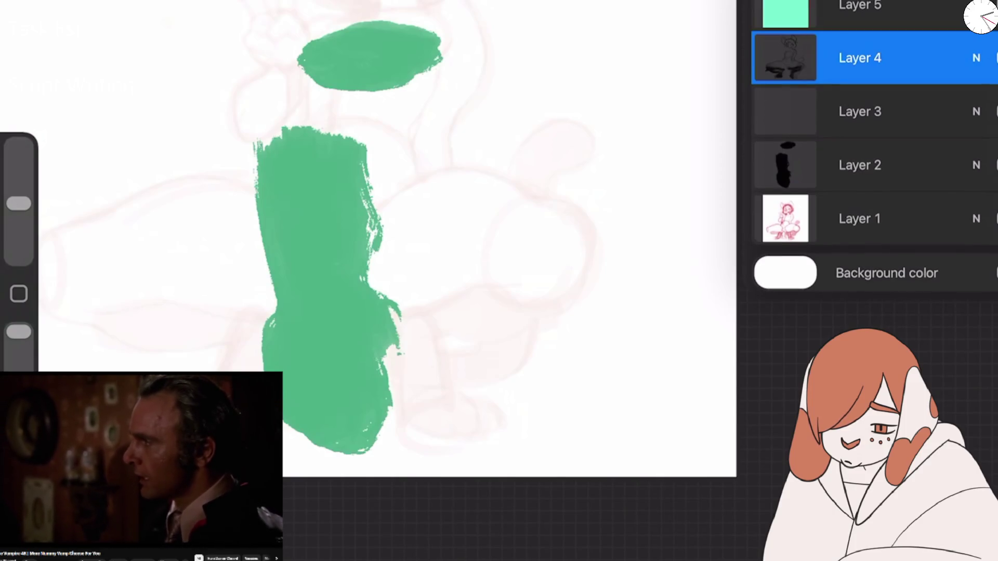
Step: Hide and reshow the pink Layer 1 sketch to compare
{"action": "left_click", "coordinate": [976, 57]}
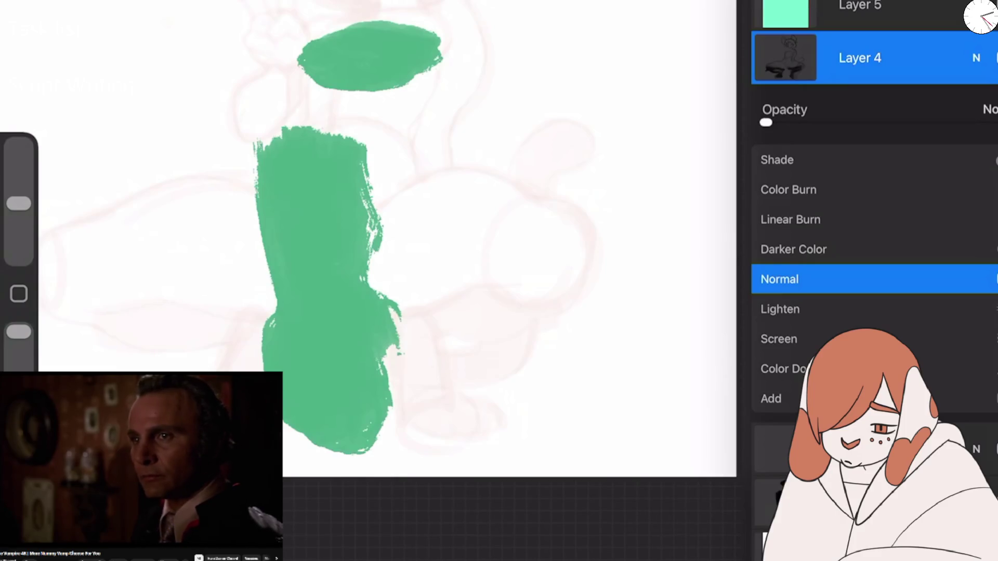
{"action": "left_click", "coordinate": [976, 57]}
{"action": "left_click", "coordinate": [994, 218]}
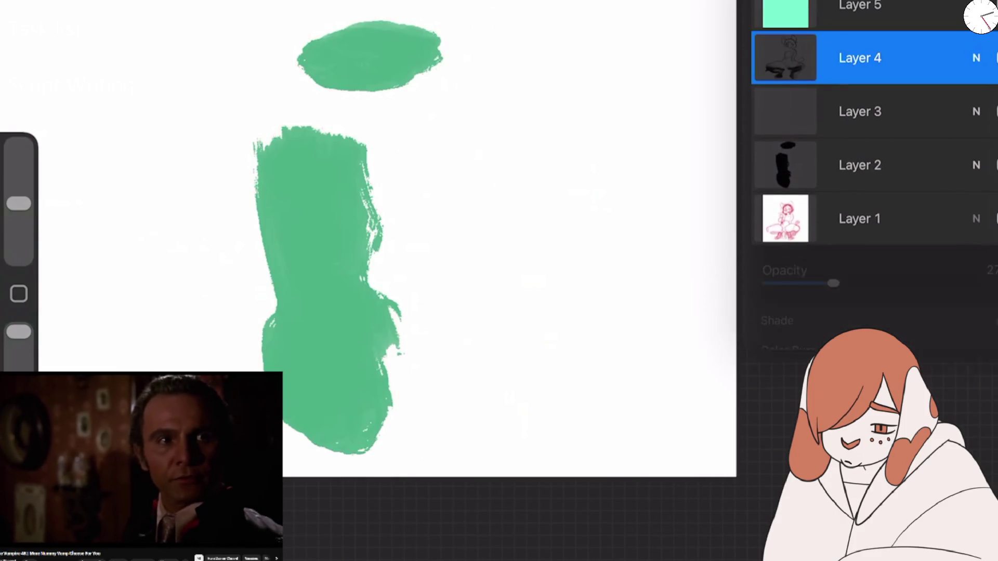
{"action": "left_click", "coordinate": [994, 218]}
{"action": "left_click", "coordinate": [976, 57]}
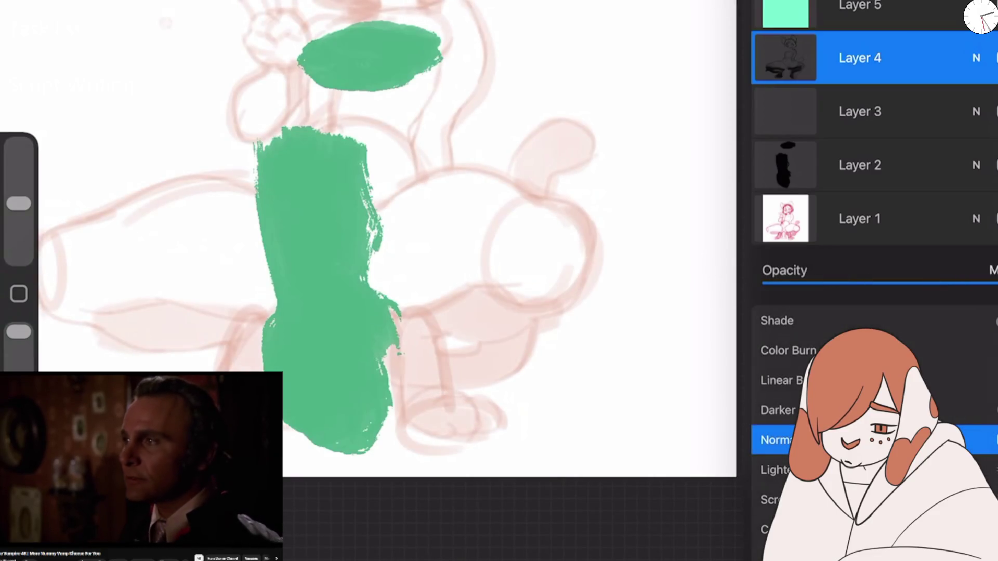
Step: Set Layer 4's opacity to about 31%
{"action": "left_click", "coordinate": [976, 57]}
{"action": "left_click", "coordinate": [976, 57]}
{"action": "left_click_drag", "start_coordinate": [764, 122], "coordinate": [841, 122]}
{"action": "left_click", "coordinate": [976, 57]}
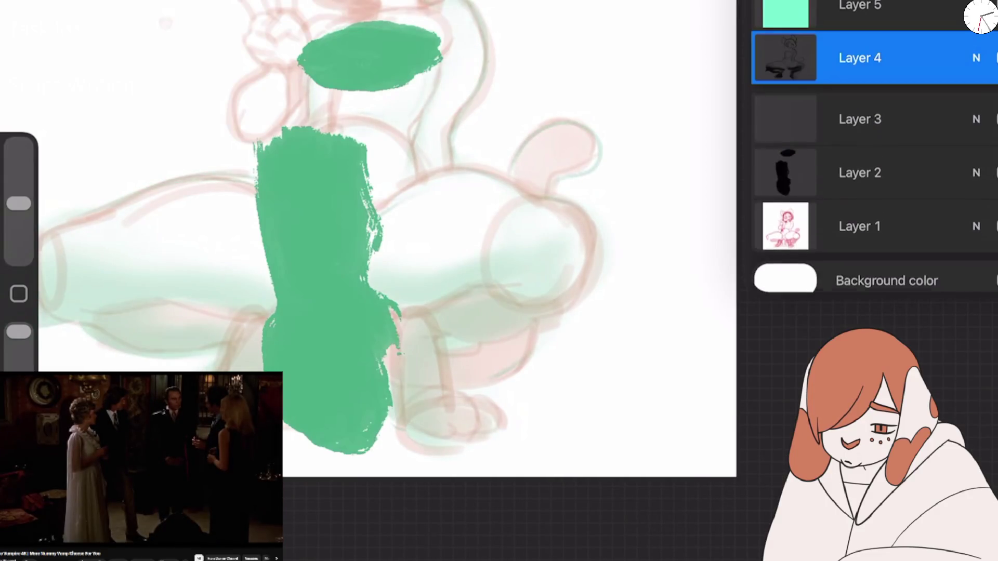
Step: Add a new Layer 6 on top of Layer 5
{"action": "left_click", "coordinate": [860, 8]}
{"action": "left_click", "coordinate": [956, 3]}
{"action": "left_click", "coordinate": [980, 16]}
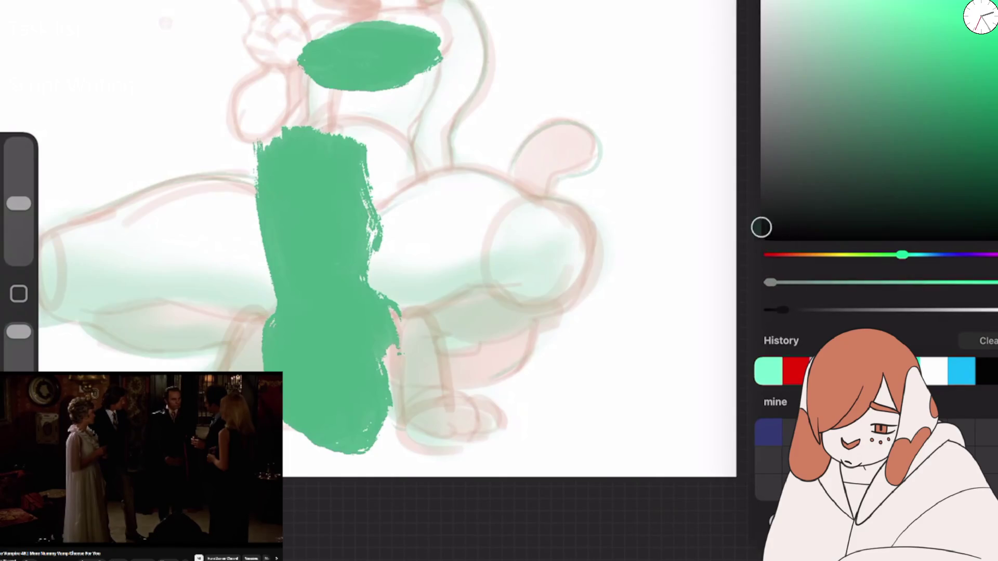
Step: Pick a dark ink colour and undo a test loop stroke
{"action": "left_click_drag", "start_coordinate": [764, 227], "coordinate": [762, 228]}
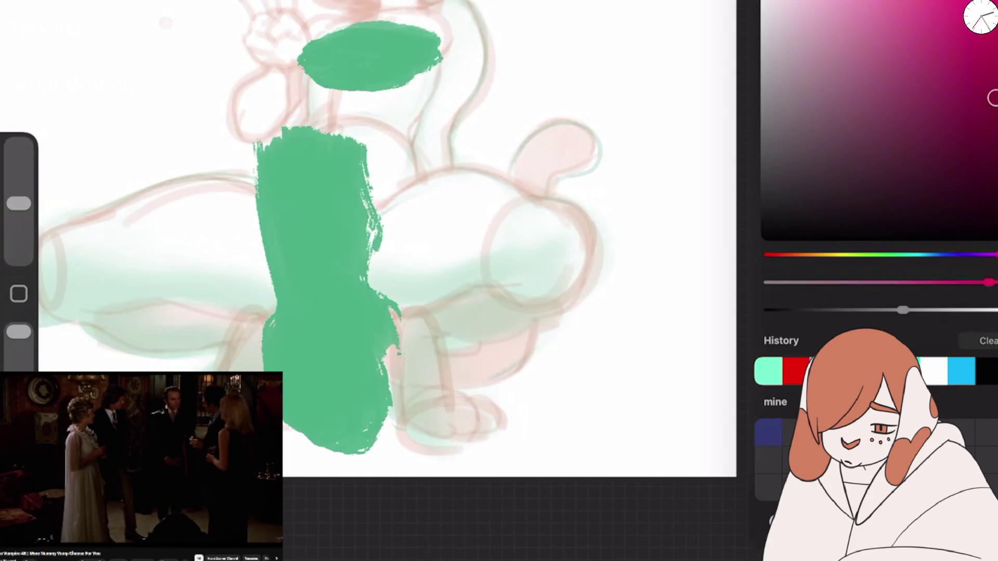
{"action": "left_click_drag", "start_coordinate": [470, 160], "coordinate": [468, 263]}
{"action": "scroll", "coordinate": [364, 208], "scroll_direction": "up", "scroll_amount": 3}
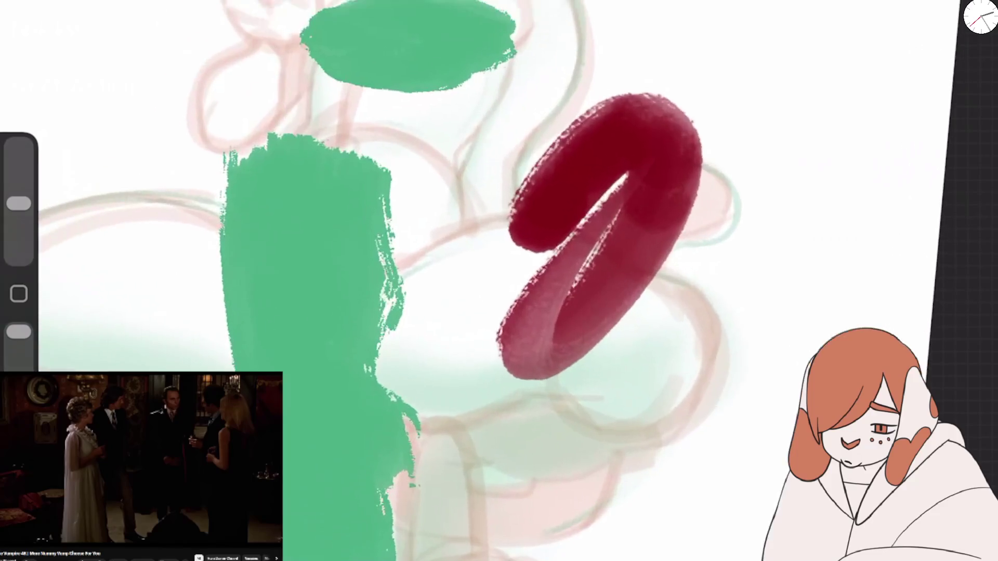
{"action": "key", "text": "ctrl+z"}
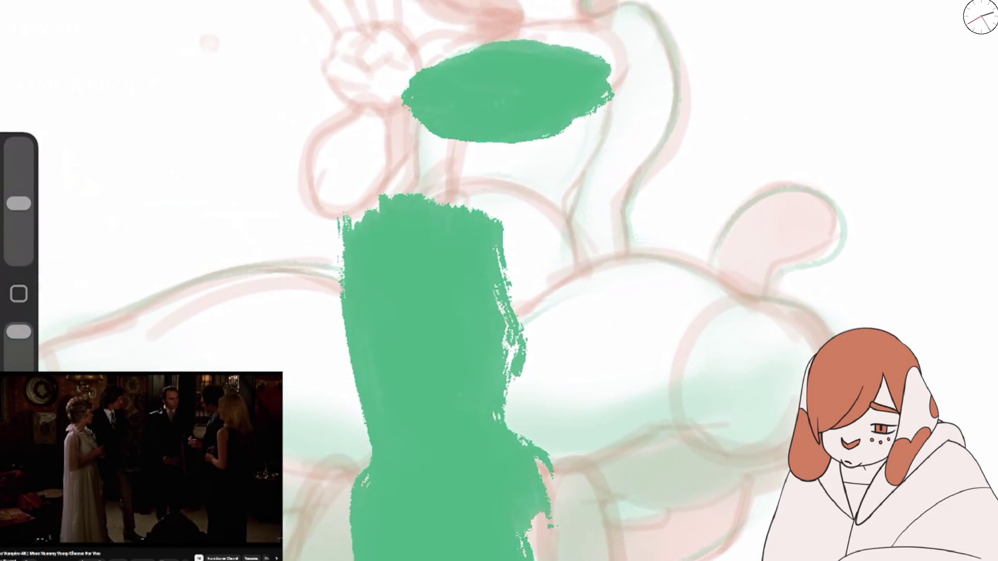
Step: Resize the brush near 1% and ink the forearm outline up toward the hand
{"action": "left_click_drag", "start_coordinate": [301, 145], "coordinate": [319, 208]}
{"action": "left_click_drag", "start_coordinate": [358, 111], "coordinate": [328, 145]}
{"action": "left_click_drag", "start_coordinate": [19, 203], "coordinate": [19, 257]}
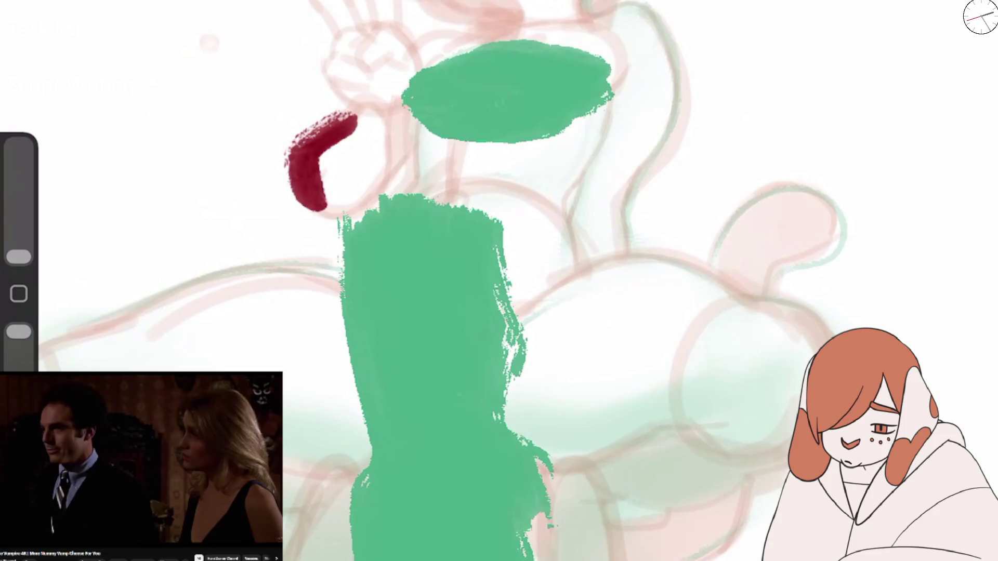
{"action": "key", "text": "ctrl+z"}
{"action": "key", "text": "ctrl+z"}
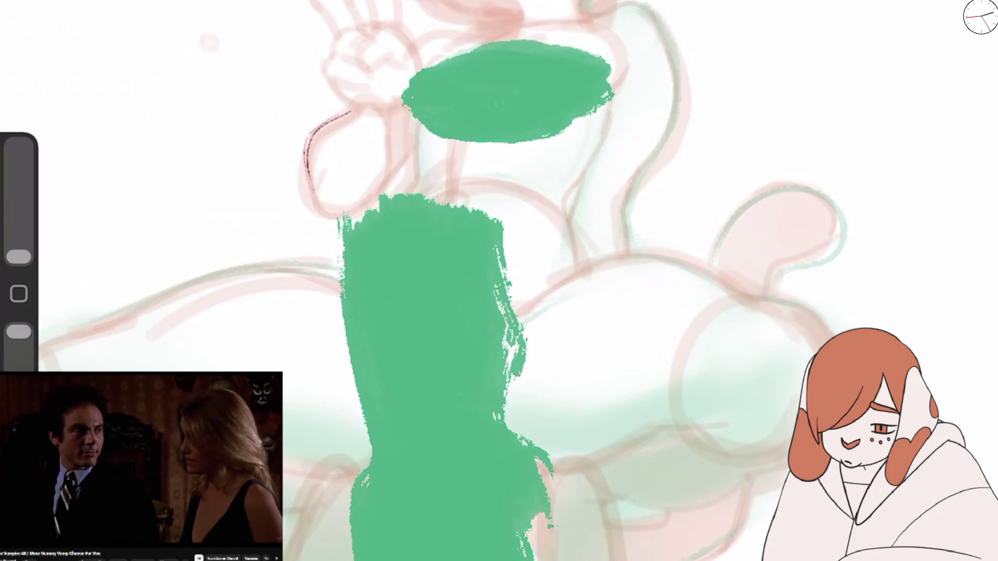
{"action": "left_click_drag", "start_coordinate": [19, 257], "coordinate": [18, 241]}
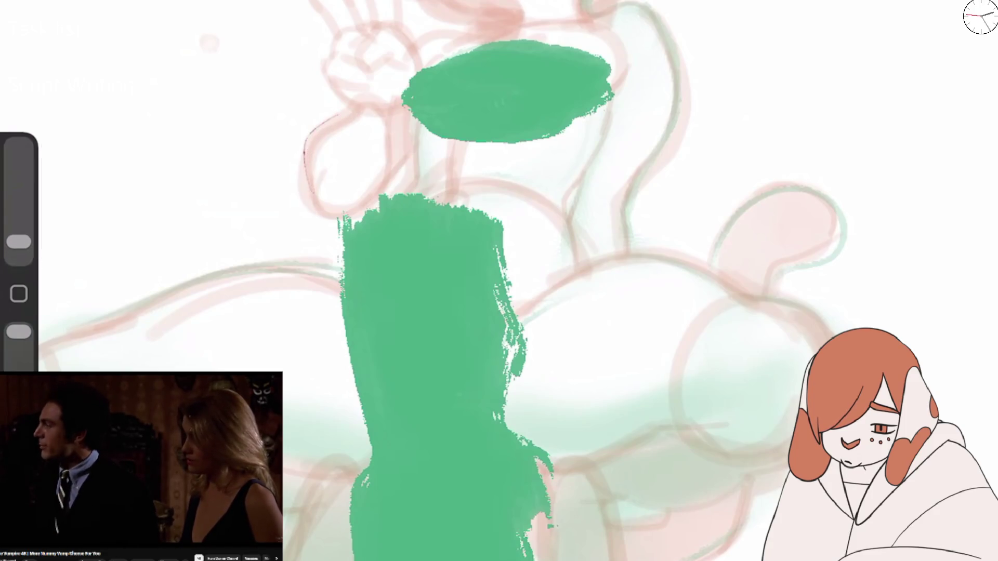
{"action": "left_click_drag", "start_coordinate": [318, 130], "coordinate": [353, 106]}
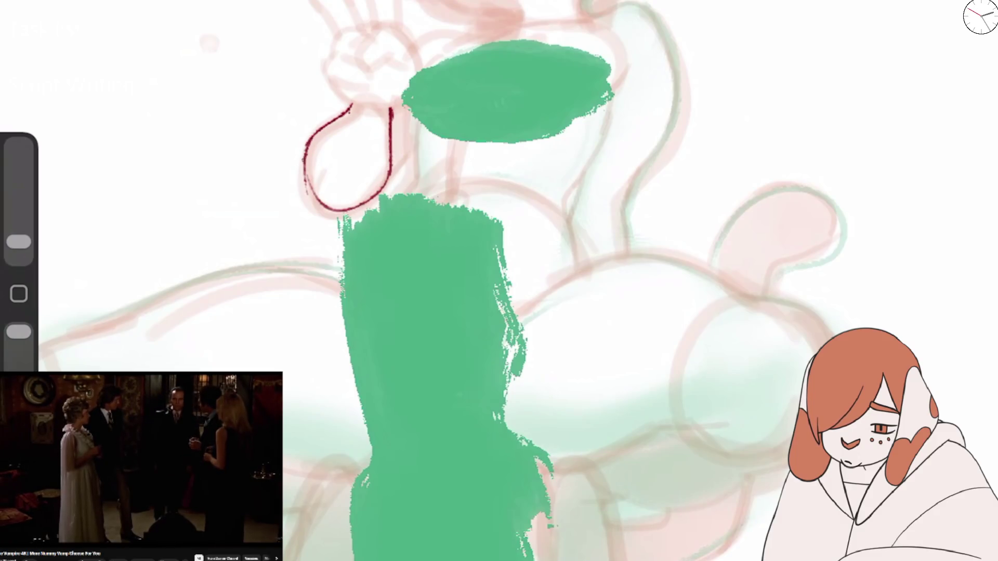
Step: Switch to the Blotchy Sketcher brush, undo a test loop, and tilt the canvas toward the head
{"action": "scroll", "coordinate": [447, 312], "scroll_direction": "up", "scroll_amount": 2}
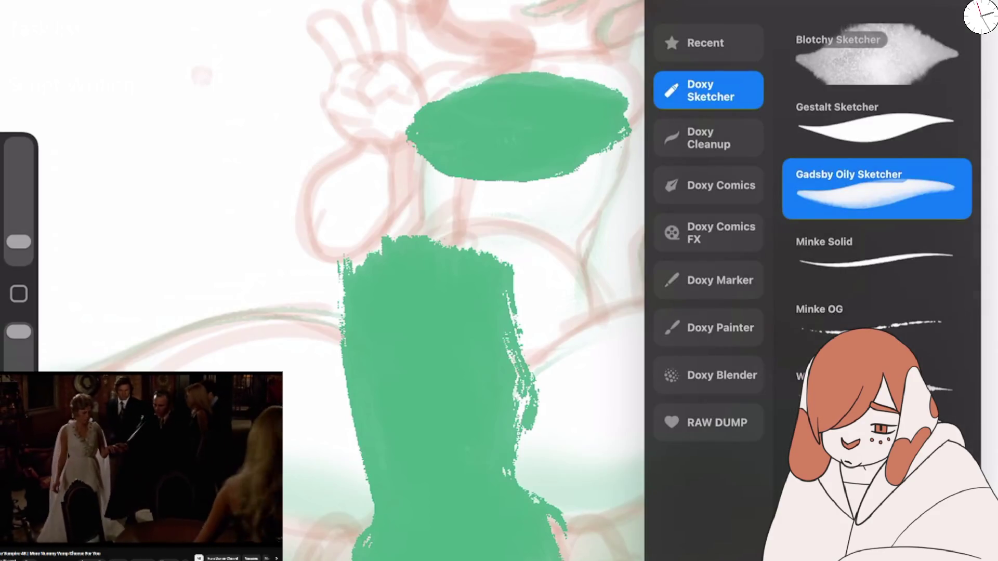
{"action": "left_click", "coordinate": [876, 54]}
{"action": "left_click_drag", "start_coordinate": [363, 158], "coordinate": [323, 254]}
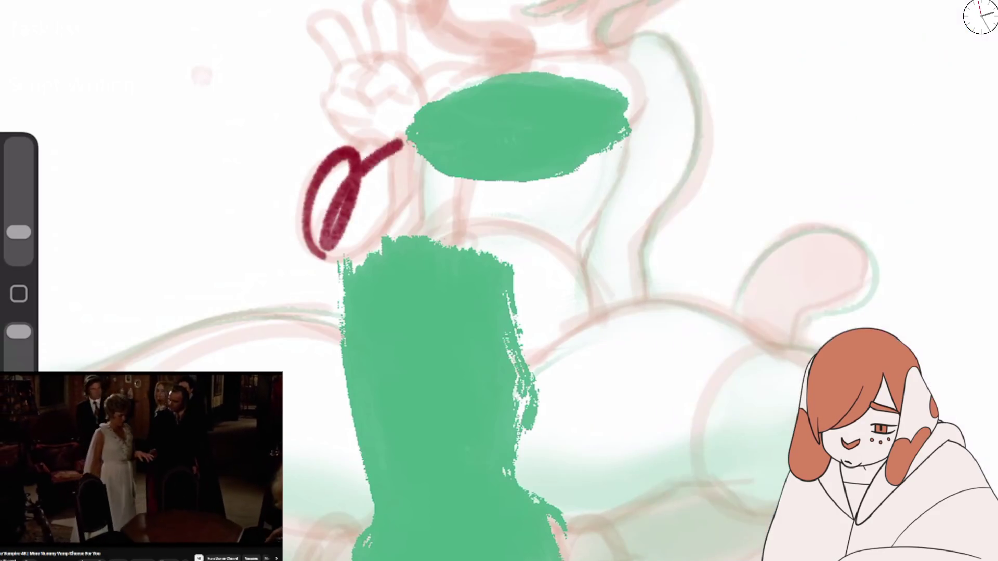
{"action": "key", "text": "ctrl+z"}
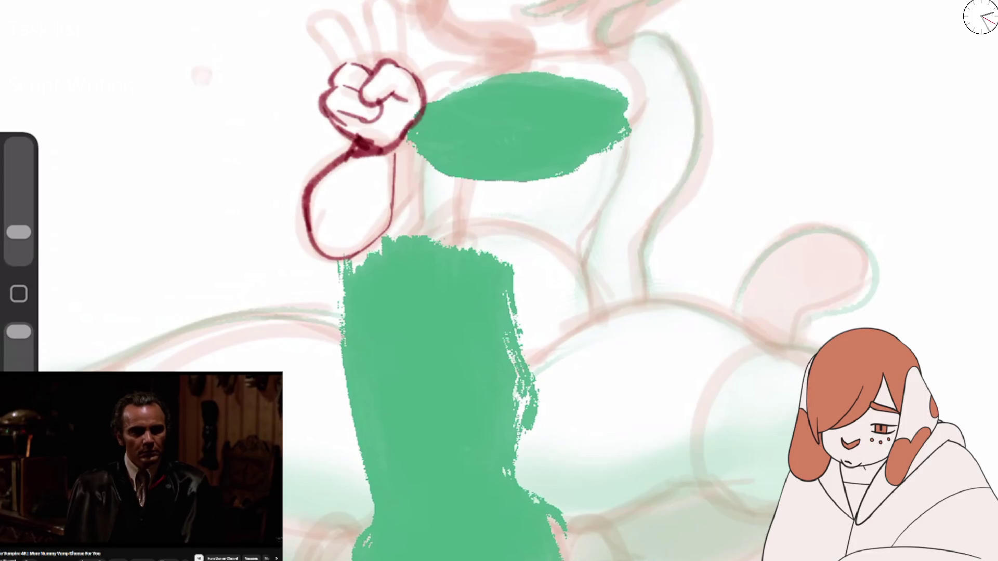
{"action": "left_click_drag", "start_coordinate": [520, 125], "coordinate": [457, 260]}
Step: Ink two raised fingers and the arm from wrist to shoulder with a collar hook
{"action": "left_click_drag", "start_coordinate": [345, 134], "coordinate": [339, 87]}
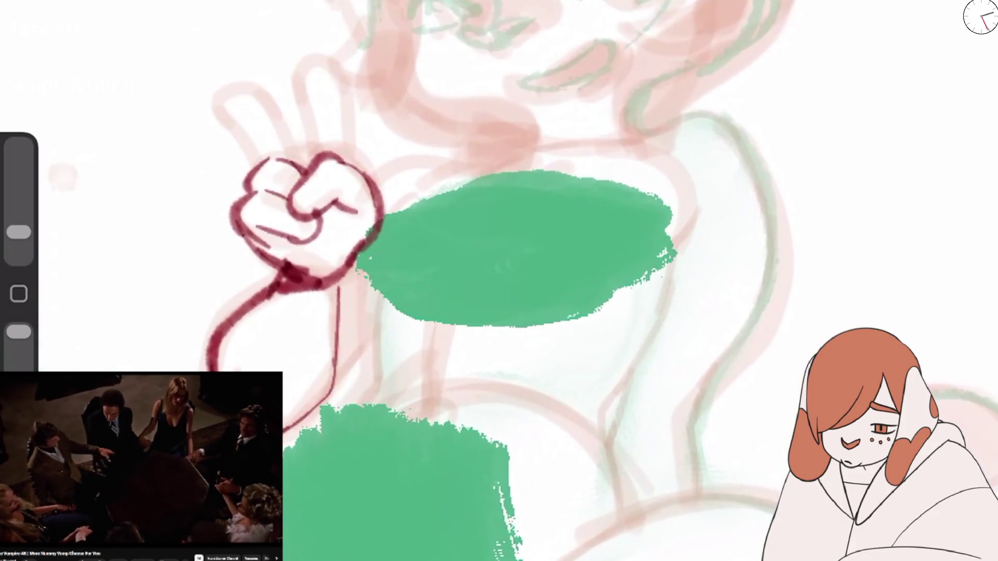
{"action": "left_click_drag", "start_coordinate": [222, 93], "coordinate": [300, 154]}
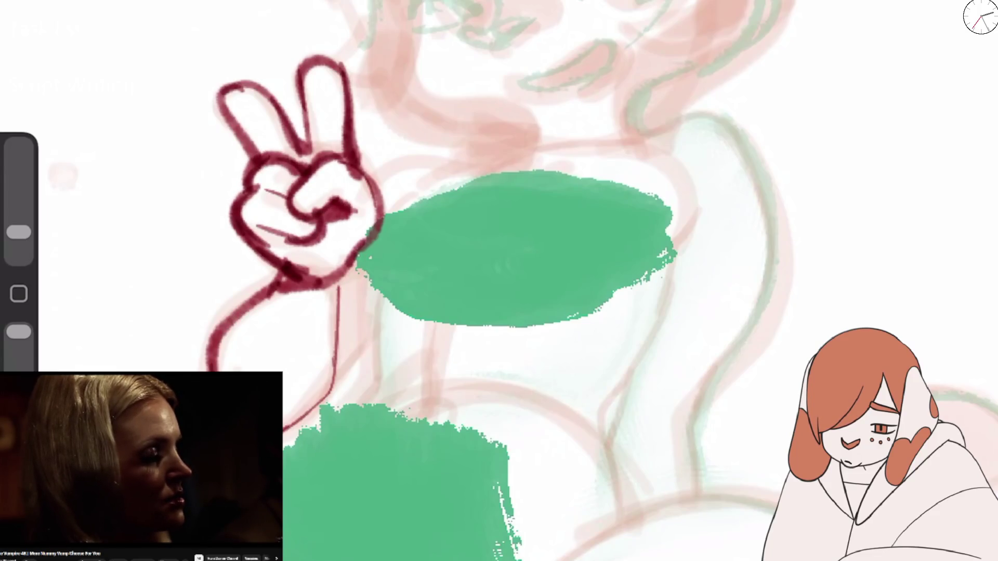
{"action": "left_click_drag", "start_coordinate": [336, 291], "coordinate": [333, 400]}
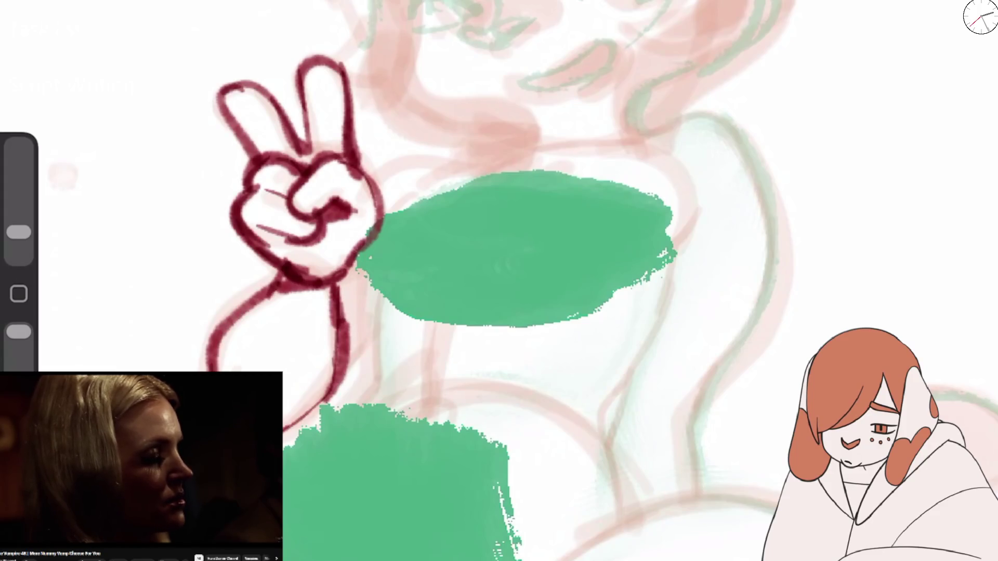
{"action": "mouse_move", "coordinate": [382, 200]}
{"action": "left_mouse_down"}
{"action": "mouse_move", "coordinate": [484, 167]}
{"action": "mouse_move", "coordinate": [516, 122]}
{"action": "left_mouse_up"}
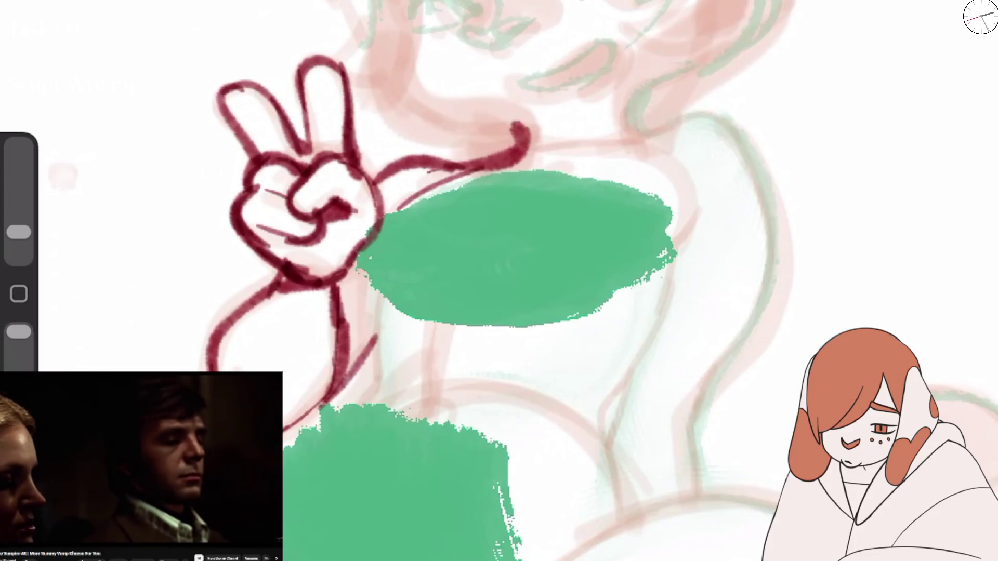
{"action": "left_click_drag", "start_coordinate": [630, 96], "coordinate": [670, 125]}
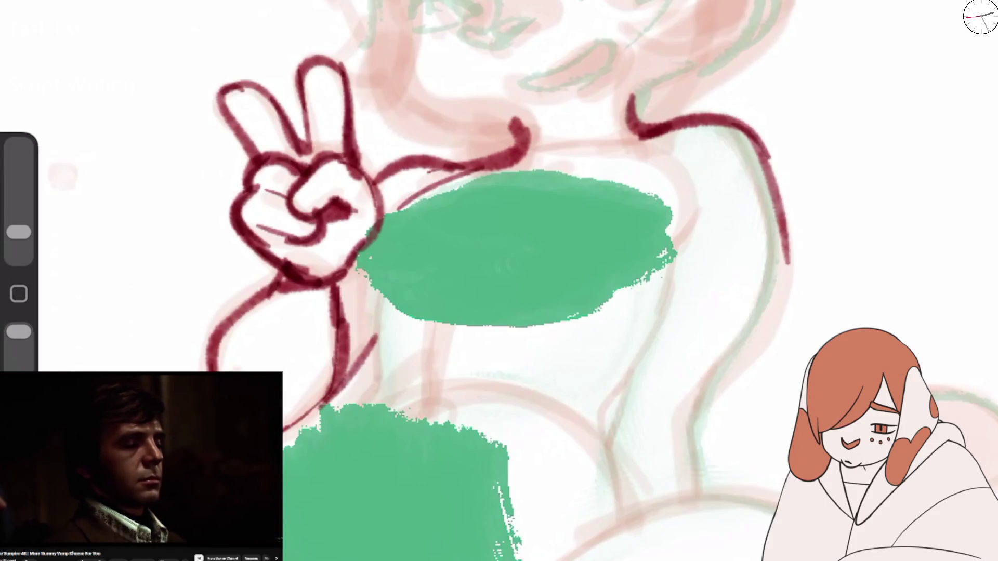
Step: Ink the body's right contour and a lower arc, undoing a stray scribble
{"action": "left_click_drag", "start_coordinate": [778, 214], "coordinate": [698, 447]}
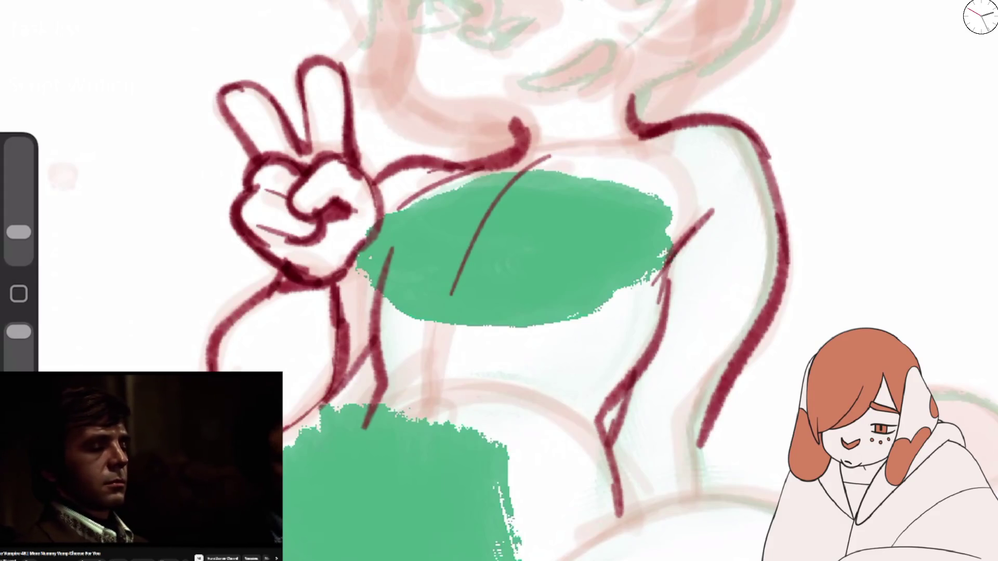
{"action": "left_click_drag", "start_coordinate": [610, 419], "coordinate": [704, 481]}
{"action": "scroll", "coordinate": [499, 281], "scroll_direction": "down", "scroll_amount": 5}
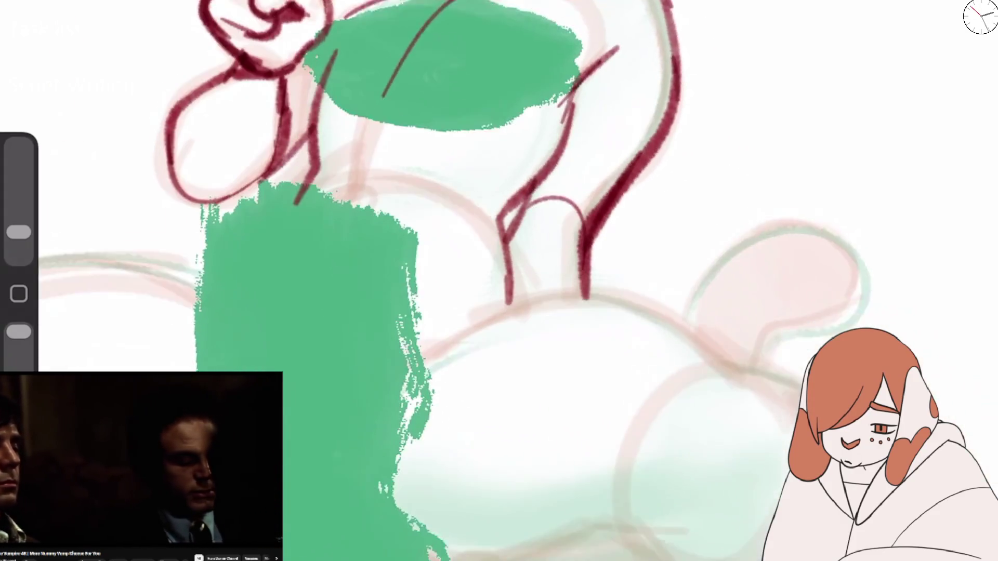
{"action": "left_click_drag", "start_coordinate": [631, 223], "coordinate": [468, 460]}
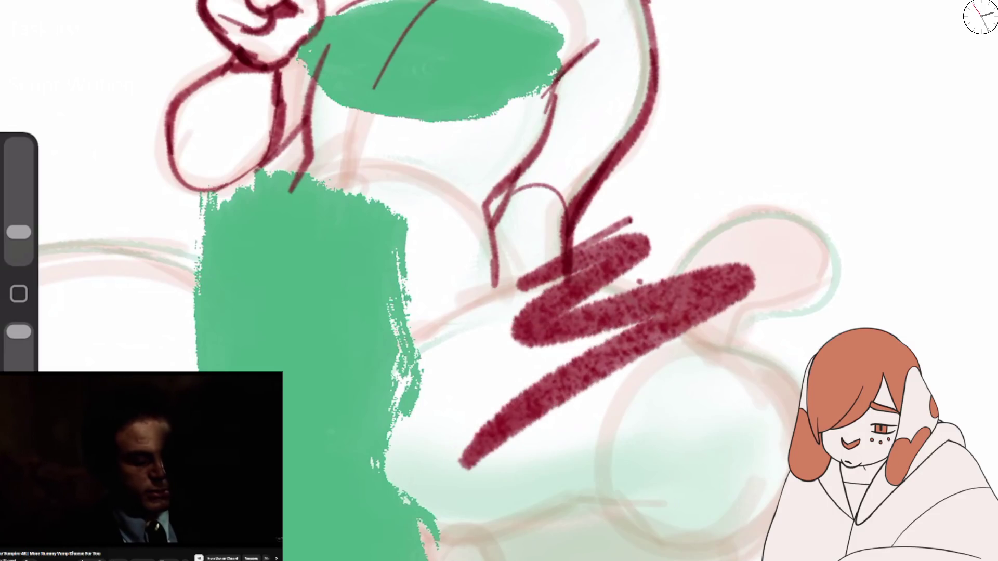
{"action": "key", "text": "ctrl+z"}
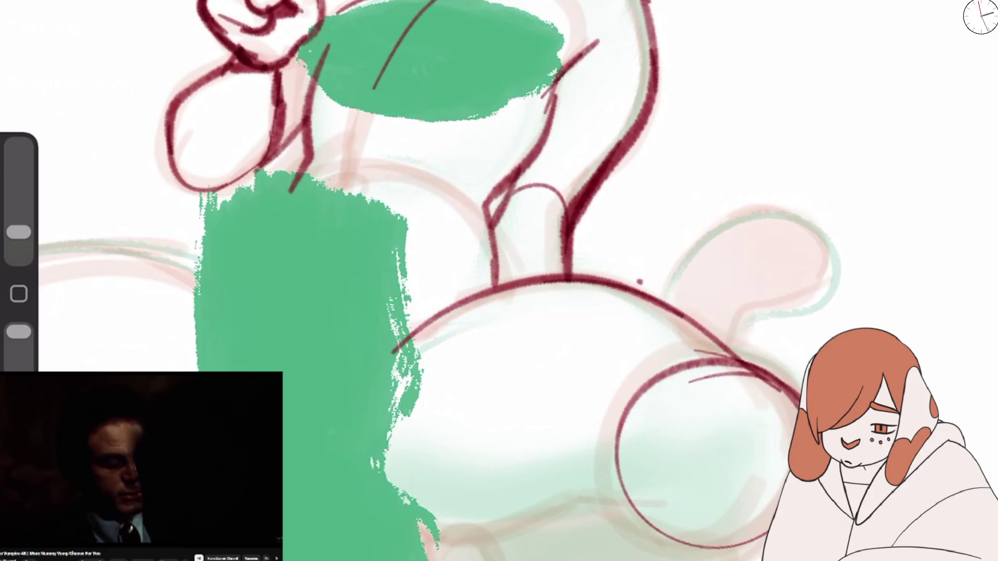
Step: Outline the curved ear shape and ink the line from the arm down to the hip
{"action": "left_click_drag", "start_coordinate": [670, 291], "coordinate": [738, 345]}
{"action": "left_click_drag", "start_coordinate": [668, 294], "coordinate": [816, 220]}
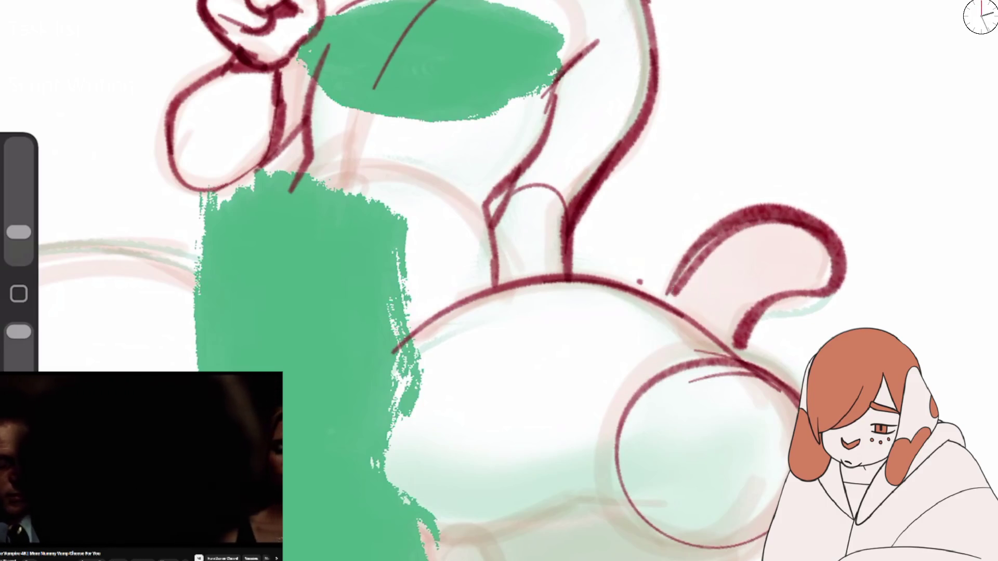
{"action": "scroll", "coordinate": [499, 281], "scroll_direction": "down", "scroll_amount": 5}
{"action": "scroll", "coordinate": [499, 281], "scroll_direction": "up", "scroll_amount": 4}
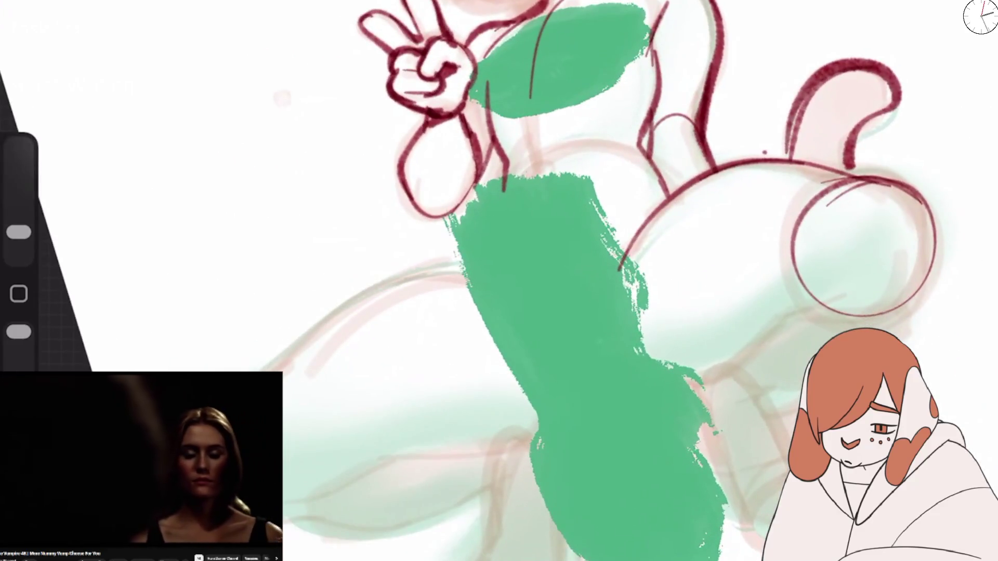
{"action": "mouse_move", "coordinate": [510, 162]}
{"action": "left_mouse_down"}
{"action": "mouse_move", "coordinate": [500, 269]}
{"action": "mouse_move", "coordinate": [265, 370]}
{"action": "left_mouse_up"}
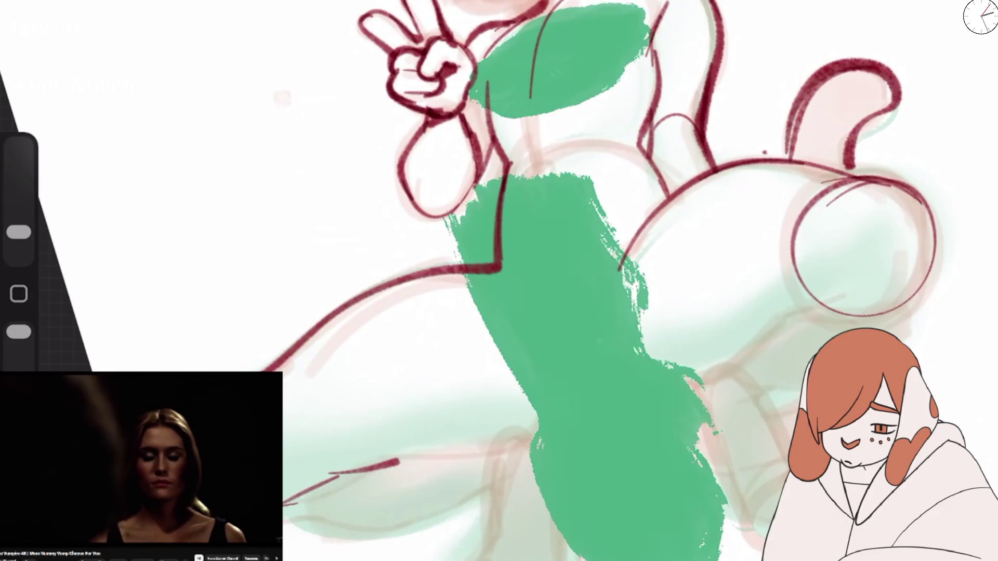
Step: Ink the lower leg, the knee curve, and the toes of the lower foot
{"action": "scroll", "coordinate": [499, 281], "scroll_direction": "down", "scroll_amount": 2}
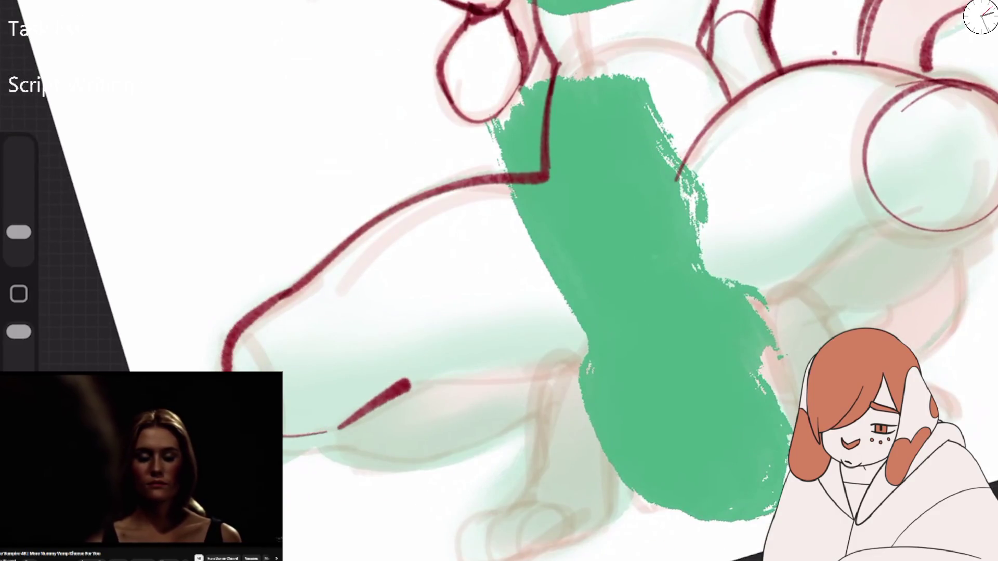
{"action": "left_click_drag", "start_coordinate": [408, 383], "coordinate": [581, 364]}
{"action": "left_click_drag", "start_coordinate": [548, 182], "coordinate": [579, 358]}
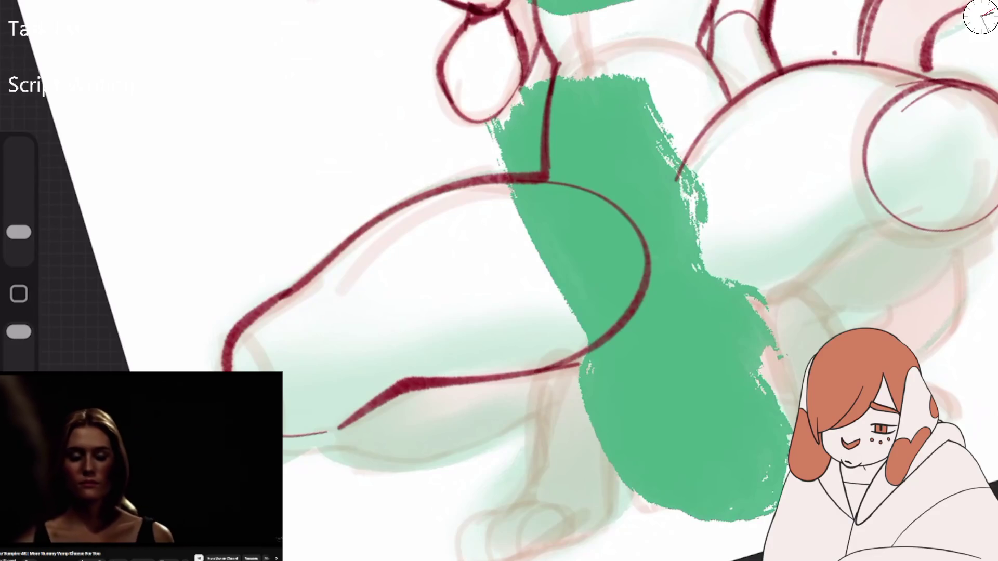
{"action": "mouse_move", "coordinate": [328, 433]}
{"action": "left_mouse_down"}
{"action": "mouse_move", "coordinate": [452, 456]}
{"action": "mouse_move", "coordinate": [575, 374]}
{"action": "mouse_move", "coordinate": [513, 503]}
{"action": "left_mouse_up"}
{"action": "mouse_move", "coordinate": [543, 508]}
{"action": "left_mouse_down"}
{"action": "mouse_move", "coordinate": [526, 546]}
{"action": "mouse_move", "coordinate": [533, 541]}
{"action": "left_mouse_up"}
{"action": "left_click_drag", "start_coordinate": [609, 417], "coordinate": [572, 520]}
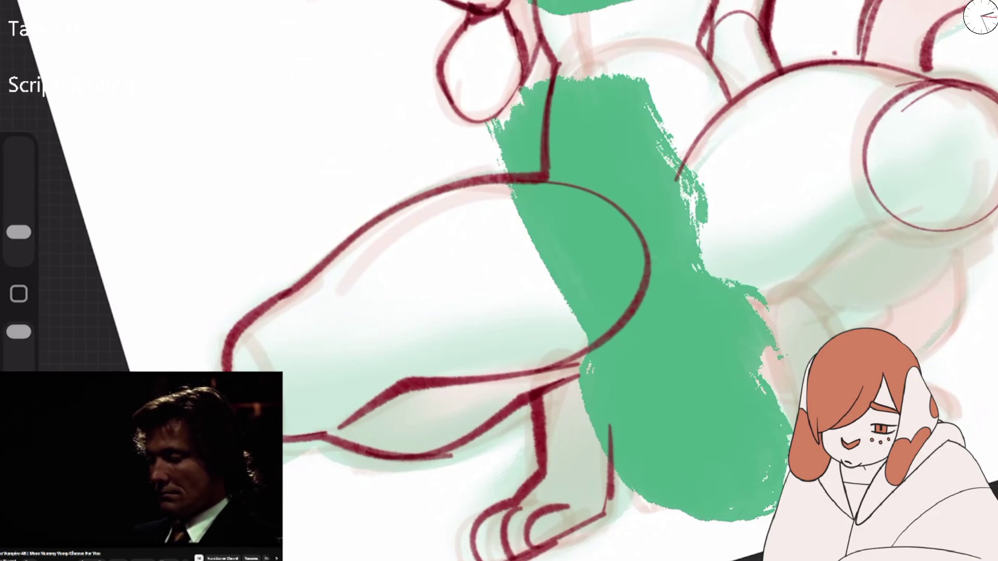
{"action": "scroll", "coordinate": [499, 280], "scroll_direction": "down", "scroll_amount": 5}
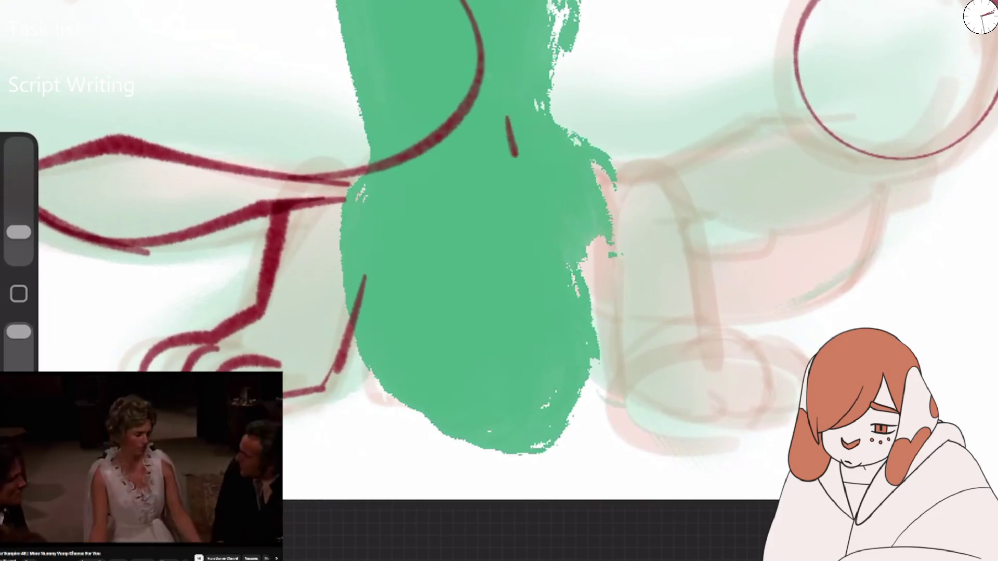
Step: Sketch the right hip, thigh curves, and leg lines beside the green shape
{"action": "left_click_drag", "start_coordinate": [506, 117], "coordinate": [675, 177]}
{"action": "left_click_drag", "start_coordinate": [598, 189], "coordinate": [826, 121]}
{"action": "left_click_drag", "start_coordinate": [689, 163], "coordinate": [990, 99]}
{"action": "left_click_drag", "start_coordinate": [865, 10], "coordinate": [995, 2]}
{"action": "left_click_drag", "start_coordinate": [811, 5], "coordinate": [831, 165]}
{"action": "mouse_move", "coordinate": [681, 156]}
{"action": "left_mouse_down"}
{"action": "mouse_move", "coordinate": [587, 198]}
{"action": "mouse_move", "coordinate": [624, 382]}
{"action": "left_mouse_up"}
{"action": "mouse_move", "coordinate": [679, 171]}
{"action": "left_mouse_down"}
{"action": "mouse_move", "coordinate": [616, 312]}
{"action": "mouse_move", "coordinate": [686, 260]}
{"action": "left_mouse_up"}
{"action": "mouse_move", "coordinate": [715, 211]}
{"action": "left_mouse_down"}
{"action": "mouse_move", "coordinate": [743, 200]}
{"action": "mouse_move", "coordinate": [709, 268]}
{"action": "left_mouse_up"}
{"action": "mouse_move", "coordinate": [686, 219]}
{"action": "left_mouse_down"}
{"action": "mouse_move", "coordinate": [717, 346]}
{"action": "mouse_move", "coordinate": [725, 343]}
{"action": "left_mouse_up"}
Step: Sketch the right paw with its sole and toe lines
{"action": "left_click_drag", "start_coordinate": [618, 359], "coordinate": [657, 426]}
{"action": "mouse_move", "coordinate": [632, 385]}
{"action": "left_mouse_down"}
{"action": "mouse_move", "coordinate": [730, 408]}
{"action": "mouse_move", "coordinate": [712, 421]}
{"action": "left_mouse_up"}
{"action": "mouse_move", "coordinate": [718, 343]}
{"action": "left_mouse_down"}
{"action": "mouse_move", "coordinate": [777, 371]}
{"action": "mouse_move", "coordinate": [780, 407]}
{"action": "left_mouse_up"}
{"action": "left_click_drag", "start_coordinate": [751, 347], "coordinate": [812, 359]}
{"action": "left_click_drag", "start_coordinate": [795, 423], "coordinate": [707, 429]}
{"action": "left_click_drag", "start_coordinate": [736, 420], "coordinate": [698, 425]}
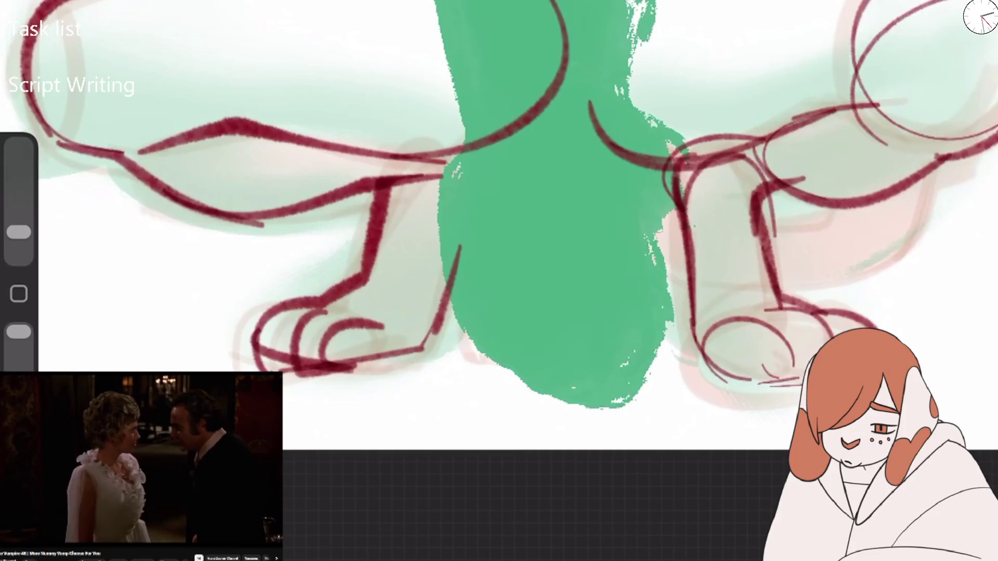
Step: Enlarge the brush and redraw the left leg down to a paw with toe arcs and sole
{"action": "mouse_move", "coordinate": [19, 232]}
{"action": "left_mouse_down"}
{"action": "mouse_move", "coordinate": [19, 183]}
{"action": "mouse_move", "coordinate": [19, 231]}
{"action": "left_mouse_up"}
{"action": "key", "text": "ctrl+z"}
{"action": "key", "text": "ctrl+z"}
{"action": "left_click_drag", "start_coordinate": [384, 200], "coordinate": [245, 358]}
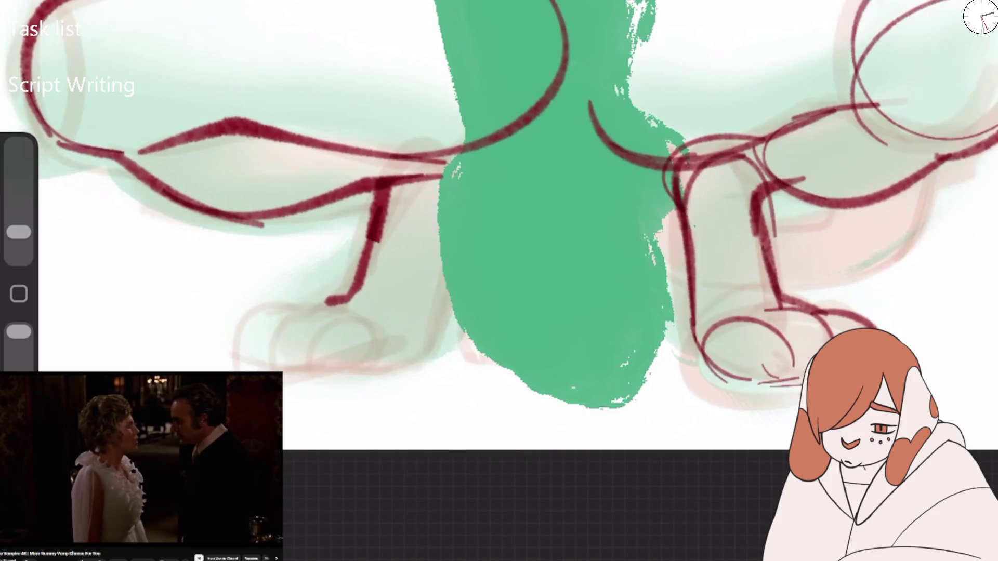
{"action": "mouse_move", "coordinate": [275, 301]}
{"action": "left_mouse_down"}
{"action": "mouse_move", "coordinate": [261, 370]}
{"action": "mouse_move", "coordinate": [352, 328]}
{"action": "left_mouse_up"}
{"action": "mouse_move", "coordinate": [291, 317]}
{"action": "left_mouse_down"}
{"action": "mouse_move", "coordinate": [300, 377]}
{"action": "mouse_move", "coordinate": [384, 338]}
{"action": "left_mouse_up"}
{"action": "mouse_move", "coordinate": [324, 369]}
{"action": "left_mouse_down"}
{"action": "mouse_move", "coordinate": [423, 373]}
{"action": "mouse_move", "coordinate": [436, 353]}
{"action": "left_mouse_up"}
{"action": "left_click_drag", "start_coordinate": [456, 305], "coordinate": [434, 359]}
Step: Sketch the left front leg and add joint circles on both legs
{"action": "left_click_drag", "start_coordinate": [476, 229], "coordinate": [434, 363]}
{"action": "left_click_drag", "start_coordinate": [446, 286], "coordinate": [434, 361]}
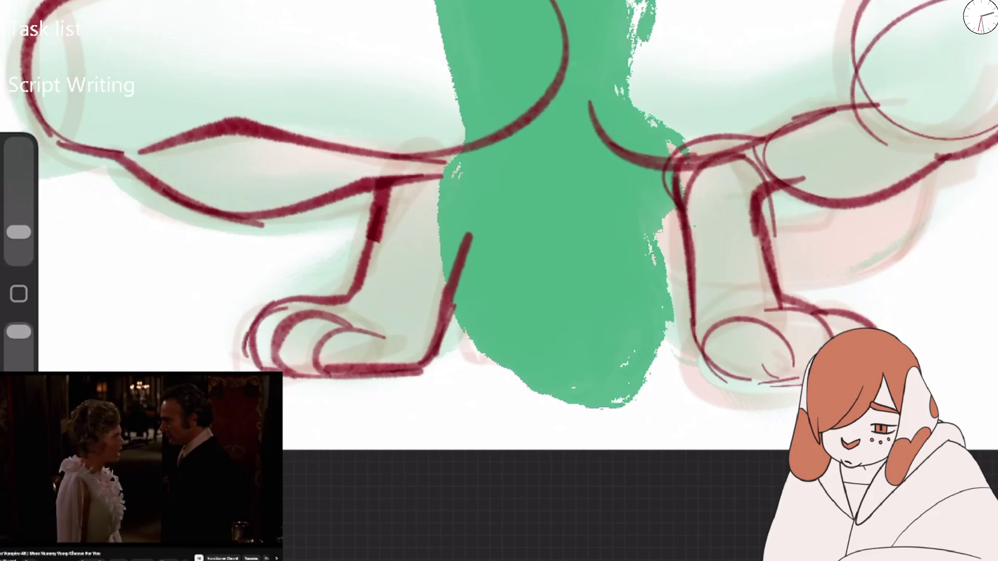
{"action": "left_click_drag", "start_coordinate": [458, 127], "coordinate": [448, 309]}
{"action": "left_click_drag", "start_coordinate": [457, 104], "coordinate": [382, 156]}
{"action": "left_click_drag", "start_coordinate": [395, 177], "coordinate": [418, 224]}
{"action": "left_click_drag", "start_coordinate": [738, 126], "coordinate": [744, 187]}
{"action": "left_click_drag", "start_coordinate": [748, 130], "coordinate": [765, 192]}
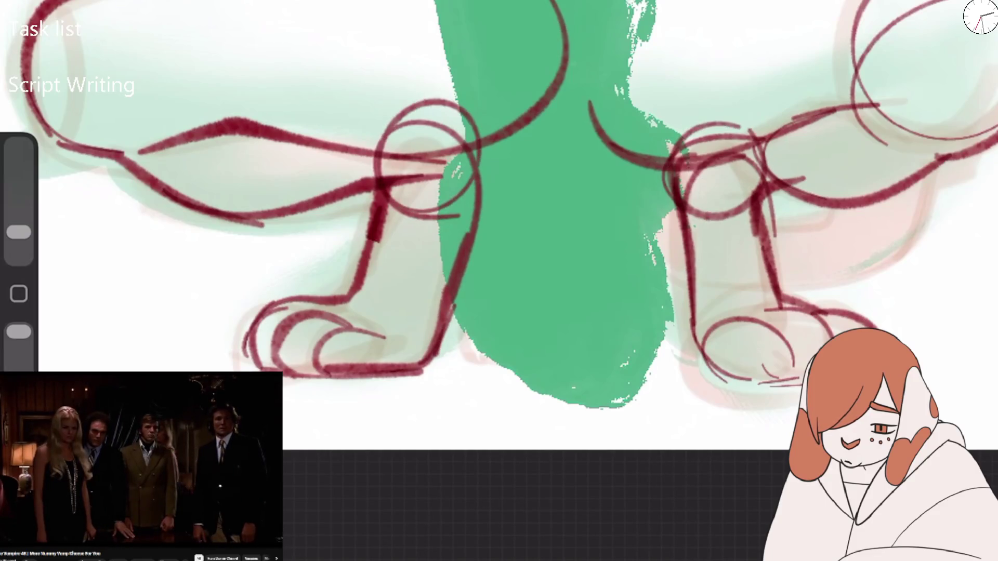
Step: Darken the left knee and front-leg lines and draw a thick right front-leg line
{"action": "mouse_move", "coordinate": [374, 179]}
{"action": "left_mouse_down"}
{"action": "mouse_move", "coordinate": [330, 197]}
{"action": "mouse_move", "coordinate": [374, 221]}
{"action": "left_mouse_up"}
{"action": "left_click_drag", "start_coordinate": [481, 166], "coordinate": [448, 306]}
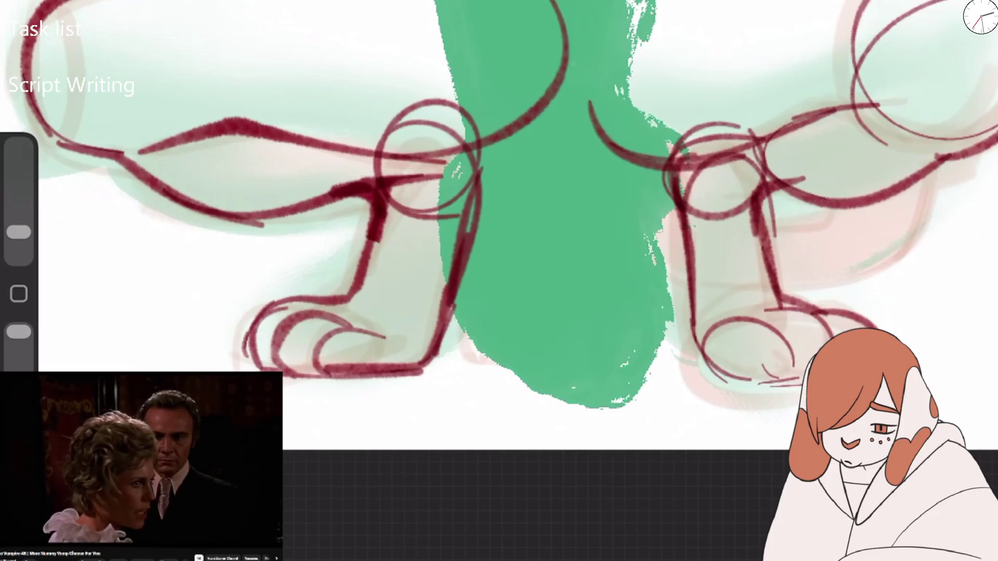
{"action": "left_click_drag", "start_coordinate": [466, 202], "coordinate": [439, 356]}
{"action": "left_click_drag", "start_coordinate": [664, 177], "coordinate": [689, 312]}
{"action": "left_click_drag", "start_coordinate": [667, 202], "coordinate": [697, 359]}
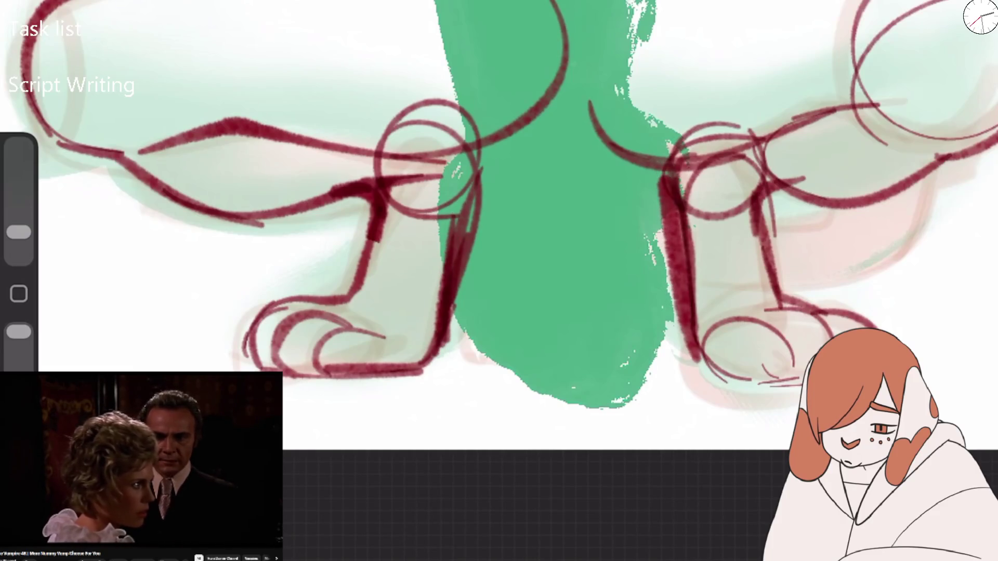
Step: Thicken the left front foot and redraw the ground lines under both feet
{"action": "left_click_drag", "start_coordinate": [441, 293], "coordinate": [429, 364]}
{"action": "left_click_drag", "start_coordinate": [432, 321], "coordinate": [362, 358]}
{"action": "left_click_drag", "start_coordinate": [231, 356], "coordinate": [806, 383]}
{"action": "left_click_drag", "start_coordinate": [408, 370], "coordinate": [801, 386]}
{"action": "scroll", "coordinate": [499, 208], "scroll_direction": "down", "scroll_amount": 2}
{"action": "key", "text": "ctrl+z"}
{"action": "key", "text": "ctrl+z"}
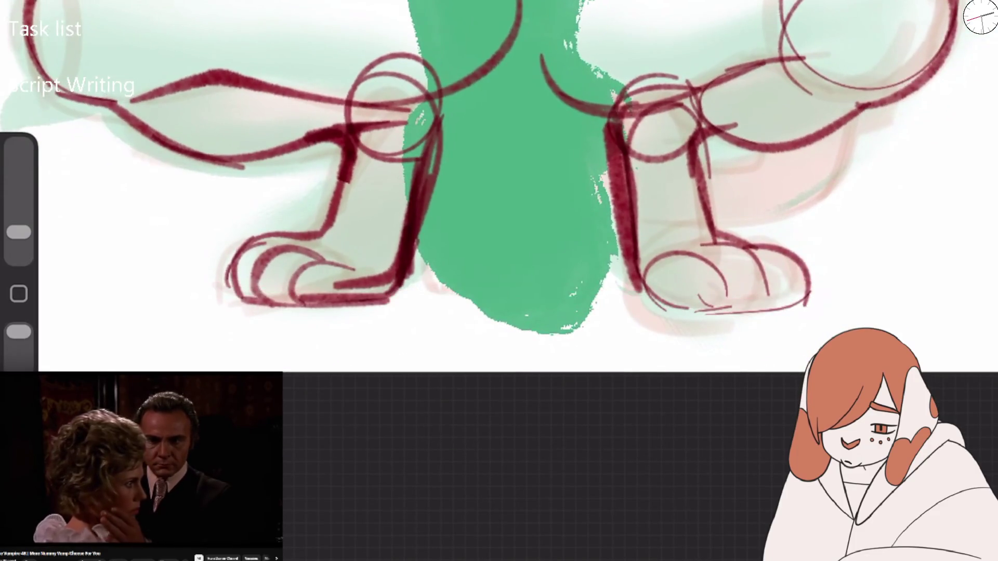
{"action": "left_click_drag", "start_coordinate": [343, 355], "coordinate": [760, 343]}
{"action": "mouse_move", "coordinate": [636, 347]}
{"action": "left_mouse_down"}
{"action": "mouse_move", "coordinate": [773, 342]}
{"action": "mouse_move", "coordinate": [670, 304]}
{"action": "mouse_move", "coordinate": [757, 341]}
{"action": "left_mouse_up"}
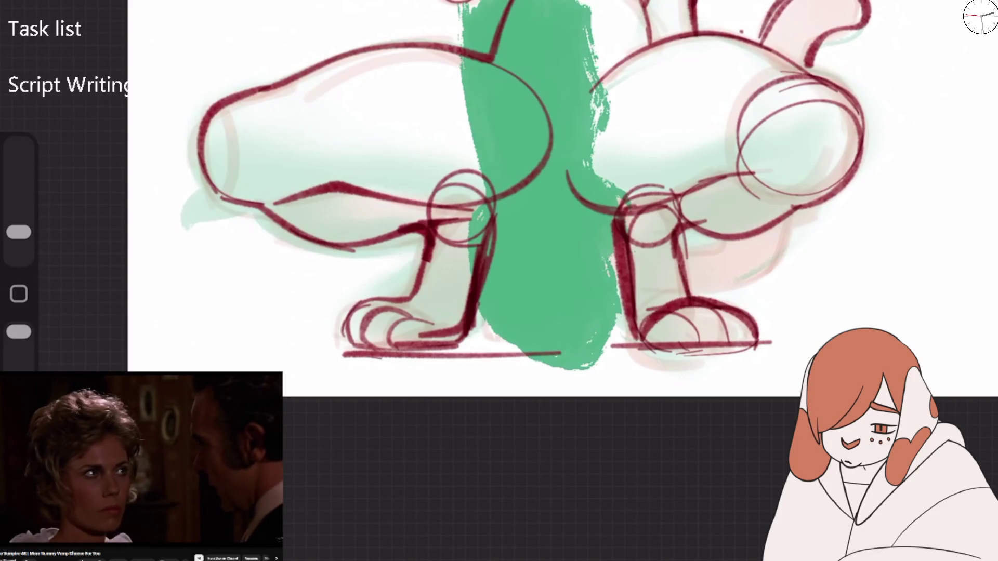
Step: Thicken the outlines of both front paws and legs
{"action": "left_click_drag", "start_coordinate": [347, 348], "coordinate": [421, 320]}
{"action": "mouse_move", "coordinate": [360, 326]}
{"action": "left_mouse_down"}
{"action": "mouse_move", "coordinate": [435, 312]}
{"action": "mouse_move", "coordinate": [448, 334]}
{"action": "left_mouse_up"}
{"action": "left_click_drag", "start_coordinate": [401, 303], "coordinate": [434, 221]}
{"action": "left_click_drag", "start_coordinate": [494, 216], "coordinate": [465, 346]}
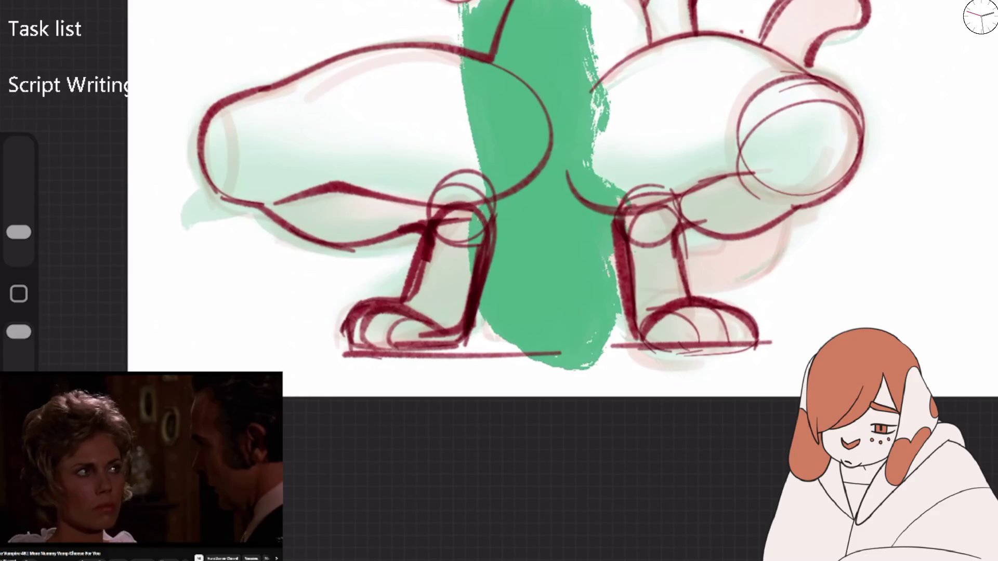
{"action": "left_click_drag", "start_coordinate": [641, 340], "coordinate": [618, 234]}
{"action": "left_click_drag", "start_coordinate": [614, 281], "coordinate": [688, 288]}
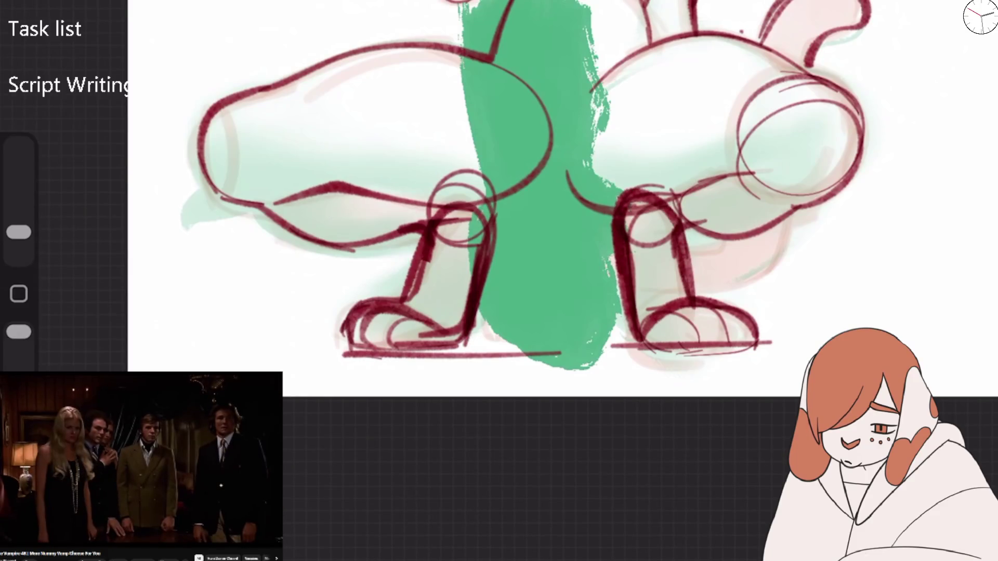
{"action": "left_click_drag", "start_coordinate": [489, 221], "coordinate": [465, 354]}
{"action": "mouse_move", "coordinate": [363, 300]}
{"action": "left_mouse_down"}
{"action": "mouse_move", "coordinate": [346, 348]}
{"action": "mouse_move", "coordinate": [416, 302]}
{"action": "left_mouse_up"}
{"action": "mouse_move", "coordinate": [613, 332]}
{"action": "left_mouse_down"}
{"action": "mouse_move", "coordinate": [621, 203]}
{"action": "mouse_move", "coordinate": [697, 327]}
{"action": "left_mouse_up"}
Step: Sketch a large circle and thick oval over the chest
{"action": "left_click_drag", "start_coordinate": [475, 219], "coordinate": [536, 180]}
{"action": "mouse_move", "coordinate": [486, 141]}
{"action": "left_mouse_down"}
{"action": "mouse_move", "coordinate": [507, 208]}
{"action": "mouse_move", "coordinate": [477, 103]}
{"action": "mouse_move", "coordinate": [546, 5]}
{"action": "mouse_move", "coordinate": [671, 130]}
{"action": "left_mouse_up"}
{"action": "mouse_move", "coordinate": [644, 15]}
{"action": "left_mouse_down"}
{"action": "mouse_move", "coordinate": [520, 218]}
{"action": "mouse_move", "coordinate": [660, 47]}
{"action": "left_mouse_up"}
{"action": "left_click_drag", "start_coordinate": [520, 239], "coordinate": [650, 104]}
{"action": "left_click_drag", "start_coordinate": [488, 98], "coordinate": [650, 20]}
{"action": "scroll", "coordinate": [519, 234], "scroll_direction": "down", "scroll_amount": 5}
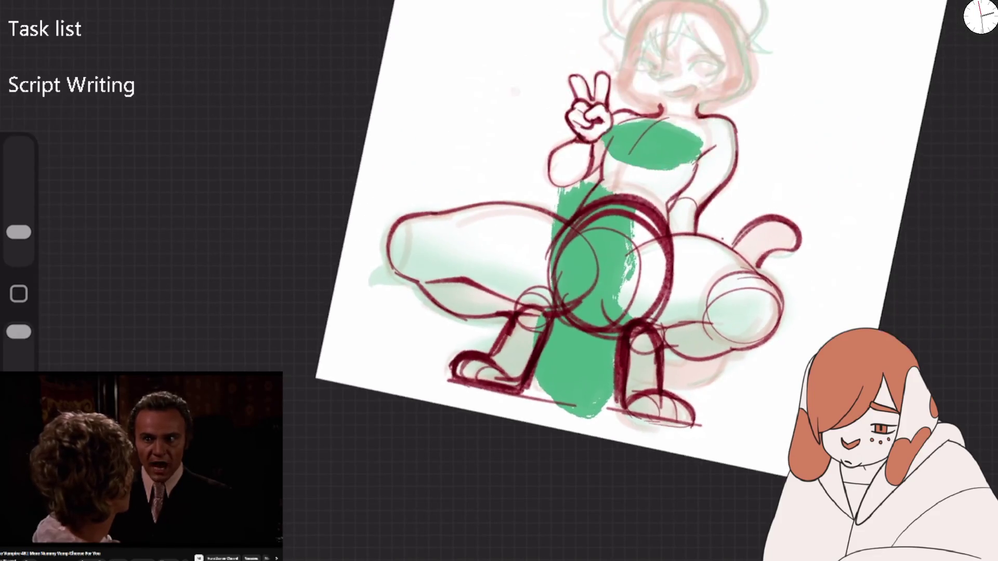
Step: Draw four torso construction strokes, a long line down the torso, and a right-hip oval
{"action": "scroll", "coordinate": [520, 182], "scroll_direction": "up", "scroll_amount": 5}
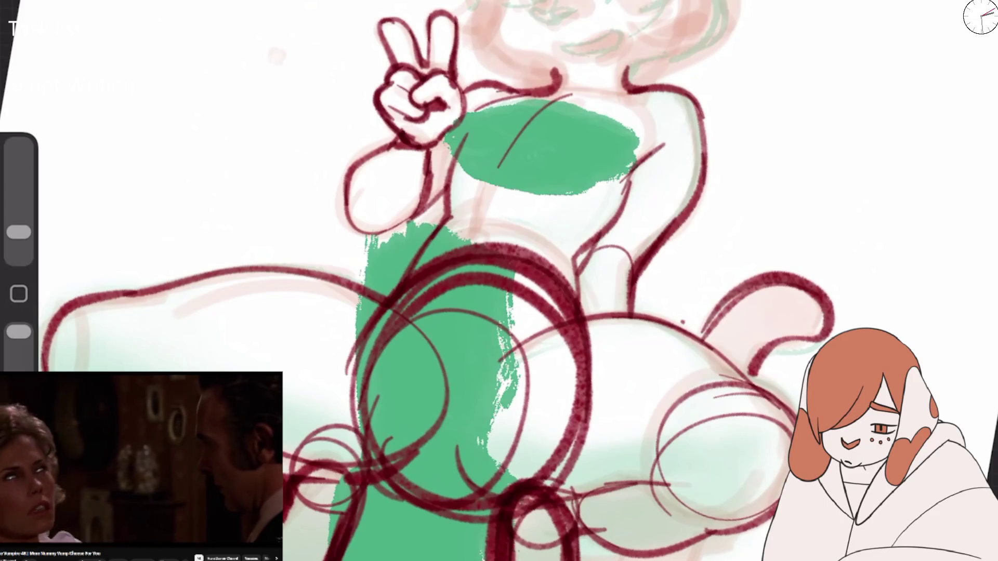
{"action": "scroll", "coordinate": [499, 281], "scroll_direction": "up", "scroll_amount": 2}
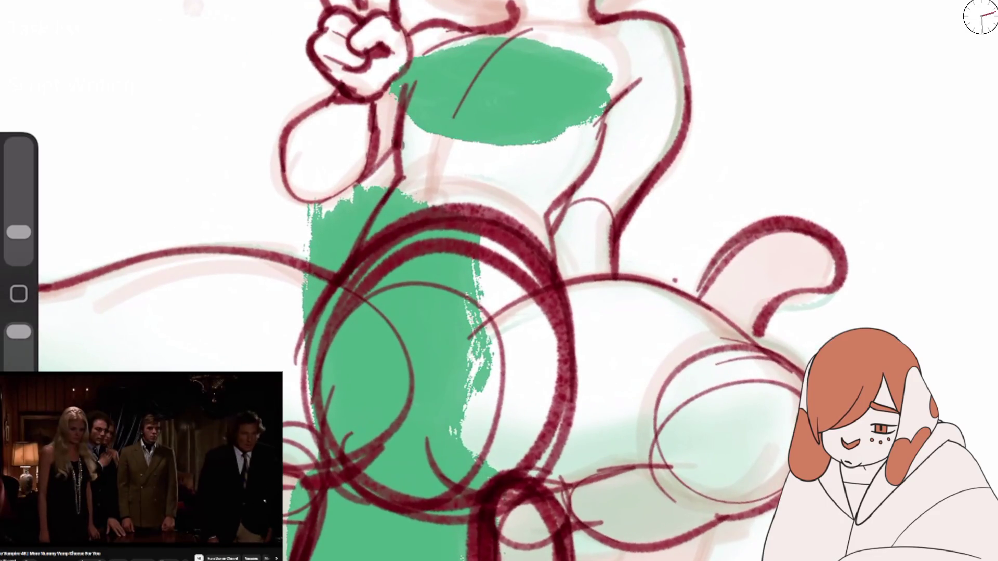
{"action": "left_click_drag", "start_coordinate": [374, 229], "coordinate": [447, 172]}
{"action": "left_click_drag", "start_coordinate": [530, 208], "coordinate": [572, 307]}
{"action": "left_click_drag", "start_coordinate": [623, 107], "coordinate": [530, 239]}
{"action": "left_click_drag", "start_coordinate": [385, 192], "coordinate": [556, 185]}
{"action": "left_click_drag", "start_coordinate": [530, 34], "coordinate": [333, 239]}
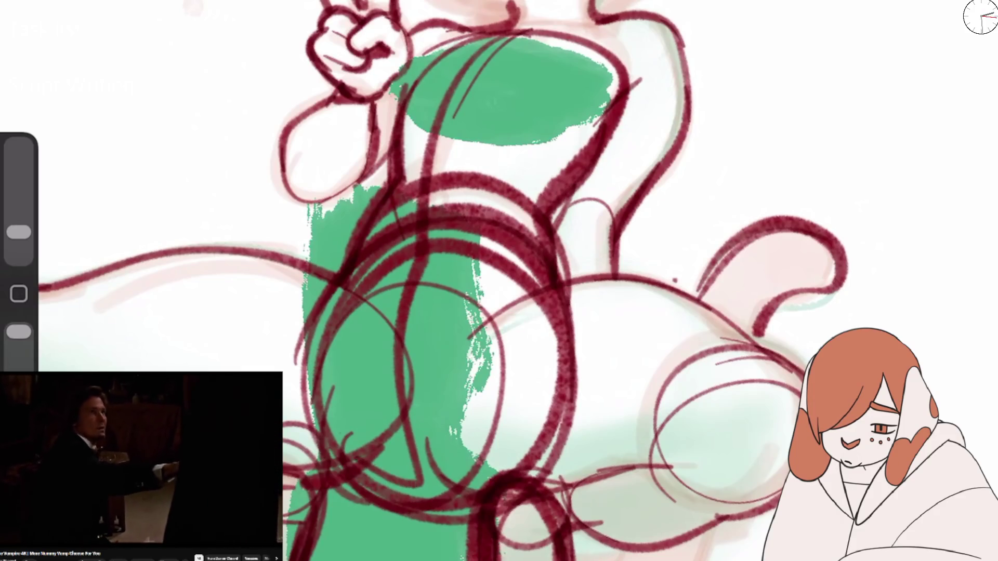
{"action": "left_click_drag", "start_coordinate": [493, 239], "coordinate": [431, 468]}
{"action": "scroll", "coordinate": [499, 280], "scroll_direction": "down", "scroll_amount": 3}
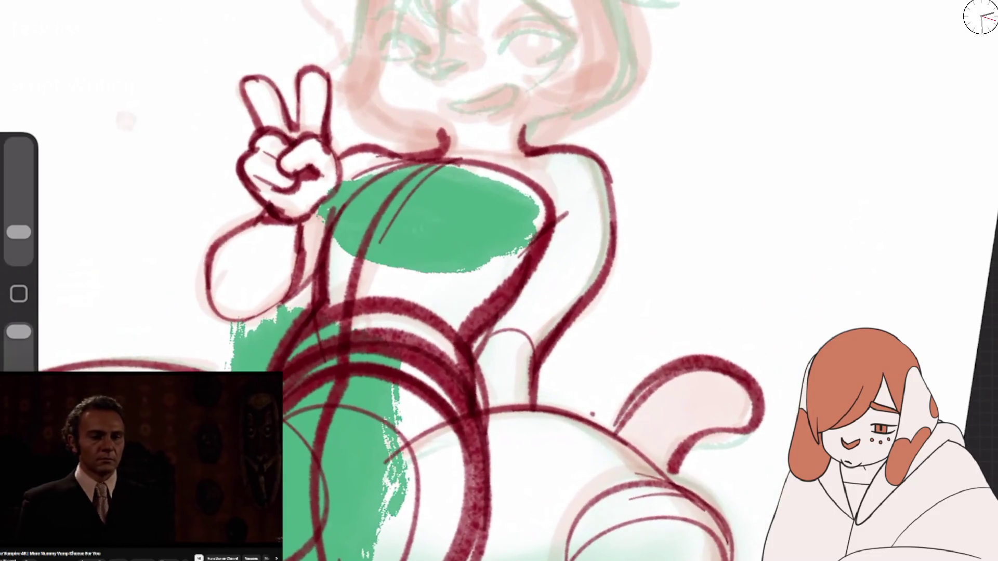
Step: Flip the canvas horizontally and outline the head from neck to neck in dark red
{"action": "left_click", "coordinate": [109, 300]}
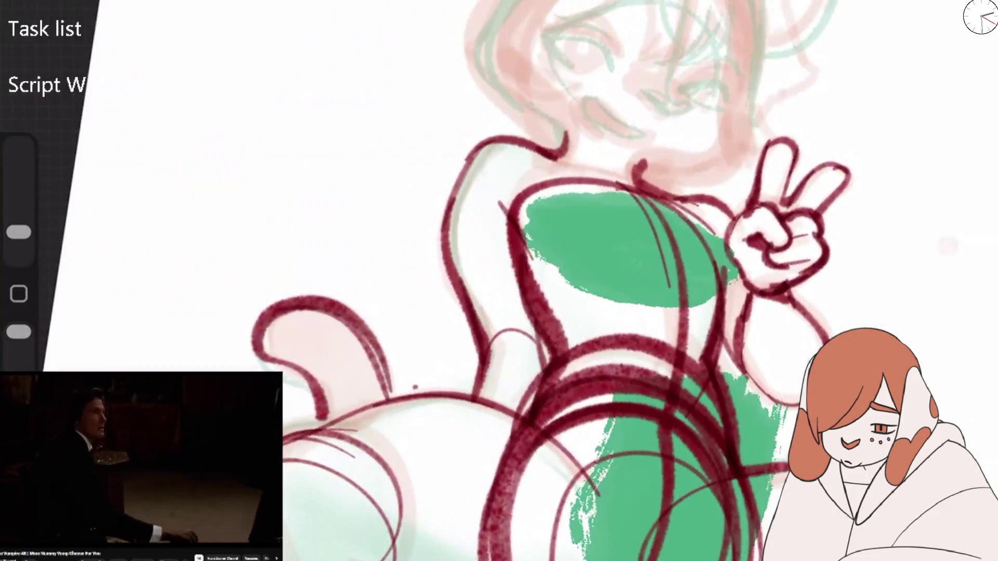
{"action": "left_click_drag", "start_coordinate": [780, 218], "coordinate": [603, 312]}
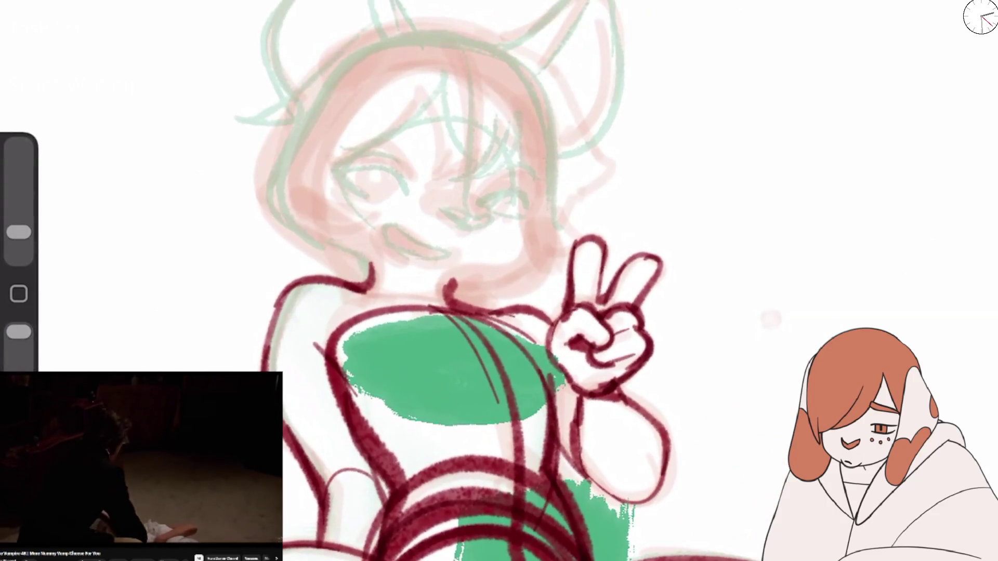
{"action": "left_click_drag", "start_coordinate": [370, 262], "coordinate": [448, 285]}
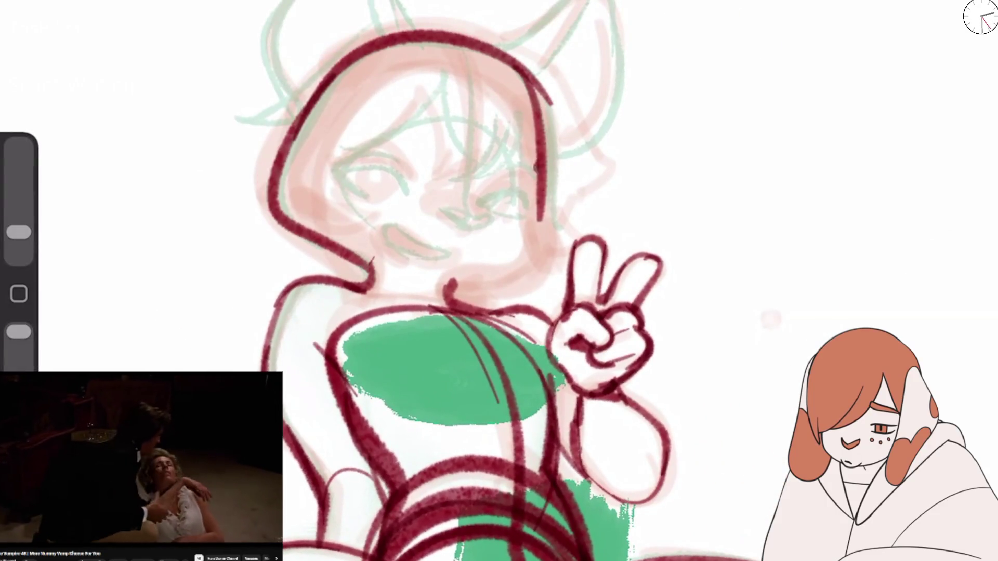
{"action": "left_click_drag", "start_coordinate": [369, 278], "coordinate": [543, 250]}
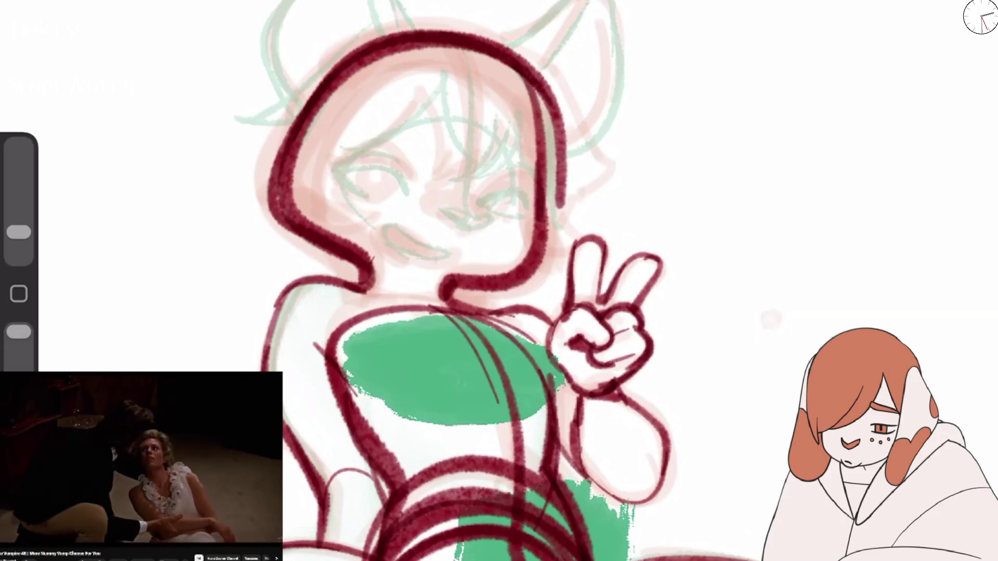
Step: Sketch the face centre line, nose, two closed eyes, an eyebrow arc, a cheek mark and a smiling mouth
{"action": "mouse_move", "coordinate": [465, 42]}
{"action": "left_mouse_down"}
{"action": "mouse_move", "coordinate": [470, 208]}
{"action": "mouse_move", "coordinate": [460, 221]}
{"action": "mouse_move", "coordinate": [486, 215]}
{"action": "left_mouse_up"}
{"action": "left_click_drag", "start_coordinate": [339, 156], "coordinate": [409, 200]}
{"action": "mouse_move", "coordinate": [335, 159]}
{"action": "left_mouse_down"}
{"action": "mouse_move", "coordinate": [373, 194]}
{"action": "mouse_move", "coordinate": [421, 112]}
{"action": "left_mouse_up"}
{"action": "left_click_drag", "start_coordinate": [484, 208], "coordinate": [528, 185]}
{"action": "left_click_drag", "start_coordinate": [504, 221], "coordinate": [530, 211]}
{"action": "left_click_drag", "start_coordinate": [387, 228], "coordinate": [463, 255]}
Step: Add hair strands, both ear outlines and thin arcs around the head
{"action": "left_click_drag", "start_coordinate": [481, 104], "coordinate": [494, 198]}
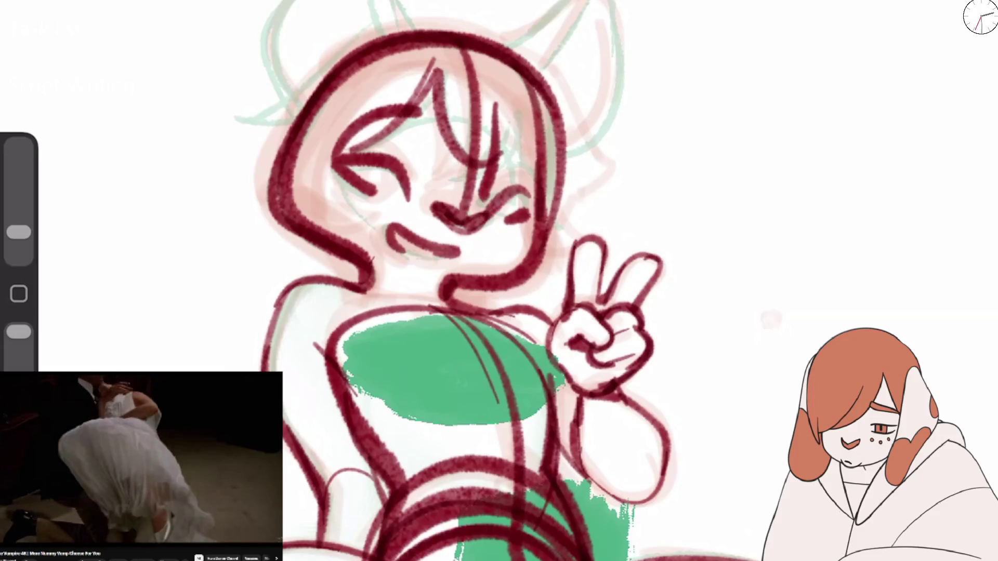
{"action": "left_click_drag", "start_coordinate": [522, 99], "coordinate": [499, 200]}
{"action": "left_click_drag", "start_coordinate": [273, 8], "coordinate": [301, 111]}
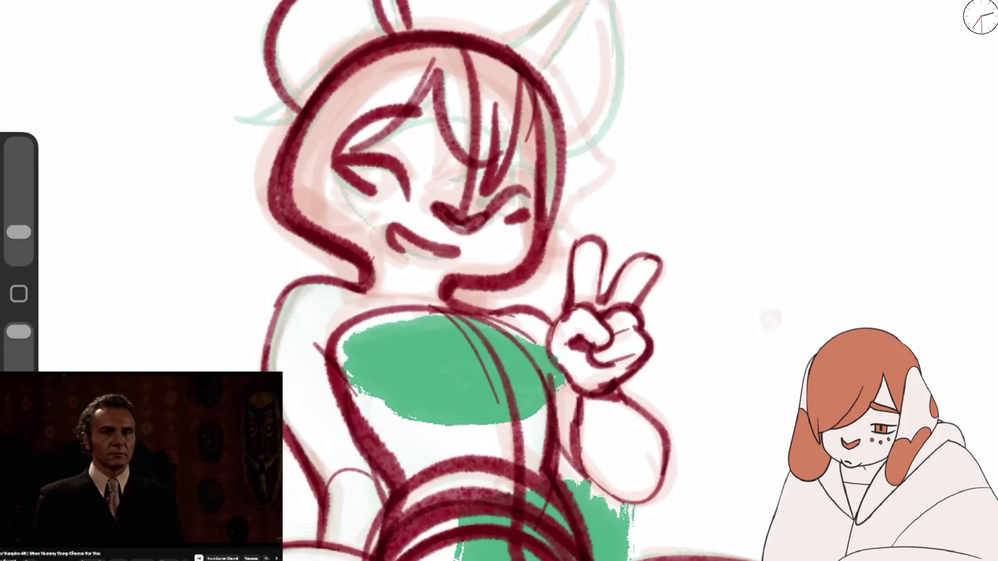
{"action": "left_click_drag", "start_coordinate": [506, 47], "coordinate": [556, 153]}
{"action": "left_click_drag", "start_coordinate": [590, 44], "coordinate": [567, 88]}
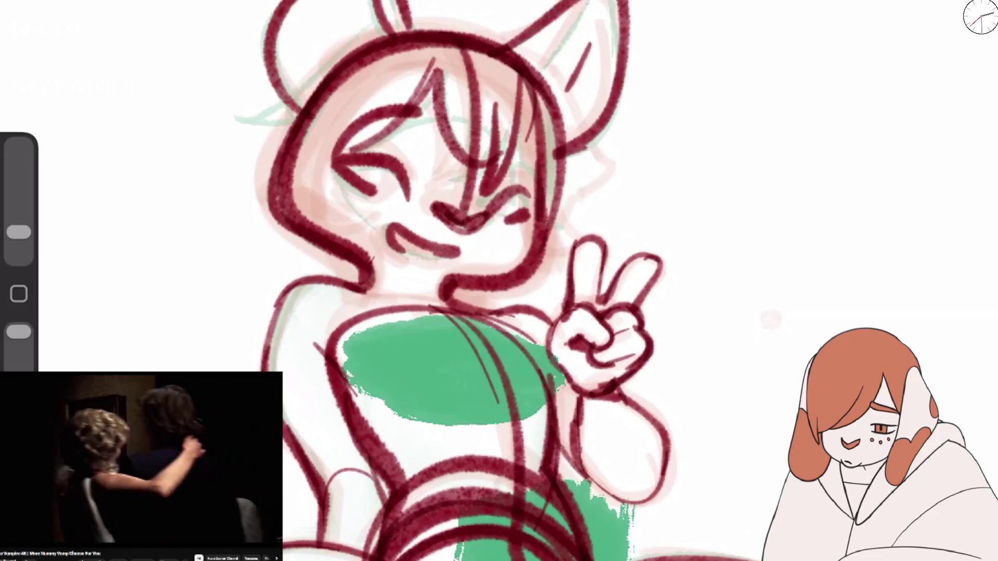
{"action": "left_click_drag", "start_coordinate": [310, 187], "coordinate": [447, 283]}
{"action": "left_click_drag", "start_coordinate": [520, 62], "coordinate": [561, 273]}
{"action": "left_click_drag", "start_coordinate": [317, 125], "coordinate": [530, 49]}
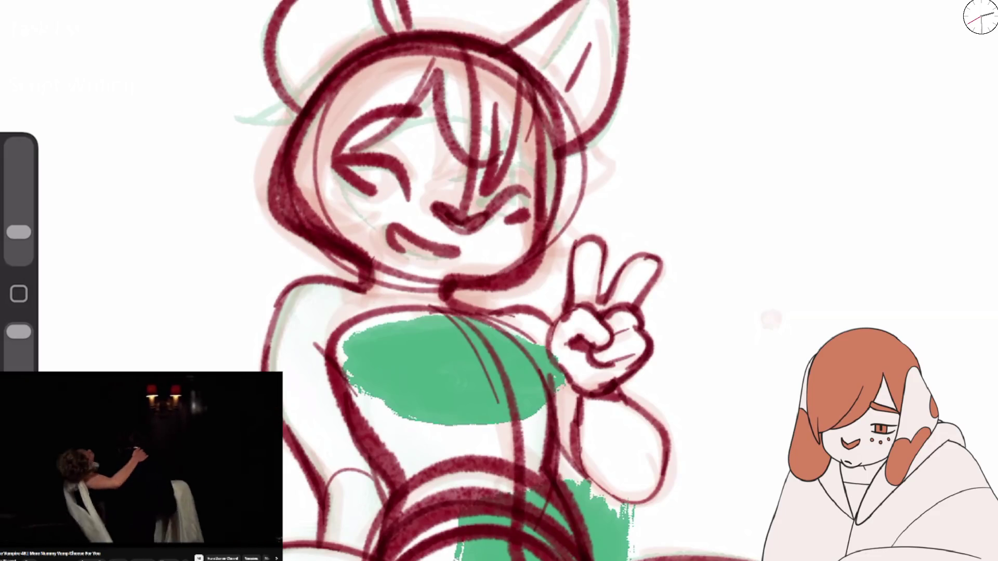
Step: Thicken the eyes, nose, mouth and head outline, add forehead hair and a chest stroke
{"action": "mouse_move", "coordinate": [343, 148]}
{"action": "left_mouse_down"}
{"action": "mouse_move", "coordinate": [389, 200]}
{"action": "mouse_move", "coordinate": [530, 85]}
{"action": "left_mouse_up"}
{"action": "left_click_drag", "start_coordinate": [484, 211], "coordinate": [525, 192]}
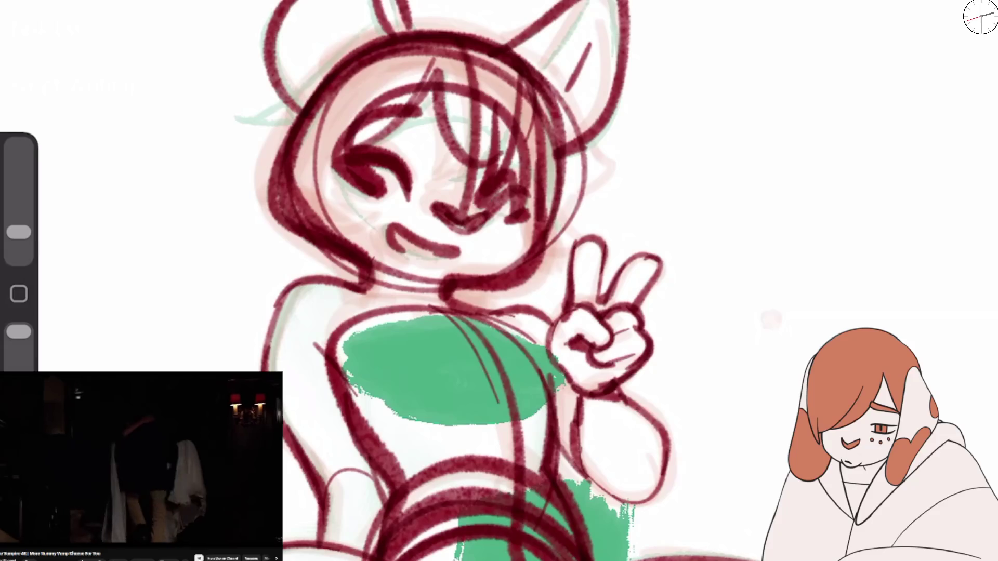
{"action": "left_click_drag", "start_coordinate": [436, 206], "coordinate": [473, 219]}
{"action": "left_click_drag", "start_coordinate": [492, 88], "coordinate": [470, 223]}
{"action": "mouse_move", "coordinate": [387, 221]}
{"action": "left_mouse_down"}
{"action": "mouse_move", "coordinate": [410, 240]}
{"action": "mouse_move", "coordinate": [468, 250]}
{"action": "left_mouse_up"}
{"action": "mouse_move", "coordinate": [354, 258]}
{"action": "left_mouse_down"}
{"action": "mouse_move", "coordinate": [416, 296]}
{"action": "mouse_move", "coordinate": [358, 65]}
{"action": "mouse_move", "coordinate": [319, 180]}
{"action": "left_mouse_up"}
{"action": "left_click_drag", "start_coordinate": [390, 289], "coordinate": [506, 520]}
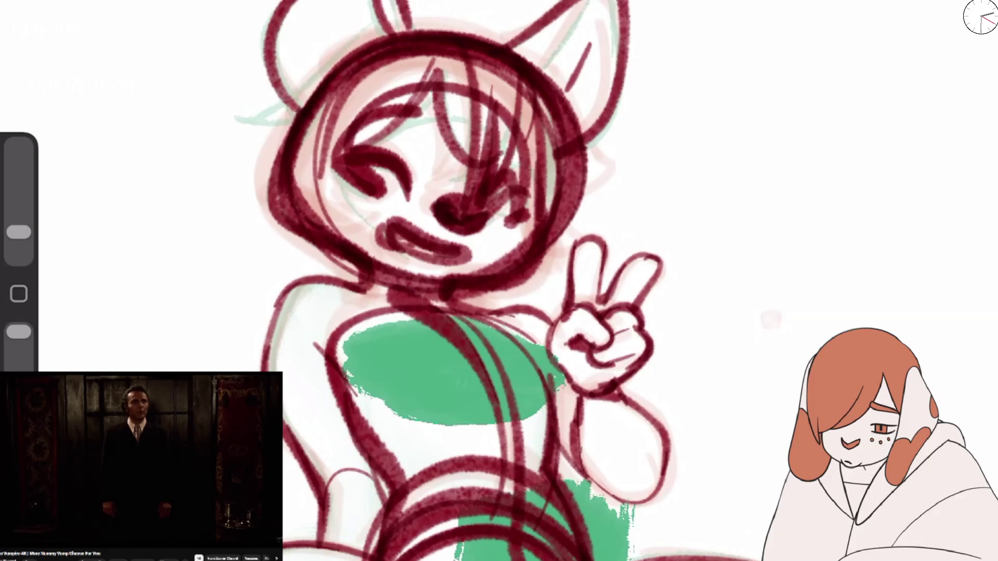
Step: Shade the insides of both ears and retrace the face outline with a hair strand
{"action": "mouse_move", "coordinate": [291, 10]}
{"action": "left_mouse_down"}
{"action": "mouse_move", "coordinate": [275, 99]}
{"action": "mouse_move", "coordinate": [343, 83]}
{"action": "mouse_move", "coordinate": [379, 20]}
{"action": "mouse_move", "coordinate": [296, 10]}
{"action": "left_mouse_up"}
{"action": "left_click_drag", "start_coordinate": [291, 5], "coordinate": [275, 104]}
{"action": "mouse_move", "coordinate": [597, 5]}
{"action": "left_mouse_down"}
{"action": "mouse_move", "coordinate": [535, 73]}
{"action": "mouse_move", "coordinate": [577, 125]}
{"action": "left_mouse_up"}
{"action": "left_click_drag", "start_coordinate": [551, 57], "coordinate": [582, 88]}
{"action": "mouse_move", "coordinate": [467, 47]}
{"action": "left_mouse_down"}
{"action": "mouse_move", "coordinate": [442, 276]}
{"action": "mouse_move", "coordinate": [514, 31]}
{"action": "mouse_move", "coordinate": [436, 265]}
{"action": "mouse_move", "coordinate": [520, 330]}
{"action": "left_mouse_up"}
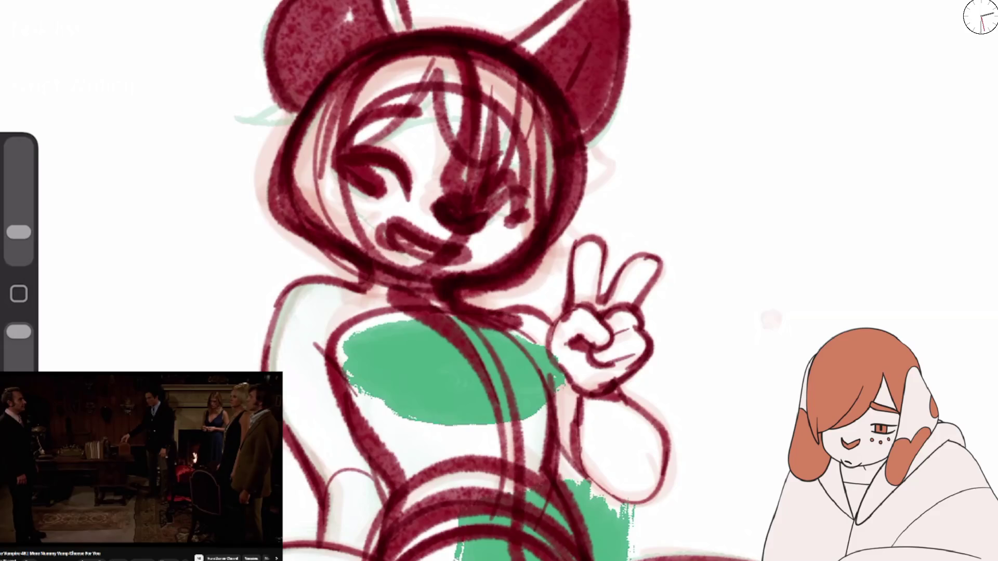
Step: Sketch the neck, neckline, shoulders, arm and torso sides over the green area
{"action": "left_click_drag", "start_coordinate": [457, 312], "coordinate": [263, 354]}
{"action": "left_click_drag", "start_coordinate": [283, 312], "coordinate": [262, 389]}
{"action": "mouse_move", "coordinate": [379, 296]}
{"action": "left_mouse_down"}
{"action": "mouse_move", "coordinate": [317, 405]}
{"action": "mouse_move", "coordinate": [473, 385]}
{"action": "left_mouse_up"}
{"action": "left_click_drag", "start_coordinate": [346, 369], "coordinate": [473, 398]}
{"action": "left_click_drag", "start_coordinate": [362, 300], "coordinate": [439, 286]}
{"action": "left_click_drag", "start_coordinate": [454, 291], "coordinate": [544, 337]}
{"action": "left_click_drag", "start_coordinate": [554, 302], "coordinate": [491, 408]}
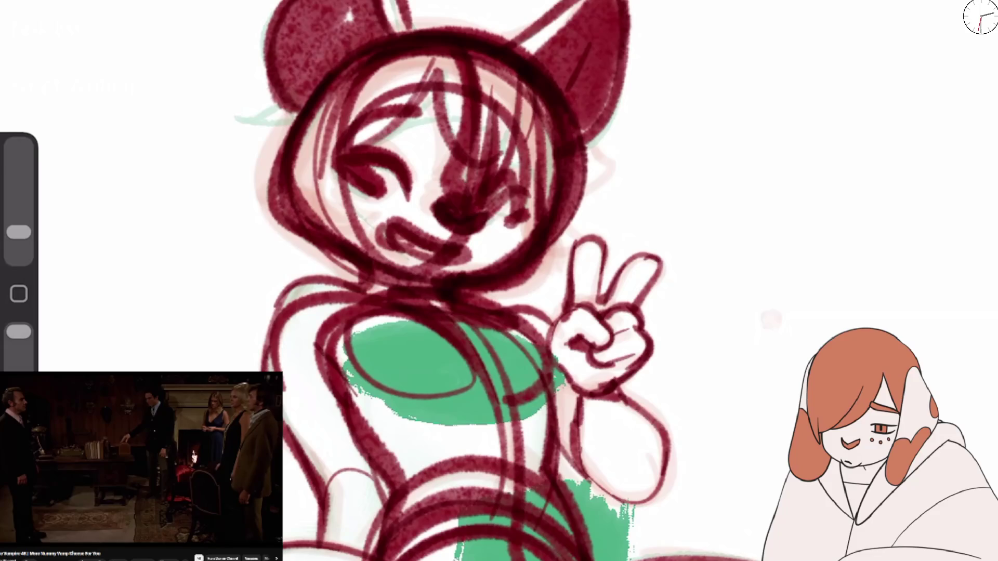
Step: Add dark red lines across the chest and torso and darken the torso's right side
{"action": "left_click_drag", "start_coordinate": [442, 322], "coordinate": [512, 480]}
{"action": "left_click_drag", "start_coordinate": [327, 319], "coordinate": [470, 392]}
{"action": "left_click_drag", "start_coordinate": [367, 364], "coordinate": [324, 460]}
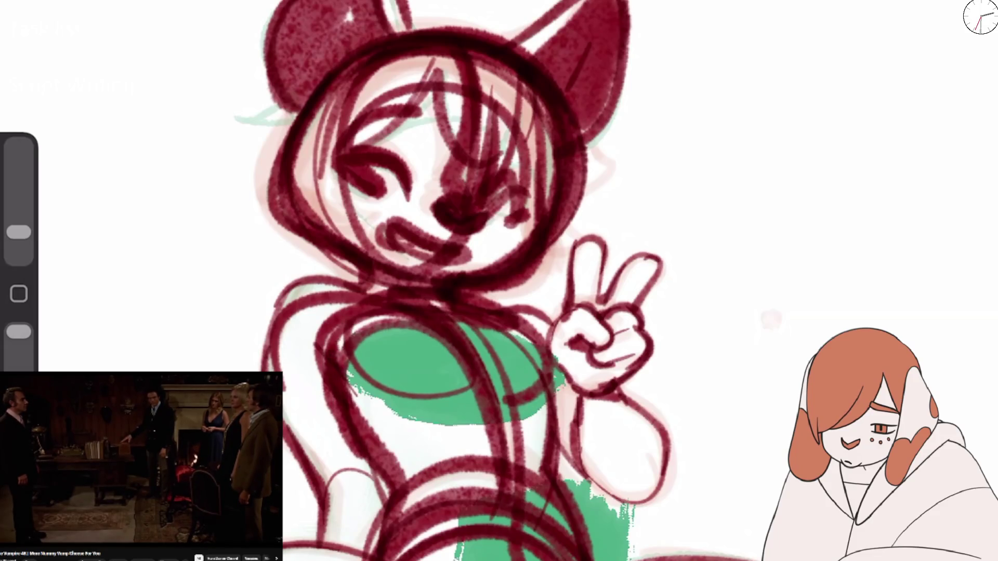
{"action": "left_click_drag", "start_coordinate": [359, 323], "coordinate": [574, 363]}
{"action": "left_click_drag", "start_coordinate": [571, 353], "coordinate": [541, 483]}
{"action": "left_click_drag", "start_coordinate": [564, 379], "coordinate": [552, 512]}
{"action": "scroll", "coordinate": [499, 281], "scroll_direction": "down", "scroll_amount": 2}
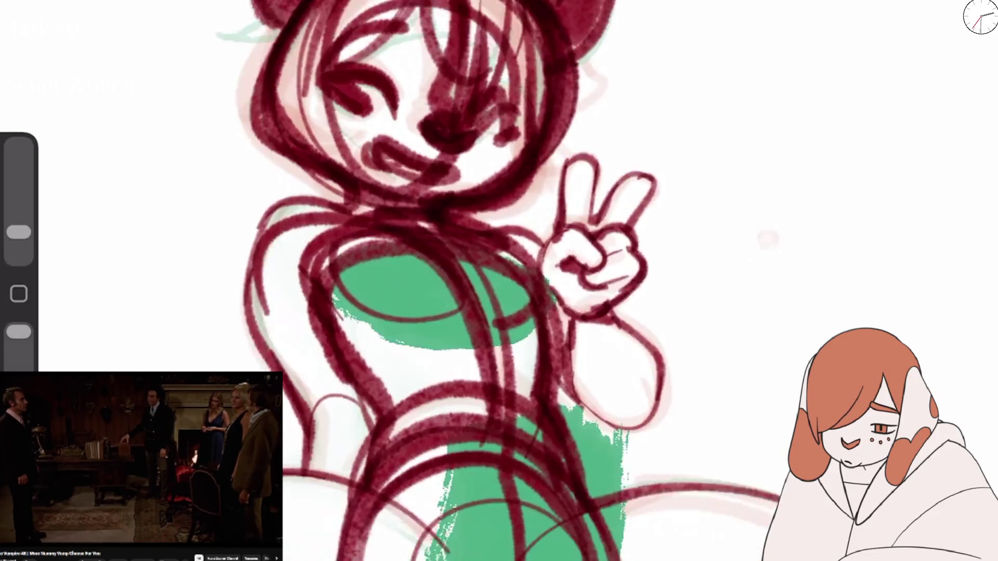
{"action": "scroll", "coordinate": [499, 281], "scroll_direction": "down", "scroll_amount": 2}
{"action": "scroll", "coordinate": [499, 281], "scroll_direction": "down", "scroll_amount": 1}
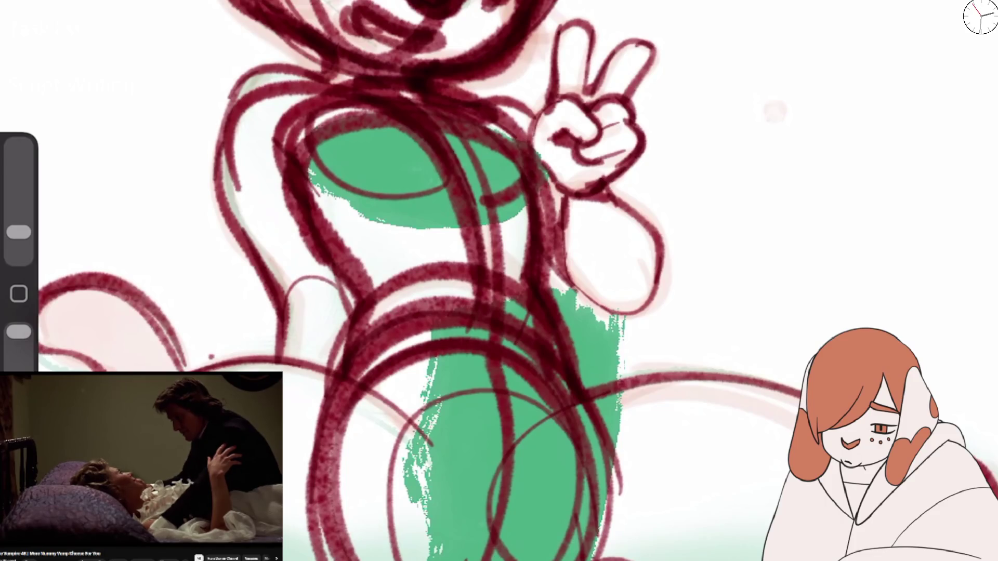
Step: Redraw the left torso line to the knee, outline the raised forearm and left shoulder, add chest curves, and smudge the collar
{"action": "left_click_drag", "start_coordinate": [317, 81], "coordinate": [347, 398]}
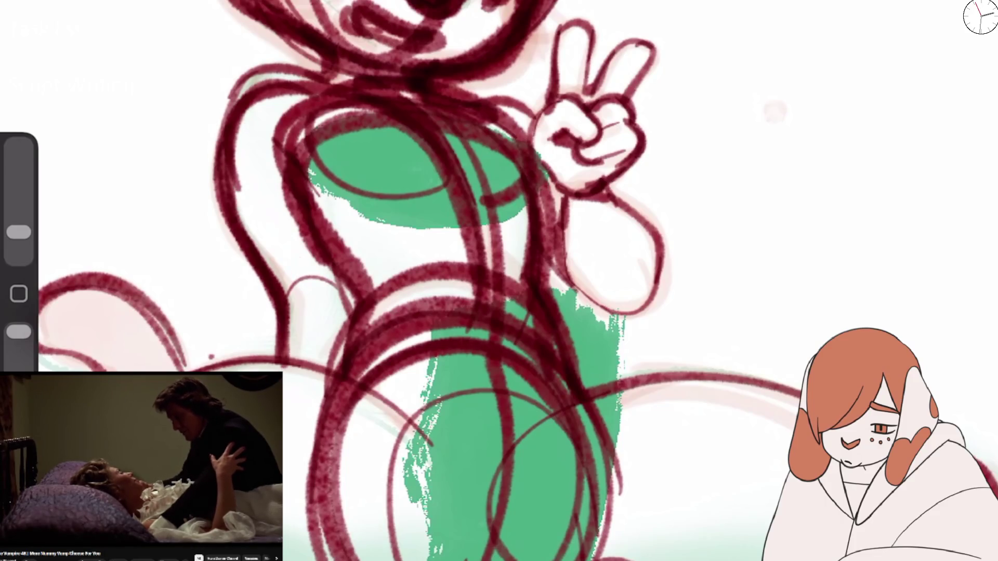
{"action": "left_click_drag", "start_coordinate": [566, 229], "coordinate": [600, 197]}
{"action": "mouse_move", "coordinate": [421, 88]}
{"action": "left_mouse_down"}
{"action": "mouse_move", "coordinate": [262, 83]}
{"action": "mouse_move", "coordinate": [223, 198]}
{"action": "left_mouse_up"}
{"action": "left_click_drag", "start_coordinate": [320, 231], "coordinate": [348, 110]}
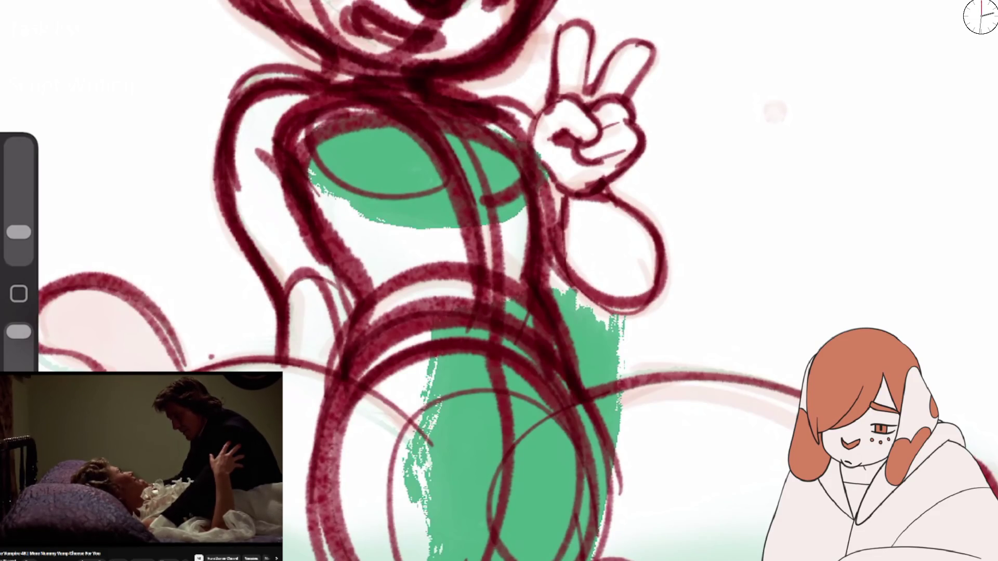
{"action": "left_click_drag", "start_coordinate": [520, 177], "coordinate": [500, 186]}
{"action": "mouse_move", "coordinate": [457, 119]}
{"action": "left_mouse_down"}
{"action": "mouse_move", "coordinate": [494, 274]}
{"action": "mouse_move", "coordinate": [485, 355]}
{"action": "left_mouse_up"}
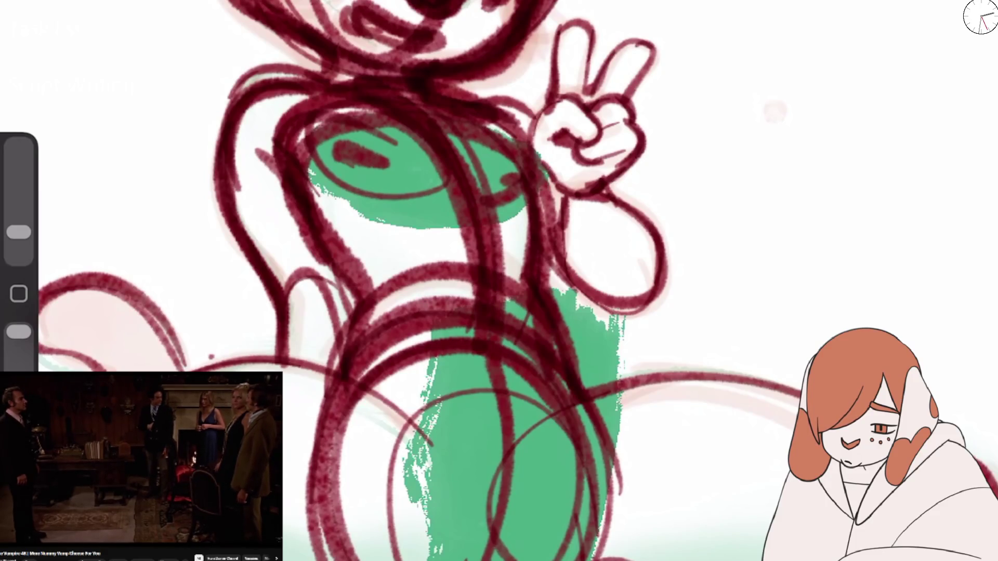
{"action": "left_click_drag", "start_coordinate": [312, 161], "coordinate": [452, 130]}
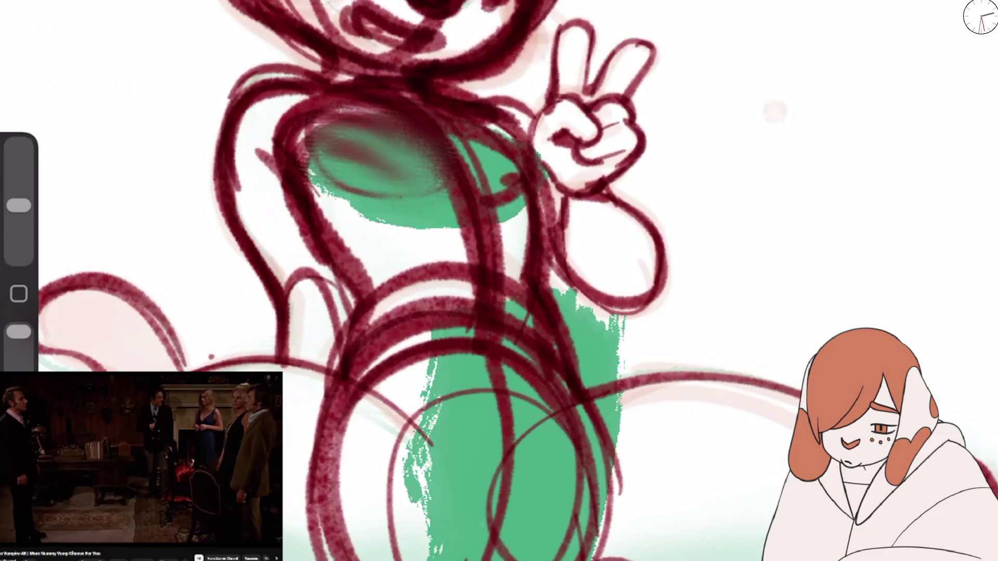
Step: Smudge the chest and collar lines and smooth the smear above the chest
{"action": "left_click_drag", "start_coordinate": [369, 166], "coordinate": [520, 172]}
{"action": "left_click_drag", "start_coordinate": [452, 124], "coordinate": [531, 171]}
{"action": "mouse_move", "coordinate": [244, 156]}
{"action": "left_mouse_down"}
{"action": "mouse_move", "coordinate": [333, 88]}
{"action": "mouse_move", "coordinate": [302, 89]}
{"action": "left_mouse_up"}
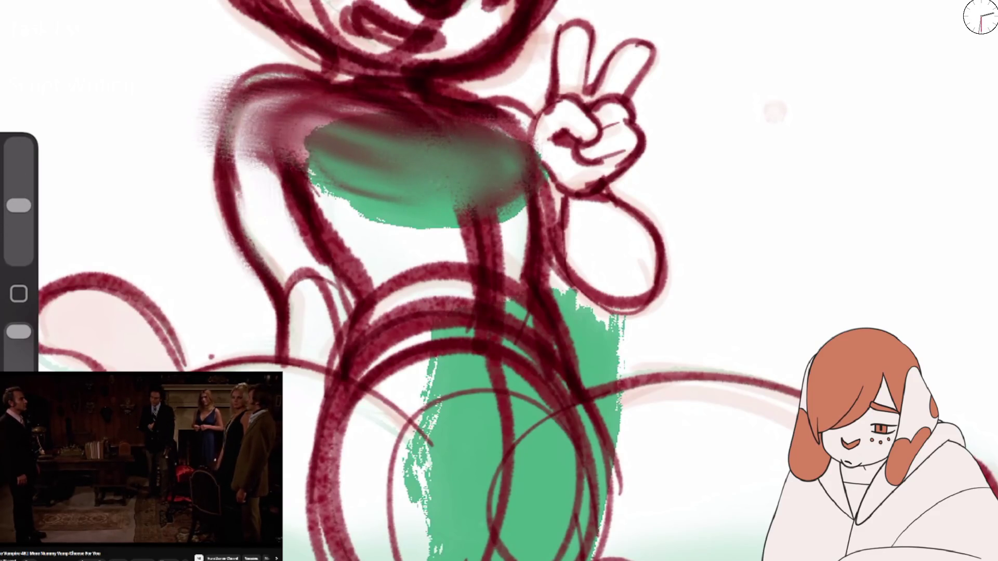
{"action": "left_click_drag", "start_coordinate": [338, 156], "coordinate": [499, 114]}
{"action": "left_click_drag", "start_coordinate": [468, 155], "coordinate": [550, 99]}
Step: Blend the torso from chest to waist and the hip area below it
{"action": "mouse_move", "coordinate": [271, 140]}
{"action": "left_mouse_down"}
{"action": "mouse_move", "coordinate": [359, 224]}
{"action": "mouse_move", "coordinate": [468, 250]}
{"action": "left_mouse_up"}
{"action": "left_click_drag", "start_coordinate": [427, 207], "coordinate": [530, 307]}
{"action": "left_click_drag", "start_coordinate": [354, 260], "coordinate": [447, 374]}
{"action": "left_click_drag", "start_coordinate": [447, 280], "coordinate": [363, 447]}
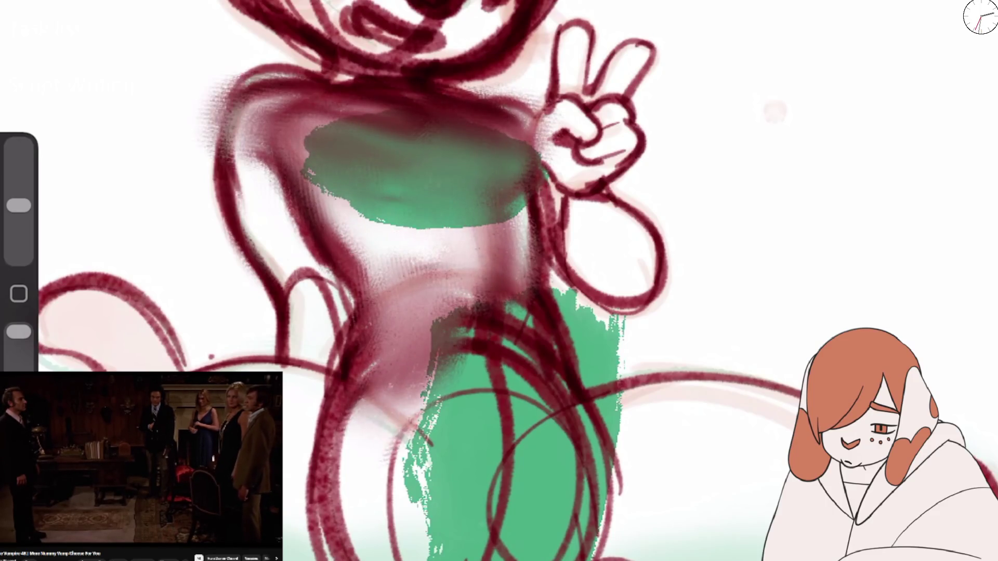
{"action": "left_click_drag", "start_coordinate": [301, 374], "coordinate": [411, 479]}
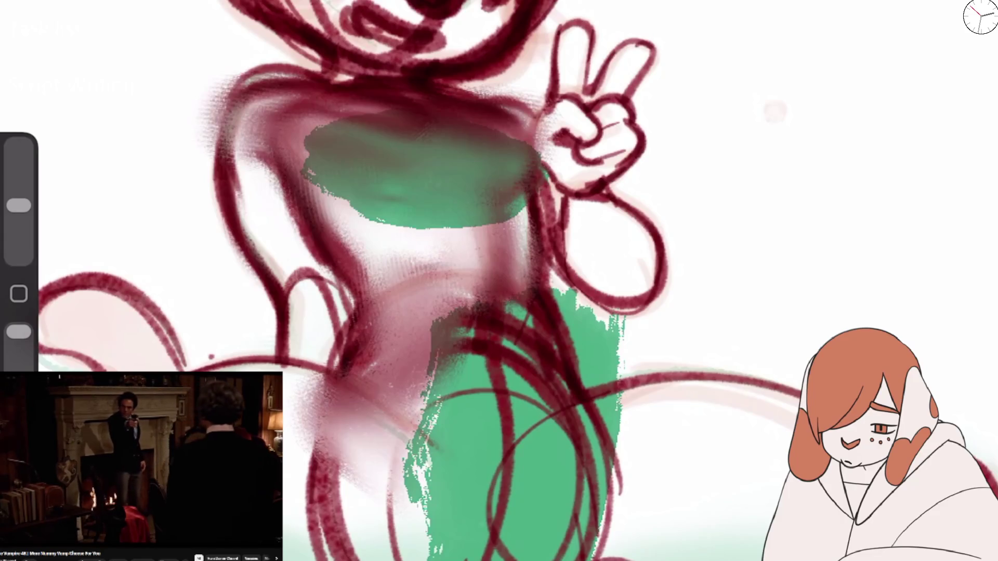
Step: Smudge the upper torso, arm outline and lower torso over the green
{"action": "mouse_move", "coordinate": [323, 130]}
{"action": "left_mouse_down"}
{"action": "mouse_move", "coordinate": [494, 89]}
{"action": "mouse_move", "coordinate": [629, 285]}
{"action": "left_mouse_up"}
{"action": "left_click_drag", "start_coordinate": [572, 192], "coordinate": [608, 296]}
{"action": "left_click_drag", "start_coordinate": [519, 301], "coordinate": [442, 416]}
{"action": "left_click_drag", "start_coordinate": [437, 338], "coordinate": [572, 452]}
{"action": "left_click_drag", "start_coordinate": [494, 364], "coordinate": [592, 499]}
{"action": "scroll", "coordinate": [499, 281], "scroll_direction": "down", "scroll_amount": 5}
{"action": "scroll", "coordinate": [499, 280], "scroll_direction": "up", "scroll_amount": 5}
Step: Smudge the left hip, tail base, lower torso and right hip lines
{"action": "mouse_move", "coordinate": [473, 249]}
{"action": "left_mouse_down"}
{"action": "mouse_move", "coordinate": [380, 312]}
{"action": "mouse_move", "coordinate": [260, 333]}
{"action": "left_mouse_up"}
{"action": "left_click_drag", "start_coordinate": [467, 312], "coordinate": [415, 406]}
{"action": "left_click_drag", "start_coordinate": [426, 322], "coordinate": [550, 416]}
{"action": "left_click_drag", "start_coordinate": [562, 275], "coordinate": [623, 390]}
{"action": "left_click_drag", "start_coordinate": [561, 363], "coordinate": [754, 405]}
{"action": "scroll", "coordinate": [499, 281], "scroll_direction": "up", "scroll_amount": 3}
Step: Smudge over the face, then undo those face smudges
{"action": "left_click_drag", "start_coordinate": [364, 52], "coordinate": [494, 130]}
{"action": "left_click_drag", "start_coordinate": [322, 41], "coordinate": [468, 145]}
{"action": "left_click_drag", "start_coordinate": [364, 63], "coordinate": [494, 155]}
{"action": "key", "text": "ctrl+z"}
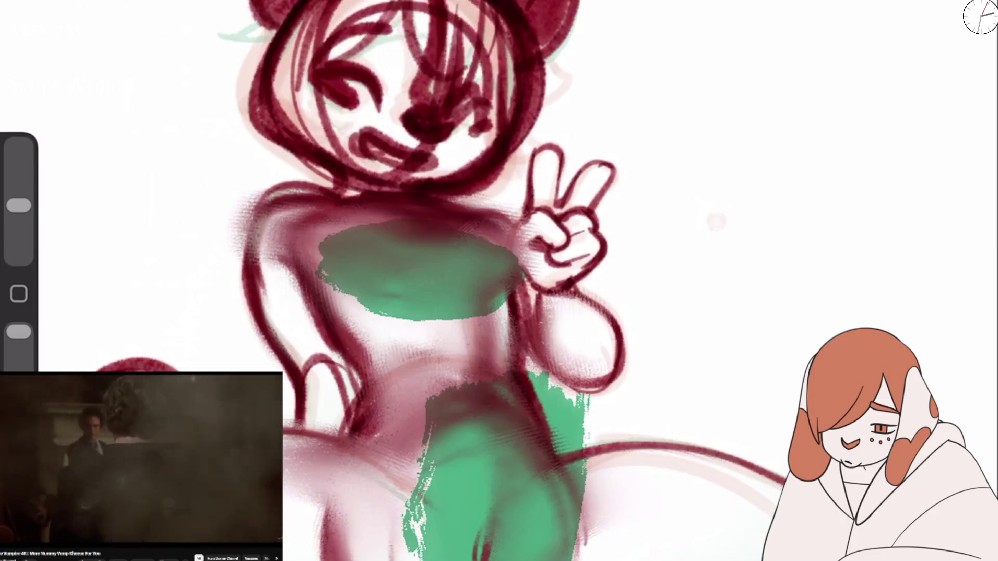
{"action": "key", "text": "ctrl+z"}
{"action": "key", "text": "ctrl+z"}
Step: Smudge the face's right side, nose and neck, then its left side
{"action": "left_click_drag", "start_coordinate": [437, 42], "coordinate": [519, 135]}
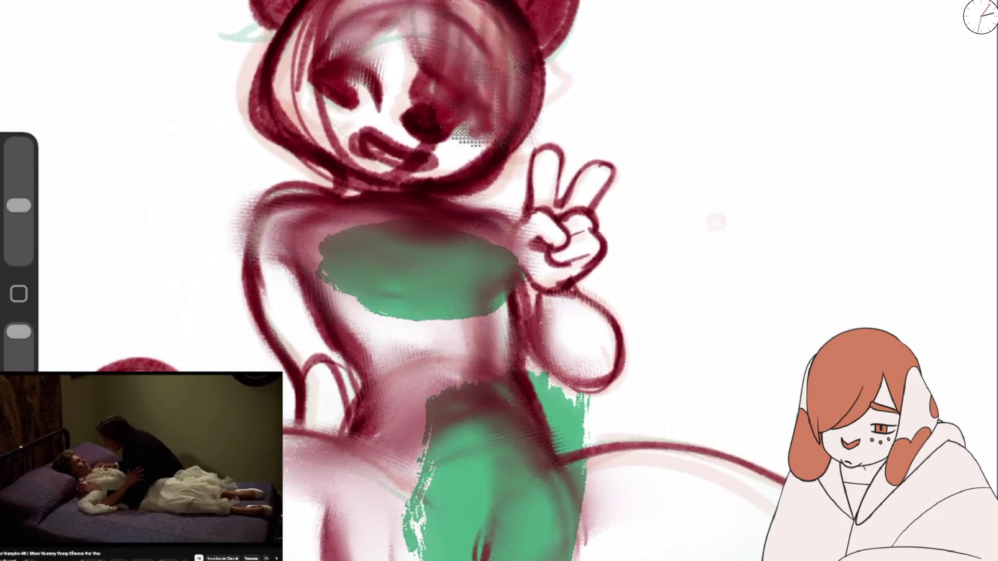
{"action": "left_click_drag", "start_coordinate": [447, 67], "coordinate": [530, 198]}
{"action": "left_click_drag", "start_coordinate": [431, 136], "coordinate": [551, 208]}
{"action": "left_click_drag", "start_coordinate": [452, 78], "coordinate": [400, 156]}
{"action": "left_click_drag", "start_coordinate": [291, 32], "coordinate": [385, 140]}
{"action": "left_click_drag", "start_coordinate": [271, 58], "coordinate": [364, 166]}
{"action": "scroll", "coordinate": [499, 281], "scroll_direction": "down", "scroll_amount": 3}
{"action": "scroll", "coordinate": [499, 281], "scroll_direction": "up", "scroll_amount": 2}
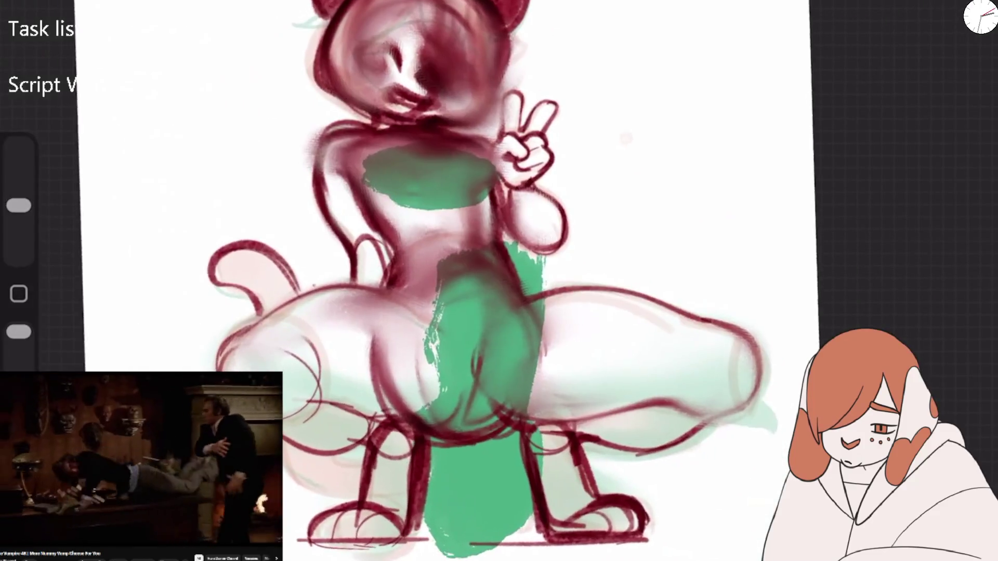
Step: Rub the chin and neck with several smudge strokes until they blend lighter
{"action": "mouse_move", "coordinate": [442, 83]}
{"action": "left_mouse_down"}
{"action": "mouse_move", "coordinate": [489, 135]}
{"action": "mouse_move", "coordinate": [432, 130]}
{"action": "mouse_move", "coordinate": [473, 151]}
{"action": "left_mouse_up"}
{"action": "left_click_drag", "start_coordinate": [426, 68], "coordinate": [468, 145]}
{"action": "left_click_drag", "start_coordinate": [442, 88], "coordinate": [462, 119]}
{"action": "left_click_drag", "start_coordinate": [426, 37], "coordinate": [468, 125]}
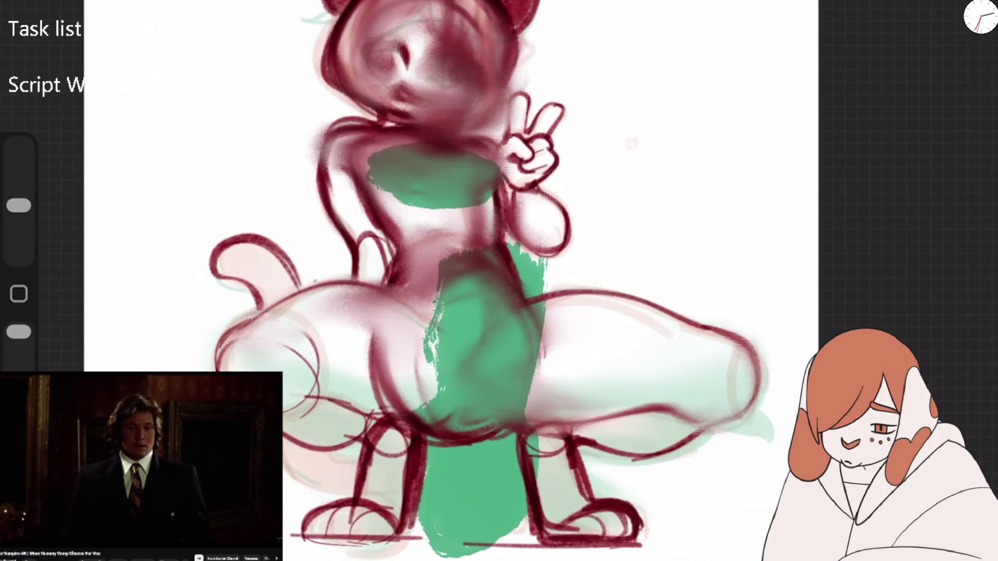
{"action": "scroll", "coordinate": [141, 466], "scroll_direction": "down", "scroll_amount": 3}
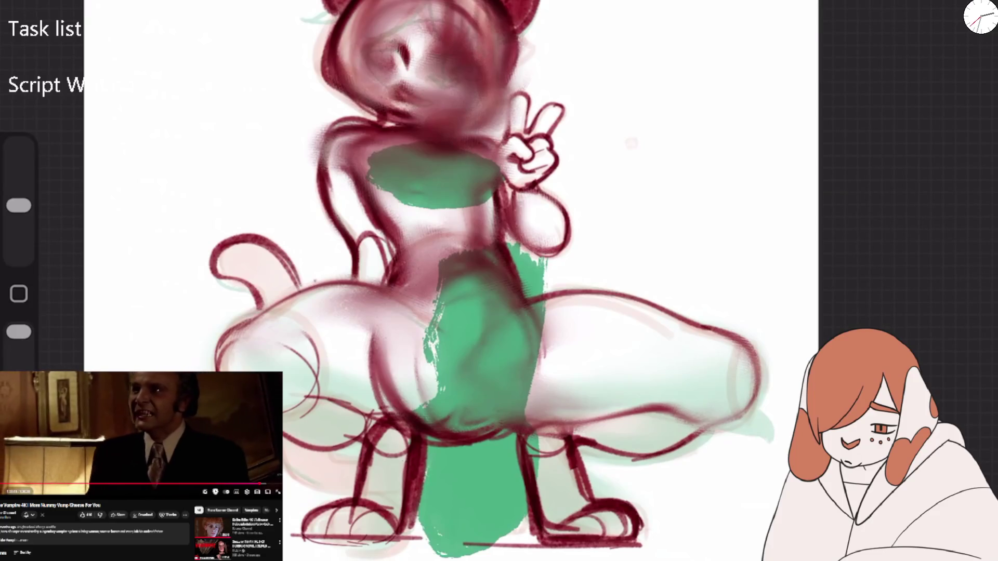
{"action": "scroll", "coordinate": [141, 467], "scroll_direction": "up", "scroll_amount": 3}
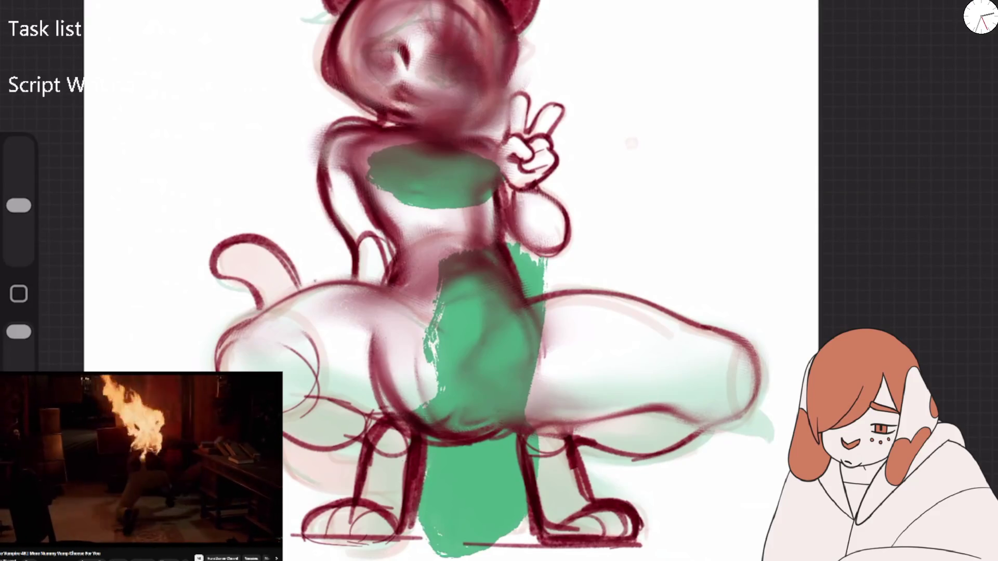
Step: Fade Layer 6's red sketch to about 34% opacity, add Layer 7 above it, and shrink the brush
{"action": "left_click", "coordinate": [987, 5]}
{"action": "left_click", "coordinate": [976, 7]}
{"action": "mouse_move", "coordinate": [987, 69]}
{"action": "left_mouse_down"}
{"action": "mouse_move", "coordinate": [767, 69]}
{"action": "mouse_move", "coordinate": [850, 69]}
{"action": "left_mouse_up"}
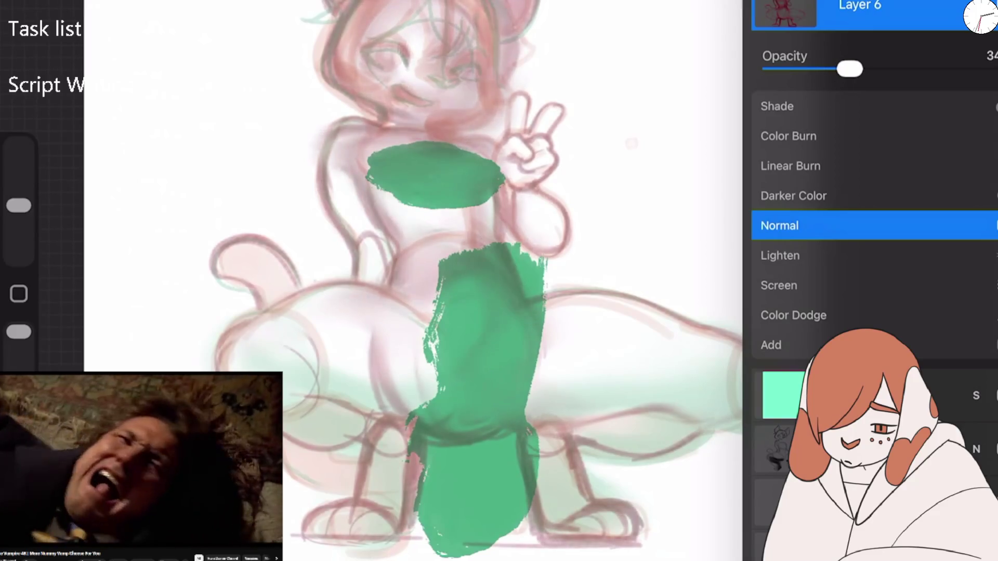
{"action": "left_click", "coordinate": [975, 6]}
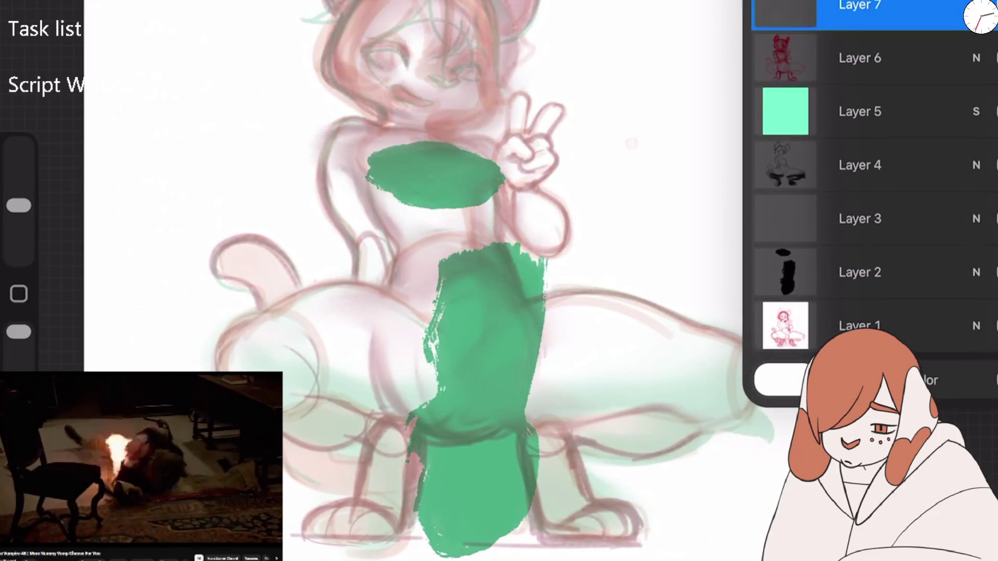
{"action": "left_click", "coordinate": [990, 5]}
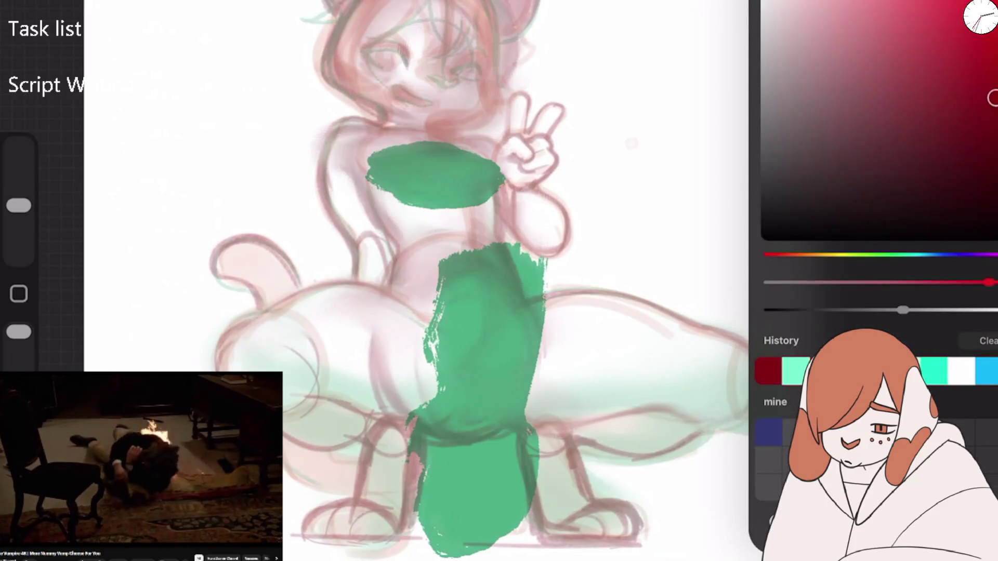
{"action": "left_click_drag", "start_coordinate": [18, 205], "coordinate": [18, 232]}
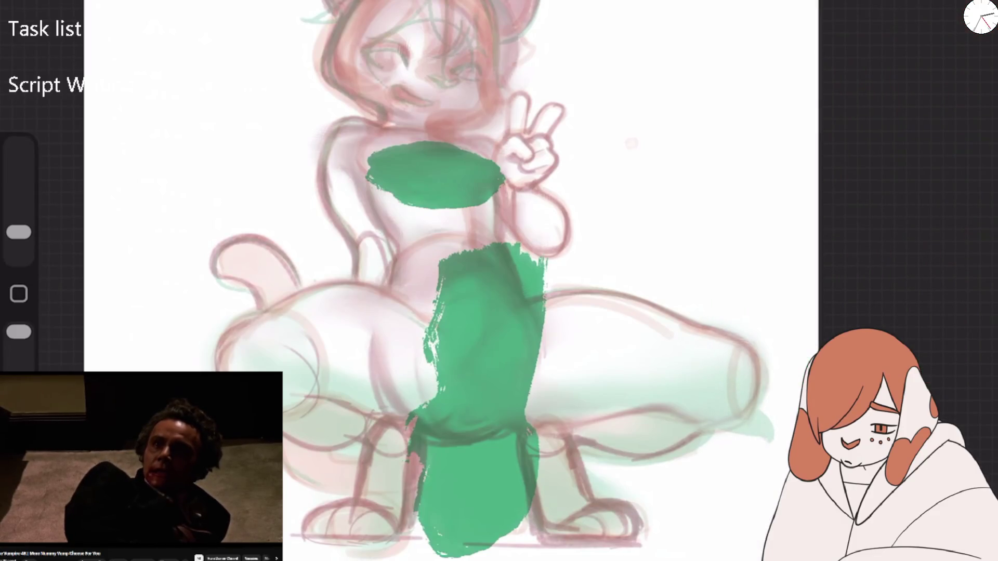
Step: Add Layer 8, test and undo black strokes, and reduce the brush size to 3%
{"action": "scroll", "coordinate": [467, 281], "scroll_direction": "up", "scroll_amount": 3}
{"action": "left_click", "coordinate": [931, 5]}
{"action": "left_click", "coordinate": [962, 3]}
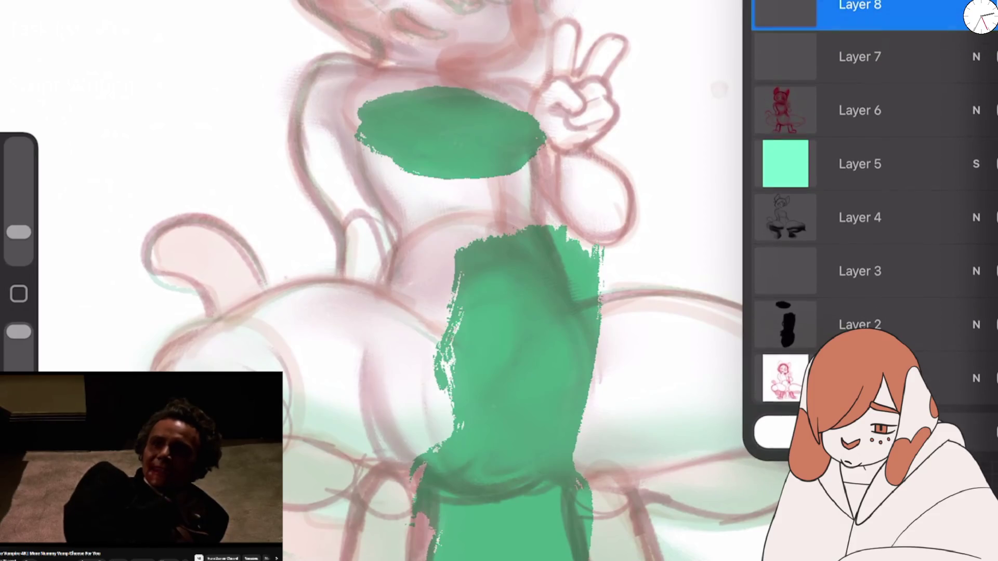
{"action": "left_click_drag", "start_coordinate": [340, 62], "coordinate": [314, 192]}
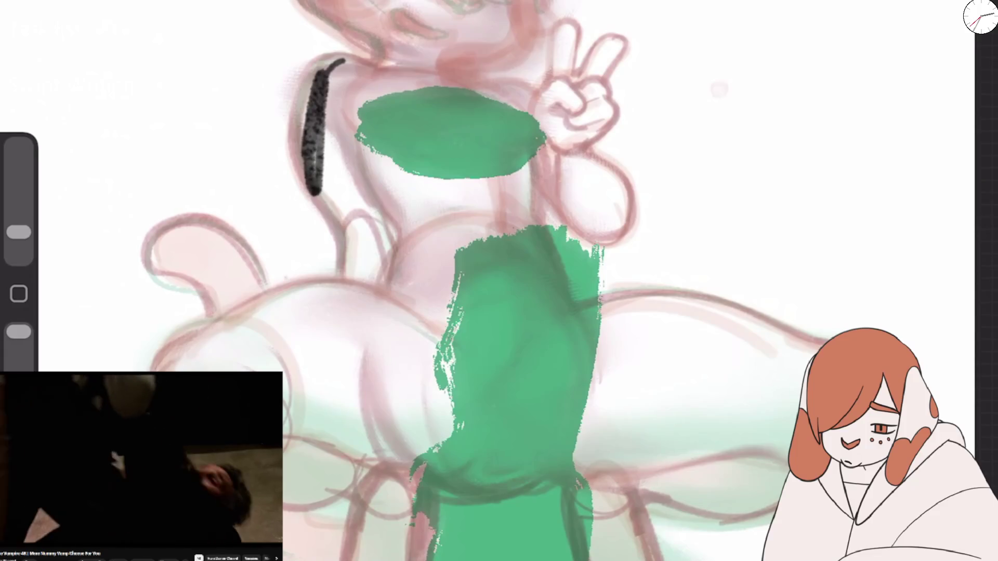
{"action": "scroll", "coordinate": [499, 280], "scroll_direction": "up", "scroll_amount": 2}
{"action": "key", "text": "ctrl+z"}
{"action": "left_click_drag", "start_coordinate": [19, 232], "coordinate": [19, 237]}
{"action": "left_click_drag", "start_coordinate": [315, 2], "coordinate": [327, 168]}
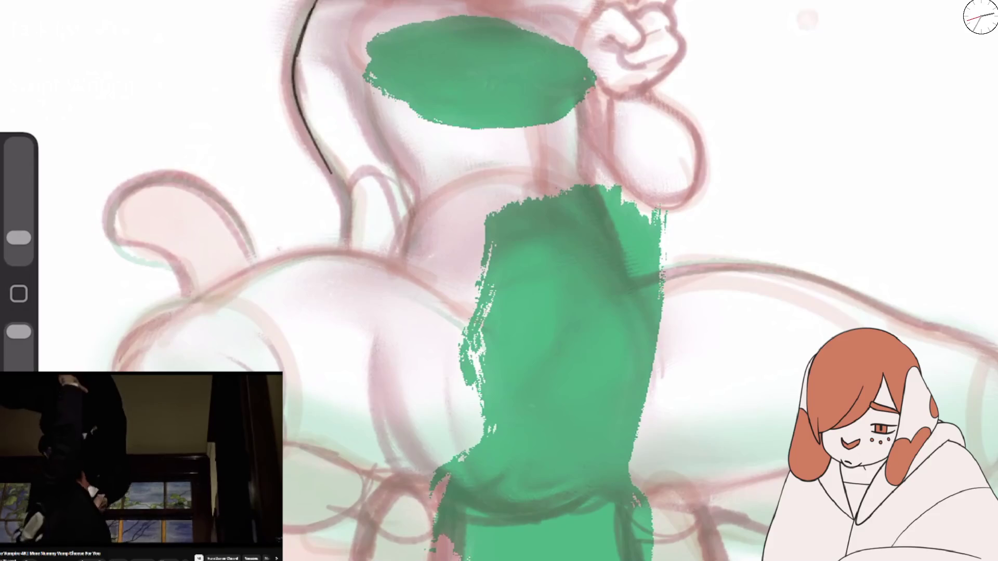
{"action": "key", "text": "ctrl+z"}
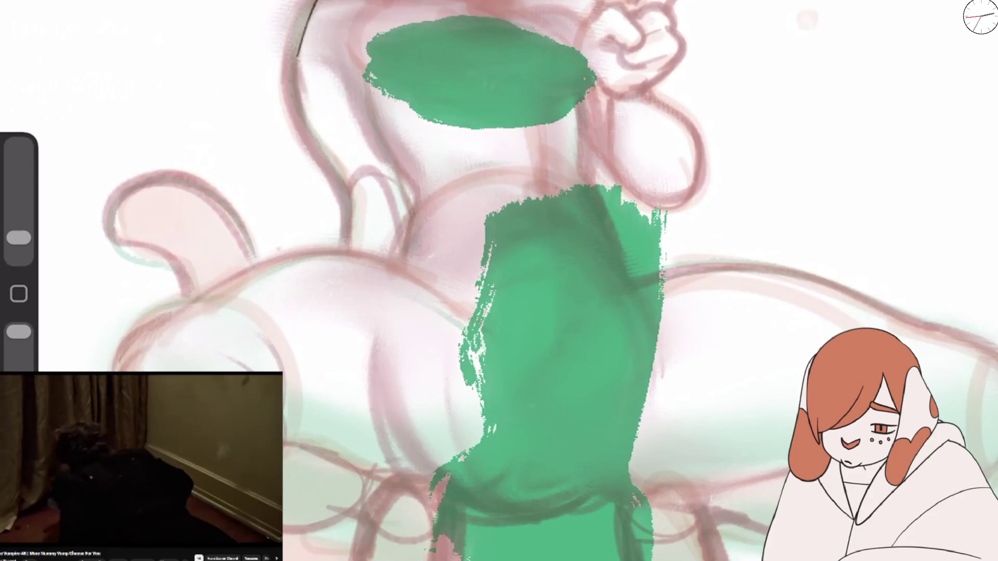
Step: Add Layer 9 above Layer 7 and fill it entirely with red
{"action": "key", "text": "l"}
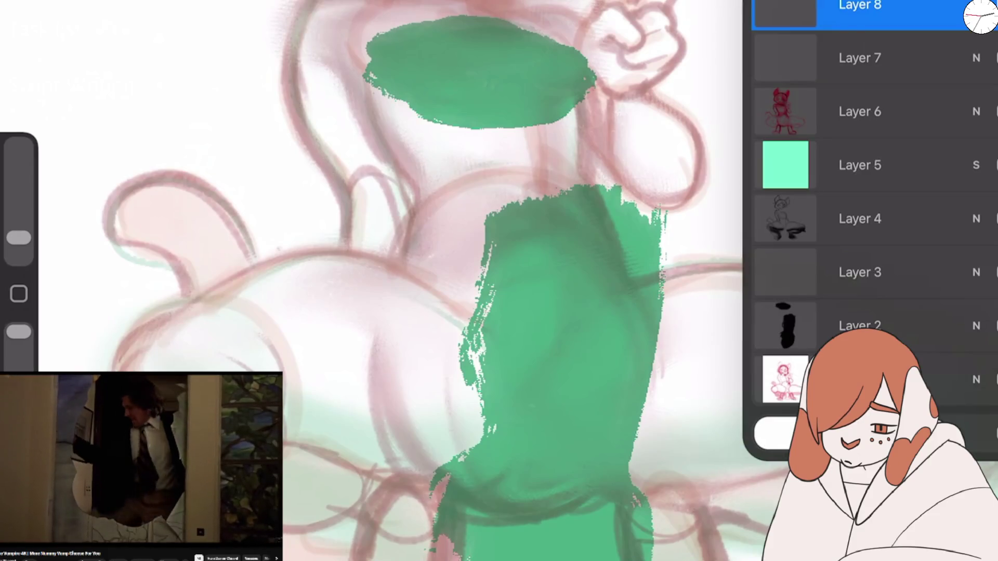
{"action": "left_click", "coordinate": [859, 58]}
{"action": "key", "text": "c"}
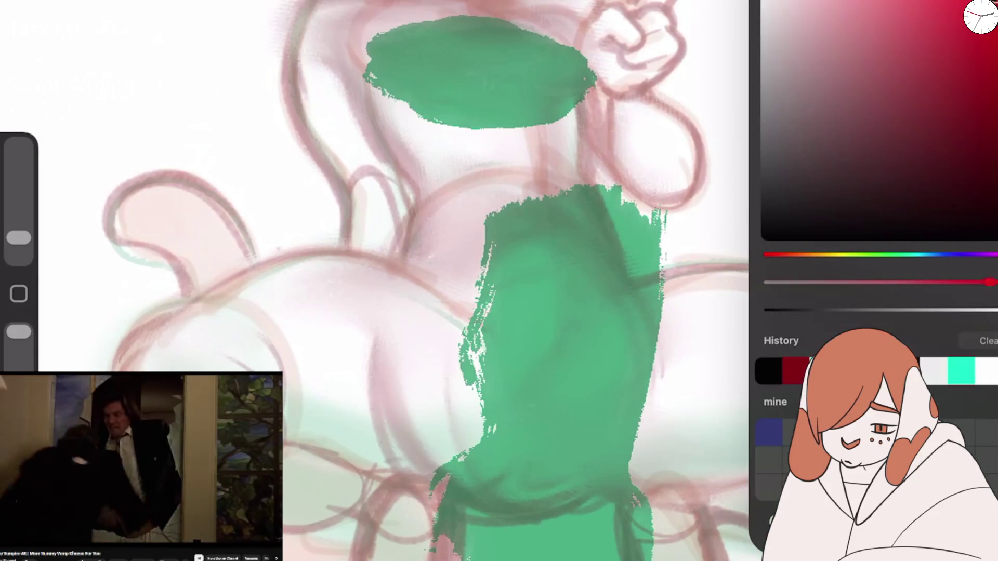
{"action": "left_click_drag", "start_coordinate": [979, 15], "coordinate": [416, 260]}
Step: Set Layer 9's blend mode to Screen after previewing the blend modes
{"action": "key", "text": "l"}
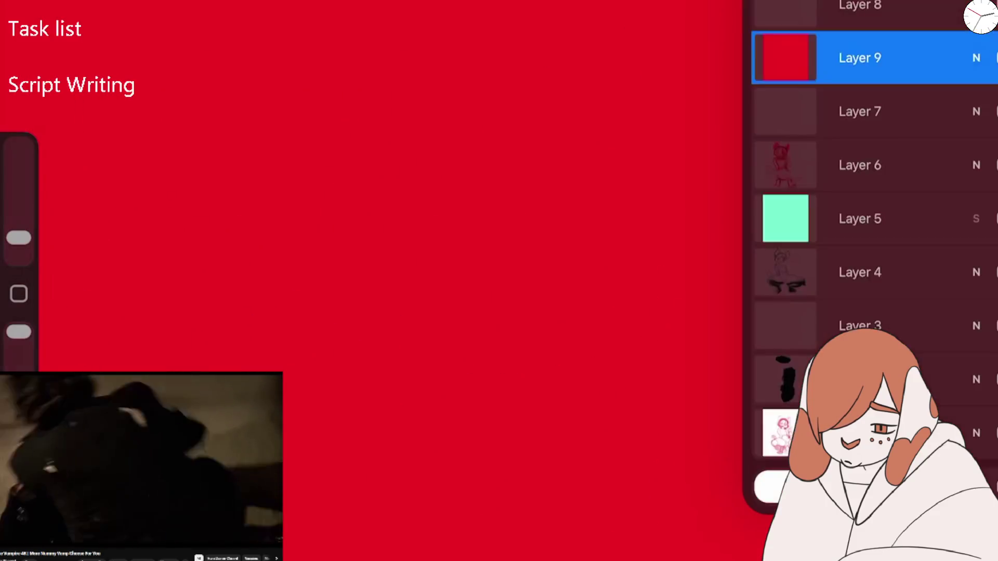
{"action": "left_click", "coordinate": [976, 58]}
{"action": "mouse_move", "coordinate": [990, 121]}
{"action": "left_mouse_down"}
{"action": "mouse_move", "coordinate": [924, 120]}
{"action": "mouse_move", "coordinate": [995, 121]}
{"action": "left_mouse_up"}
{"action": "mouse_move", "coordinate": [831, 364]}
{"action": "left_mouse_down"}
{"action": "mouse_move", "coordinate": [831, 95]}
{"action": "mouse_move", "coordinate": [832, 280]}
{"action": "left_mouse_up"}
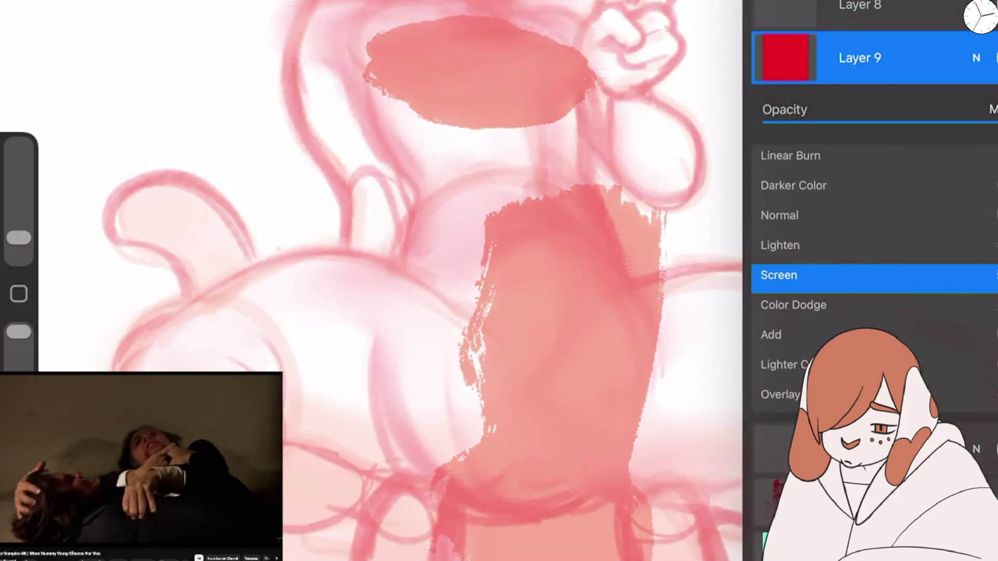
{"action": "left_click", "coordinate": [976, 58]}
Step: Recolour the full Layer 9 fill to cyan-green
{"action": "left_click", "coordinate": [982, 13]}
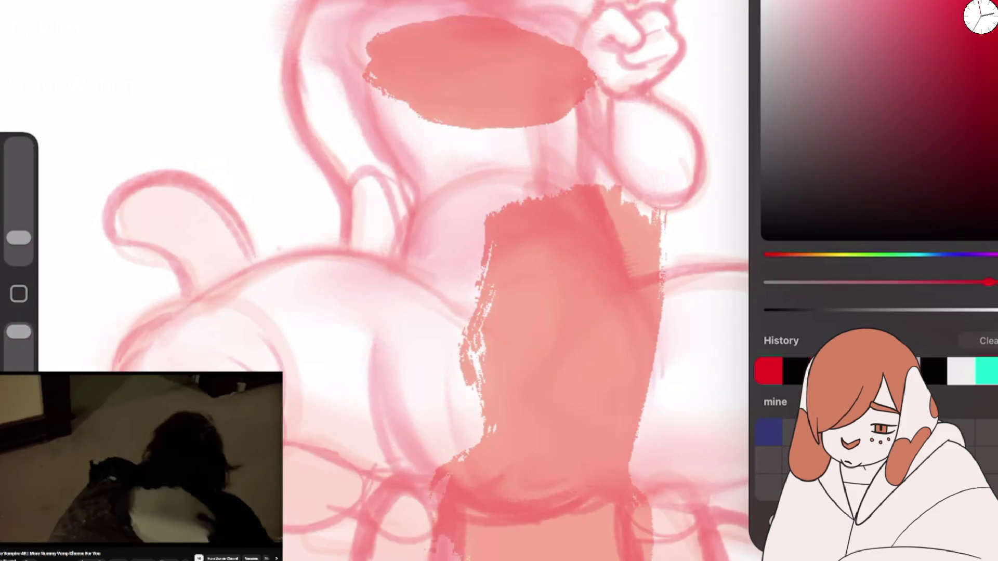
{"action": "left_click", "coordinate": [986, 371]}
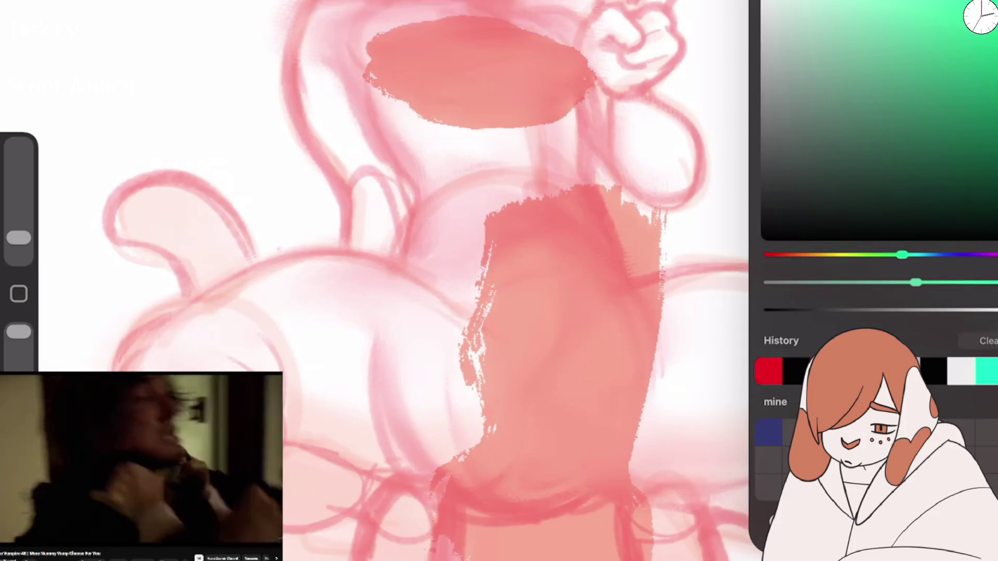
{"action": "left_click_drag", "start_coordinate": [982, 13], "coordinate": [572, 312]}
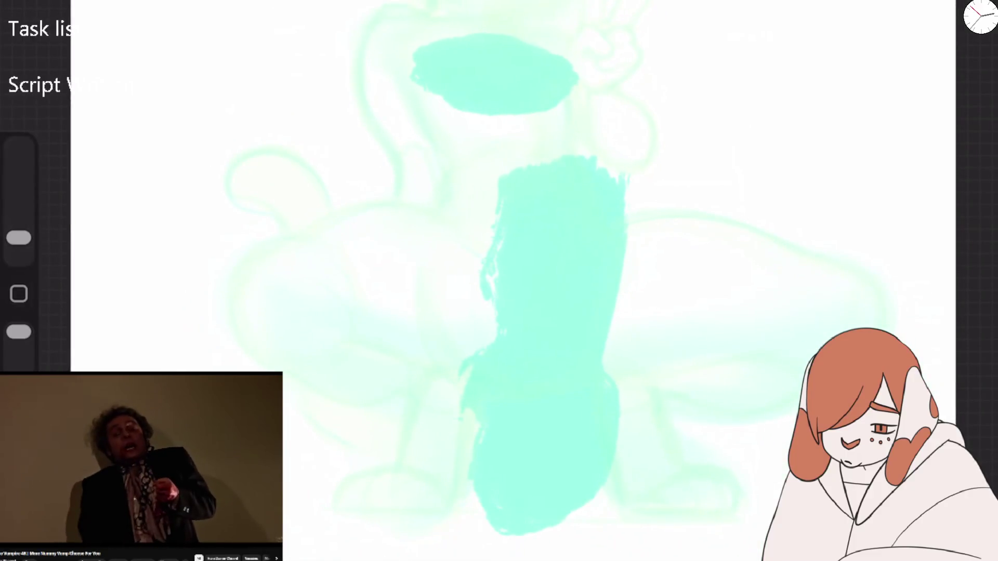
Step: Set the green Layer 9's opacity to 78%
{"action": "left_click", "coordinate": [980, 17]}
{"action": "left_click", "coordinate": [935, 17]}
{"action": "left_click", "coordinate": [973, 58]}
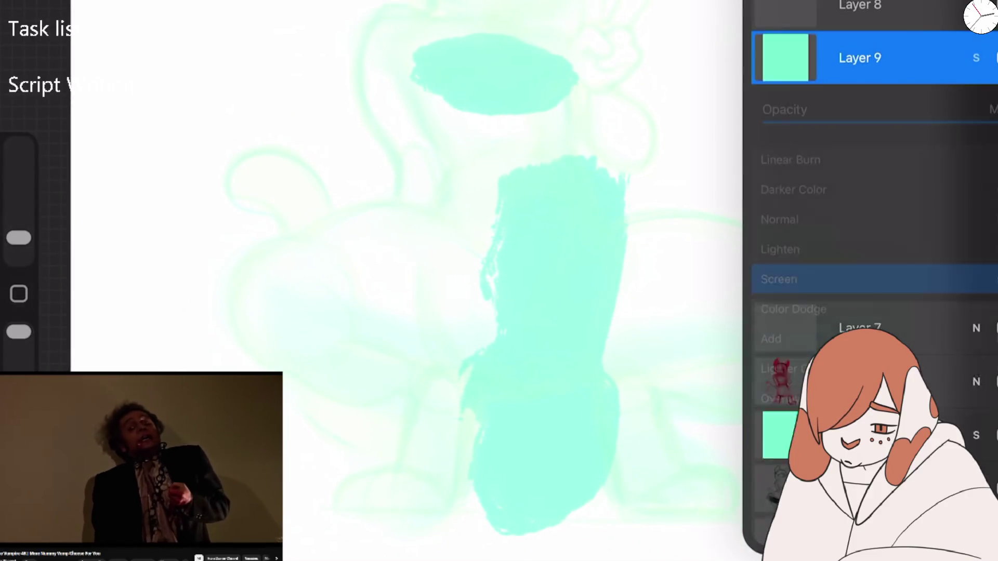
{"action": "mouse_move", "coordinate": [977, 123]}
{"action": "left_mouse_down"}
{"action": "mouse_move", "coordinate": [935, 122]}
{"action": "mouse_move", "coordinate": [946, 123]}
{"action": "left_mouse_up"}
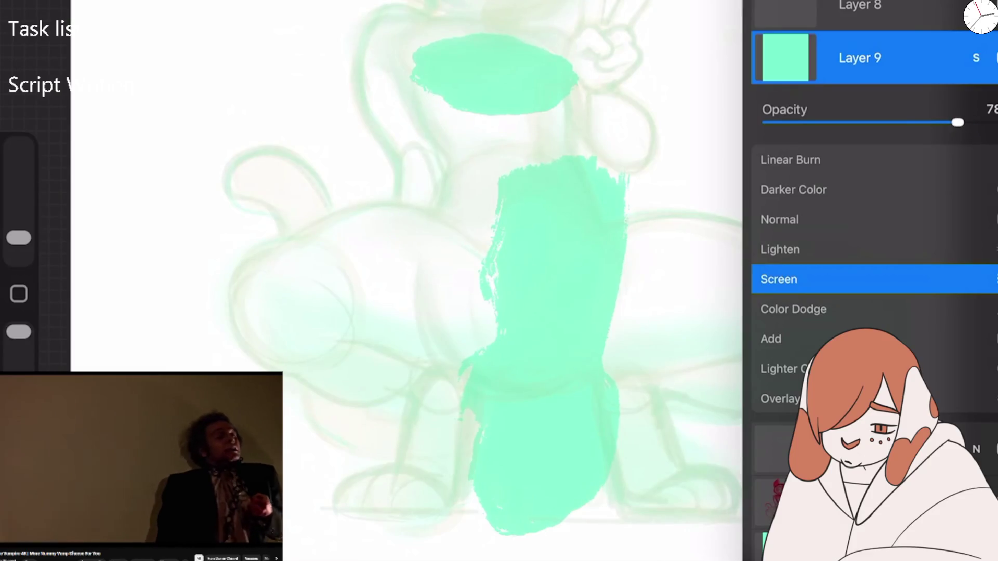
{"action": "left_click", "coordinate": [976, 57]}
Step: Select Layer 8 and pick a dark ink colour
{"action": "left_click", "coordinate": [859, 8]}
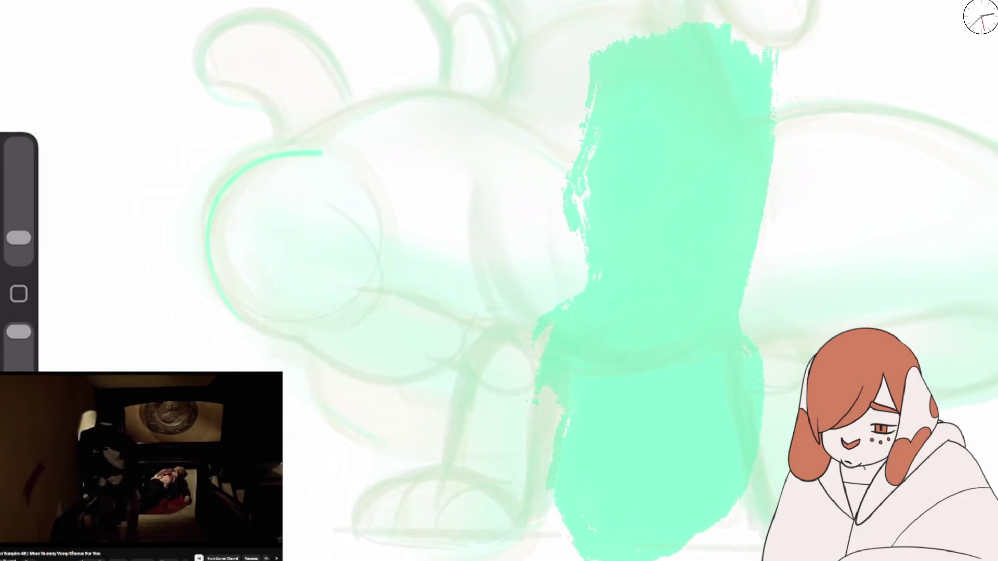
{"action": "left_click", "coordinate": [980, 16]}
{"action": "left_click", "coordinate": [761, 238]}
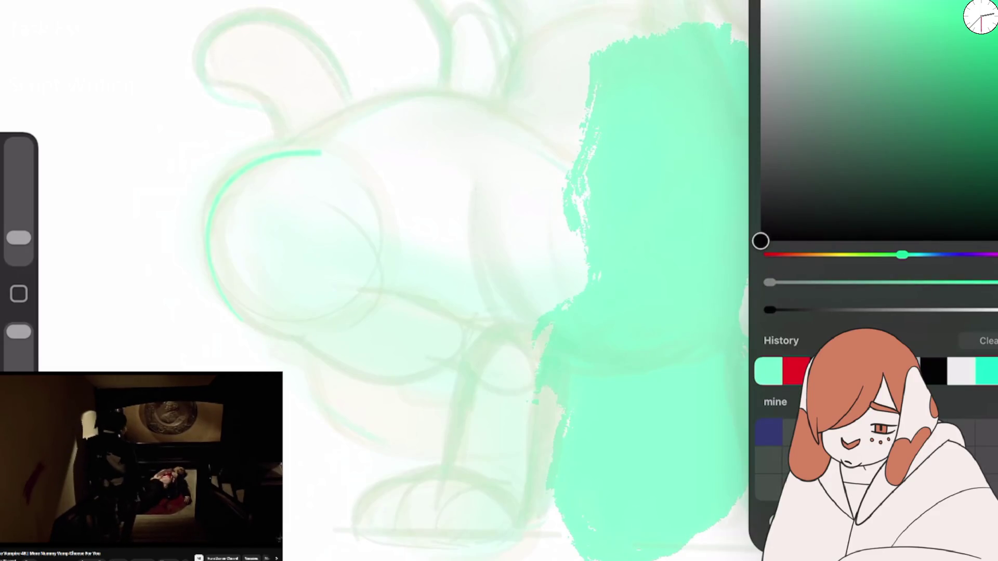
Step: Set the ink colour to black and undo a trial arc on the leg
{"action": "left_click_drag", "start_coordinate": [223, 281], "coordinate": [324, 166]}
{"action": "key", "text": "ctrl+z"}
{"action": "left_click_drag", "start_coordinate": [255, 294], "coordinate": [327, 237]}
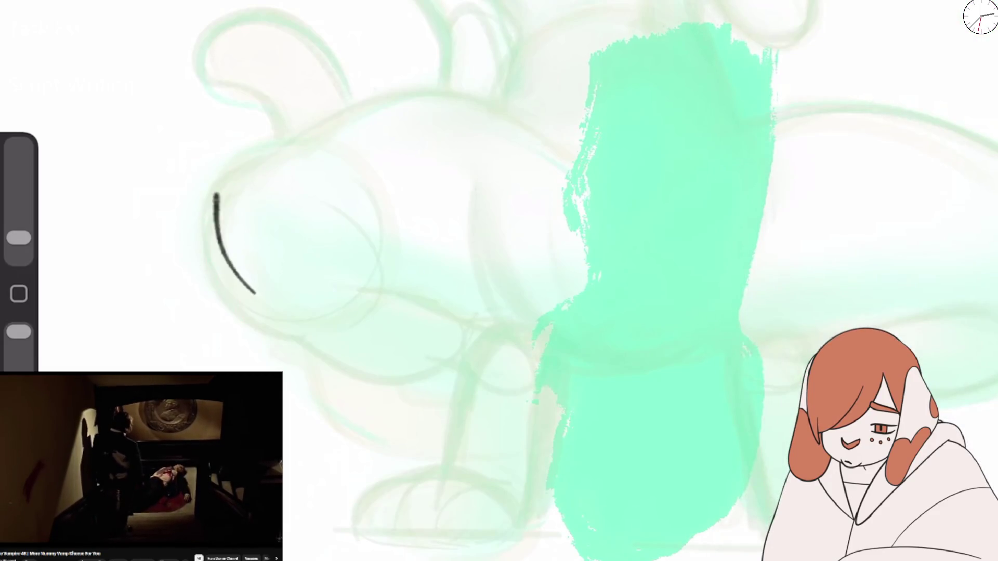
{"action": "key", "text": "ctrl+z"}
Step: Try a Doxy Marker inking brush on the leg, then undo its test strokes
{"action": "key", "text": "b"}
{"action": "left_click", "coordinate": [708, 280]}
{"action": "left_click", "coordinate": [878, 42]}
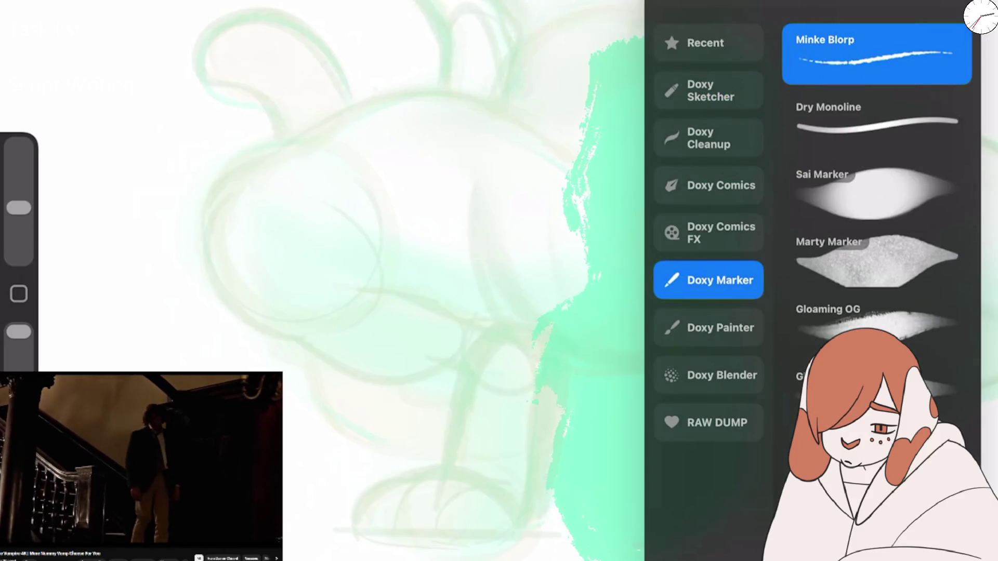
{"action": "left_click_drag", "start_coordinate": [368, 303], "coordinate": [578, 227]}
{"action": "scroll", "coordinate": [499, 281], "scroll_direction": "up", "scroll_amount": 2}
{"action": "key", "text": "ctrl+z"}
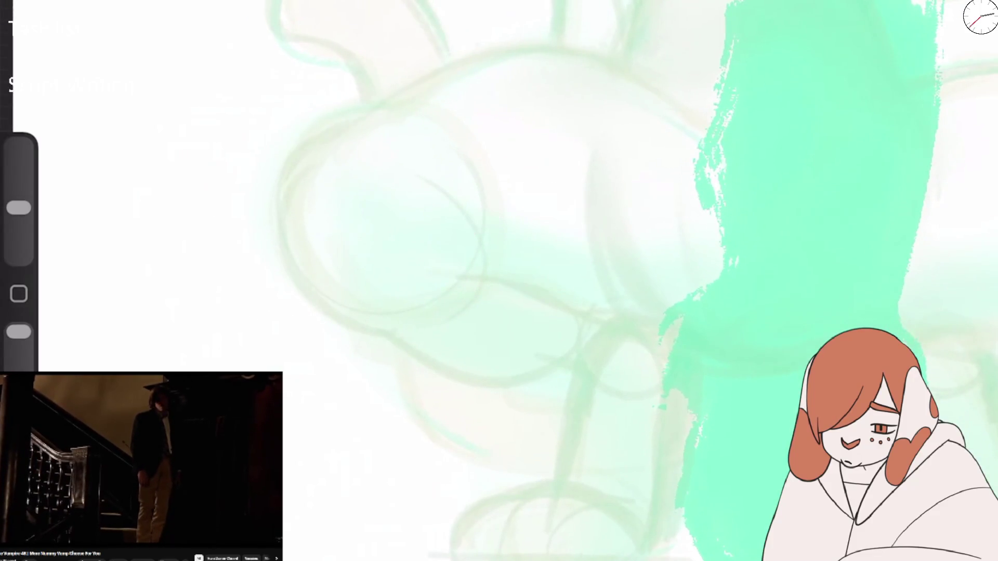
{"action": "left_click_drag", "start_coordinate": [299, 287], "coordinate": [375, 110]}
{"action": "key", "text": "b"}
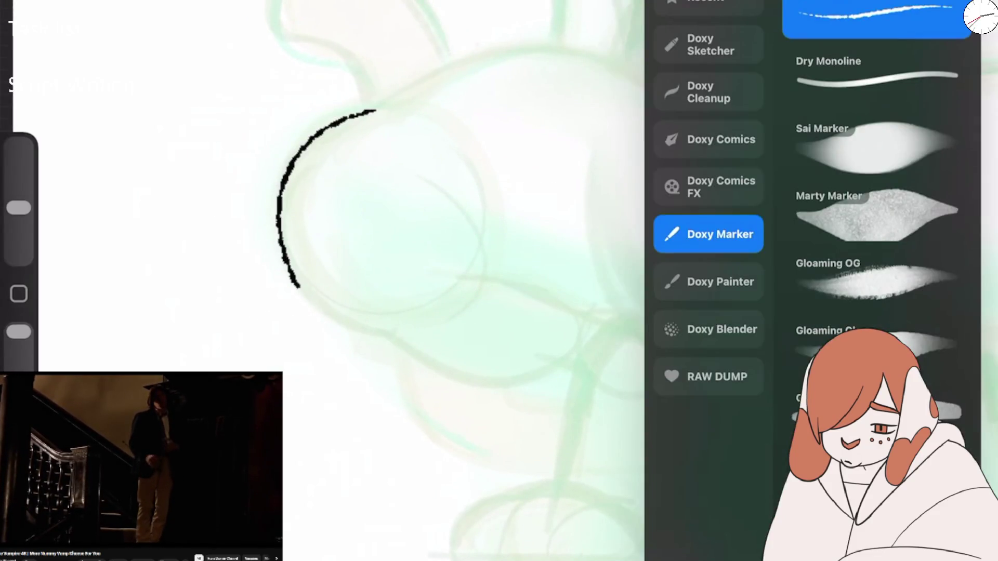
{"action": "key", "text": "ctrl+z"}
Step: Switch to Doxy Painter's High Flow Ink Filler 2 and ink the leg's left-edge arc
{"action": "left_click", "coordinate": [720, 282]}
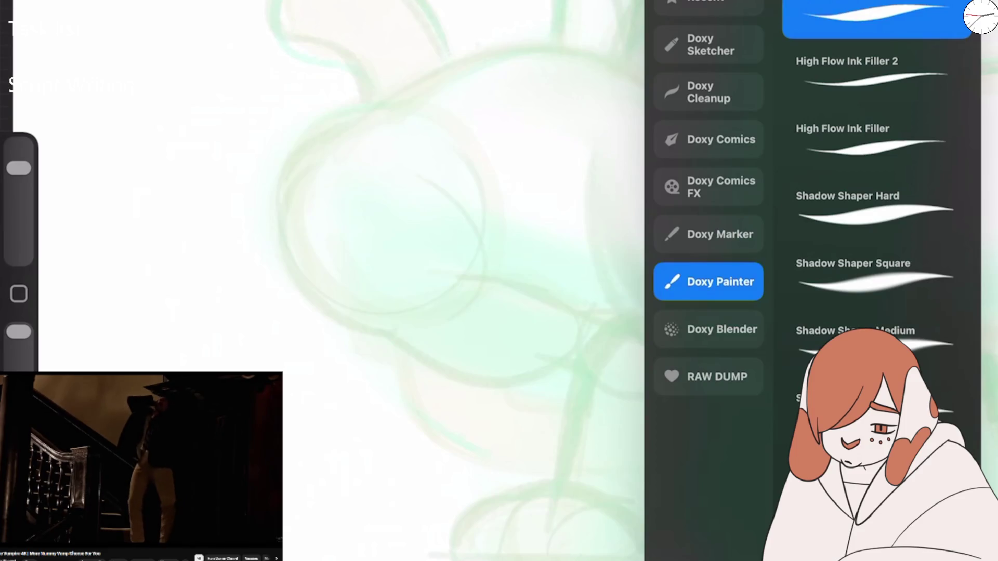
{"action": "left_click", "coordinate": [876, 140]}
{"action": "left_click", "coordinate": [875, 72]}
{"action": "mouse_move", "coordinate": [515, 187]}
{"action": "left_mouse_down"}
{"action": "mouse_move", "coordinate": [463, 354]}
{"action": "mouse_move", "coordinate": [683, 146]}
{"action": "left_mouse_up"}
{"action": "key", "text": "ctrl+z"}
{"action": "left_click_drag", "start_coordinate": [336, 115], "coordinate": [293, 266]}
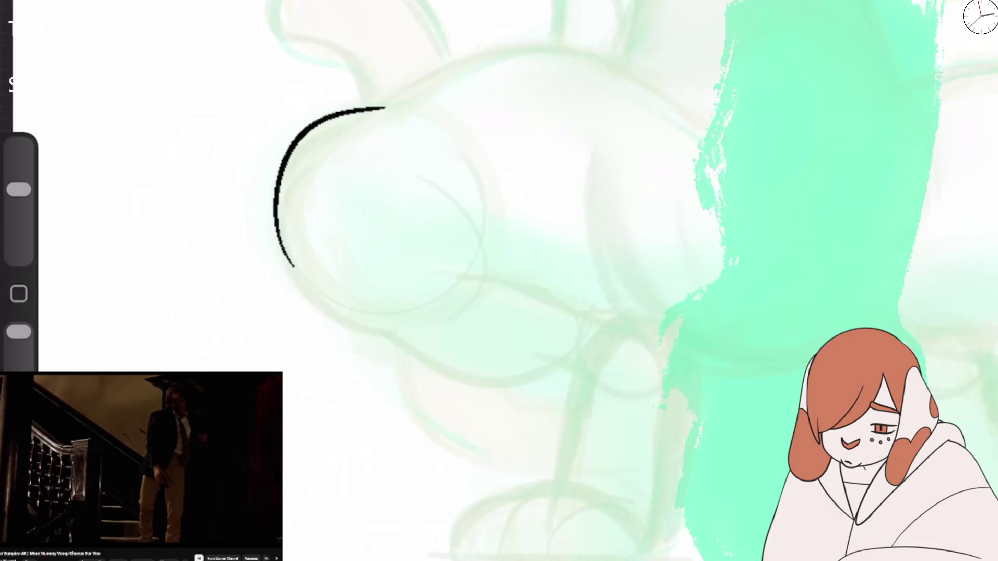
{"action": "key", "text": "ctrl+z"}
Step: Ink the thigh's top curve, crease, underside, shin into the paw, and a ground line
{"action": "mouse_move", "coordinate": [279, 233]}
{"action": "left_mouse_down"}
{"action": "mouse_move", "coordinate": [359, 117]}
{"action": "mouse_move", "coordinate": [543, 66]}
{"action": "left_mouse_up"}
{"action": "key", "text": "ctrl+z"}
{"action": "mouse_move", "coordinate": [380, 108]}
{"action": "left_mouse_down"}
{"action": "mouse_move", "coordinate": [485, 49]}
{"action": "mouse_move", "coordinate": [694, 109]}
{"action": "left_mouse_up"}
{"action": "mouse_move", "coordinate": [447, 282]}
{"action": "left_mouse_down"}
{"action": "mouse_move", "coordinate": [491, 261]}
{"action": "mouse_move", "coordinate": [617, 301]}
{"action": "left_mouse_up"}
{"action": "mouse_move", "coordinate": [295, 264]}
{"action": "left_mouse_down"}
{"action": "mouse_move", "coordinate": [392, 333]}
{"action": "mouse_move", "coordinate": [581, 342]}
{"action": "left_mouse_up"}
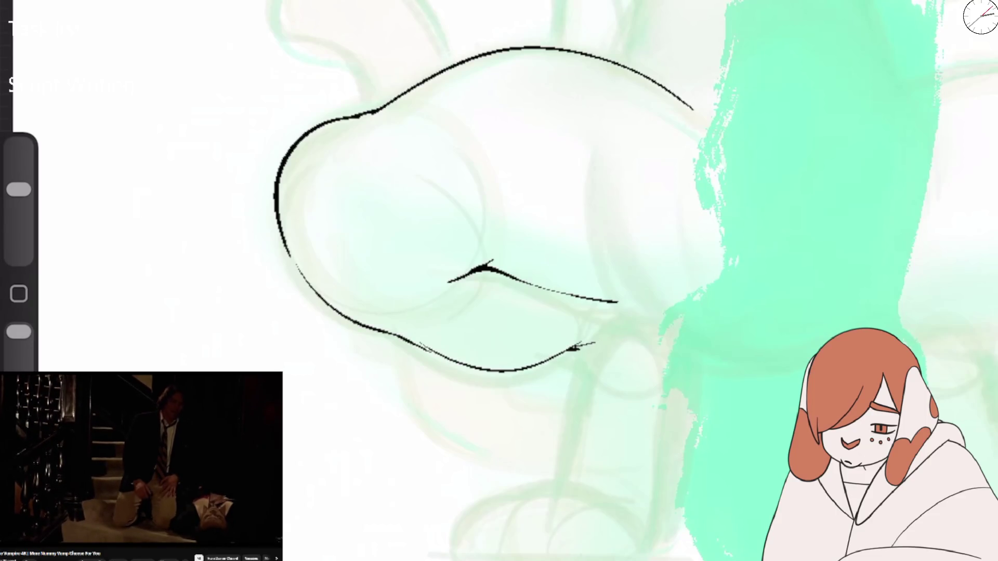
{"action": "mouse_move", "coordinate": [549, 487]}
{"action": "left_mouse_down"}
{"action": "mouse_move", "coordinate": [472, 544]}
{"action": "mouse_move", "coordinate": [567, 503]}
{"action": "left_mouse_up"}
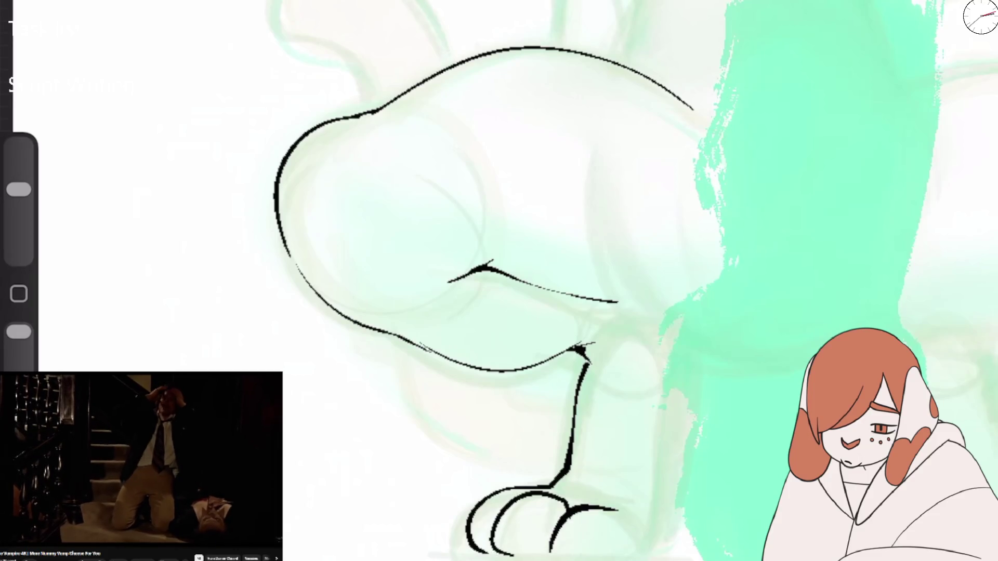
{"action": "mouse_move", "coordinate": [466, 552]}
{"action": "left_mouse_down"}
{"action": "mouse_move", "coordinate": [640, 551]}
{"action": "mouse_move", "coordinate": [675, 362]}
{"action": "left_mouse_up"}
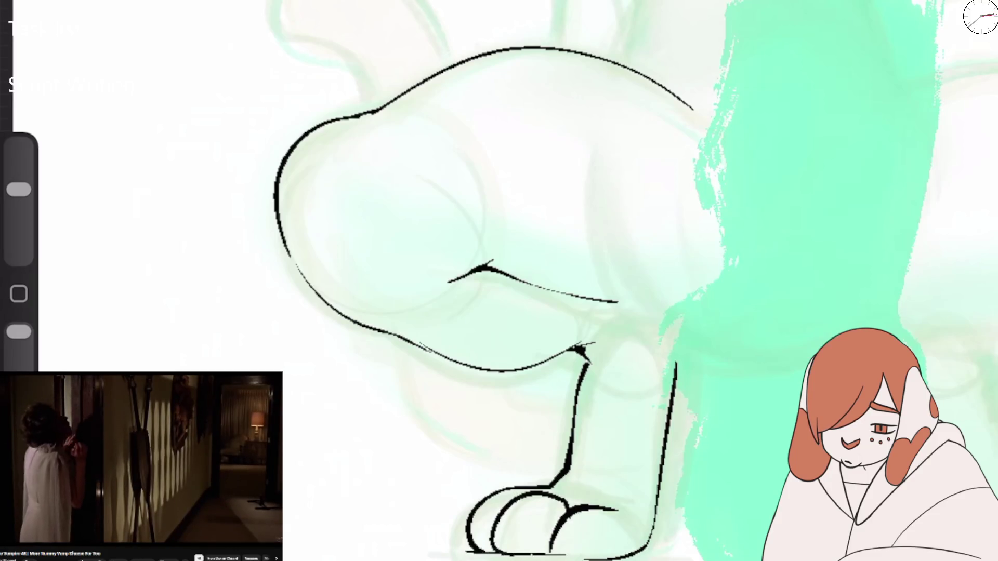
Step: Erase stray leg marks, then extend the belly-to-leg stroke and thicken the thigh crease
{"action": "left_click_drag", "start_coordinate": [571, 415], "coordinate": [489, 299]}
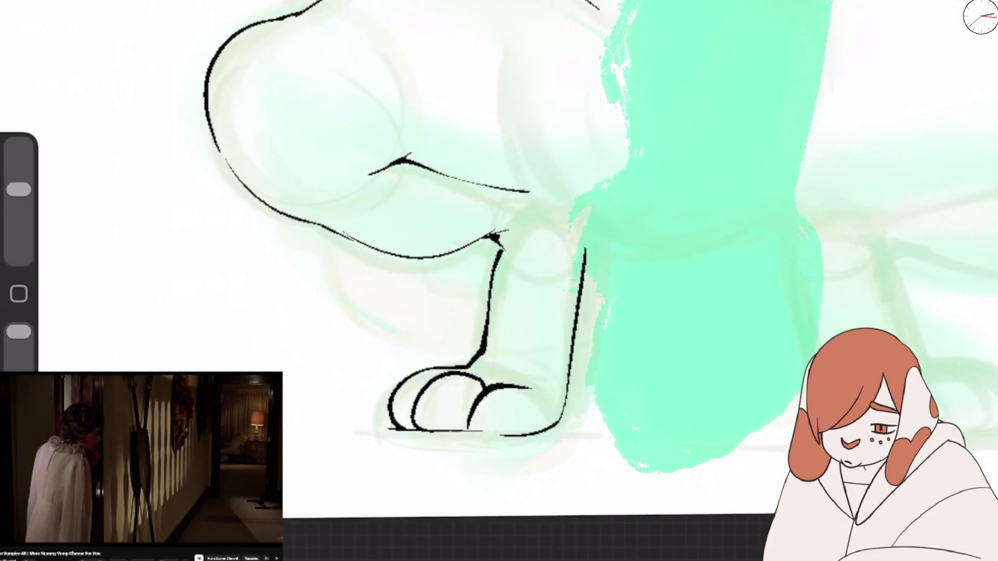
{"action": "left_click_drag", "start_coordinate": [572, 363], "coordinate": [535, 320]}
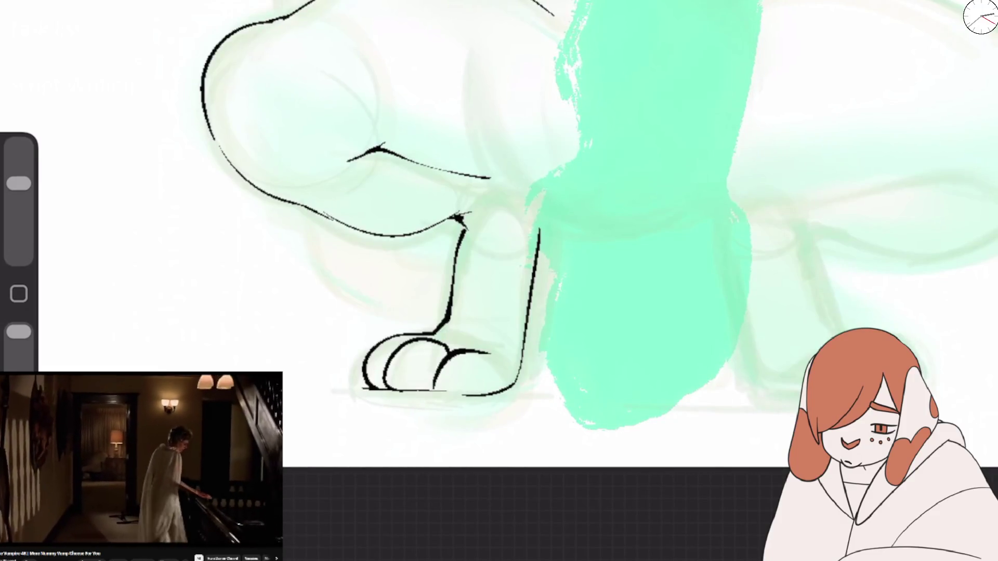
{"action": "left_click_drag", "start_coordinate": [460, 214], "coordinate": [454, 260]}
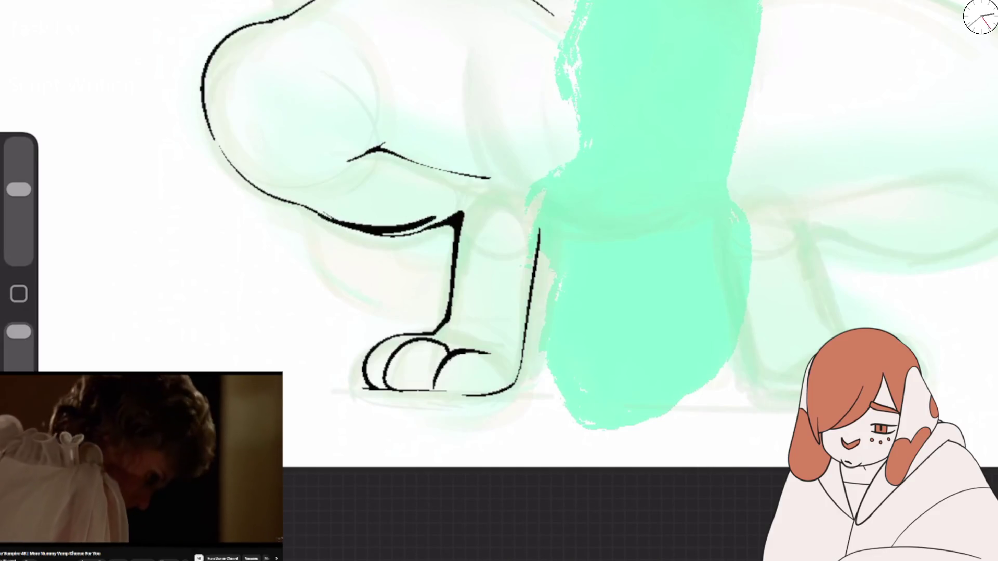
{"action": "left_click", "coordinate": [832, 3]}
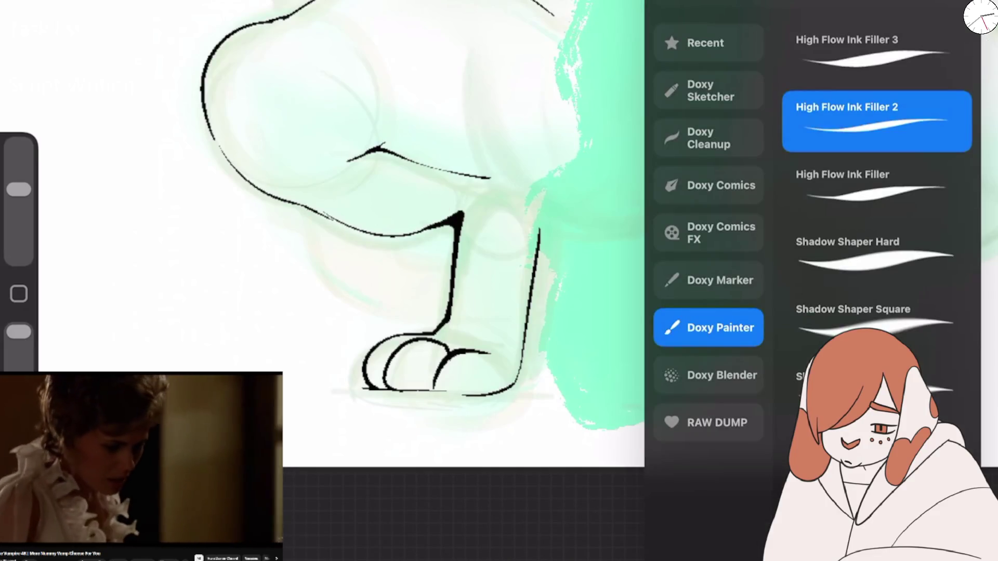
{"action": "left_click", "coordinate": [363, 260]}
{"action": "left_click_drag", "start_coordinate": [403, 234], "coordinate": [465, 209]}
{"action": "mouse_move", "coordinate": [346, 165]}
{"action": "left_mouse_down"}
{"action": "mouse_move", "coordinate": [498, 174]}
{"action": "mouse_move", "coordinate": [545, 226]}
{"action": "left_mouse_up"}
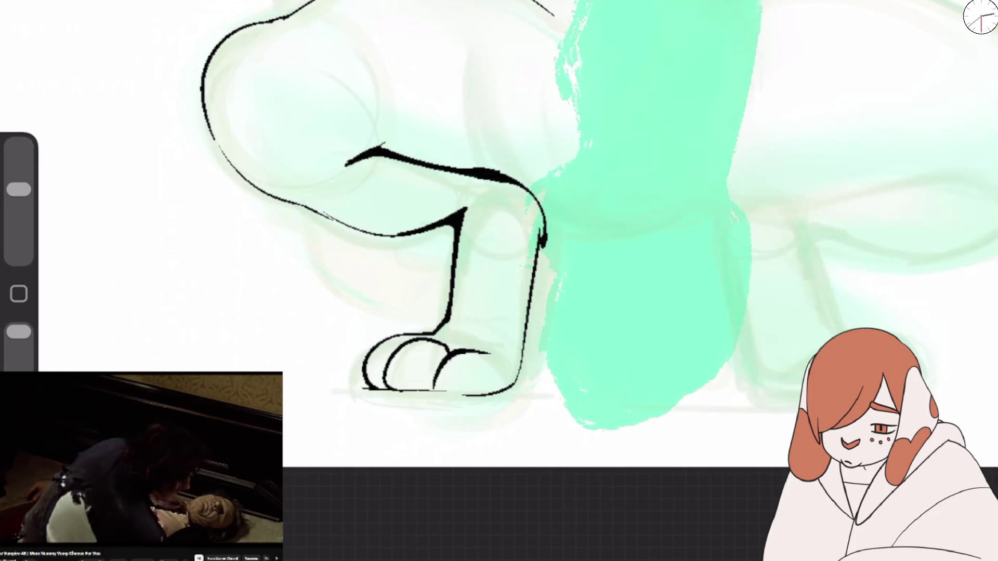
Step: Ink the right shin line, thicken the thigh's back contour, and re-ink its upper part
{"action": "scroll", "coordinate": [608, 343], "scroll_direction": "down", "scroll_amount": 5}
{"action": "scroll", "coordinate": [719, 269], "scroll_direction": "up", "scroll_amount": 5}
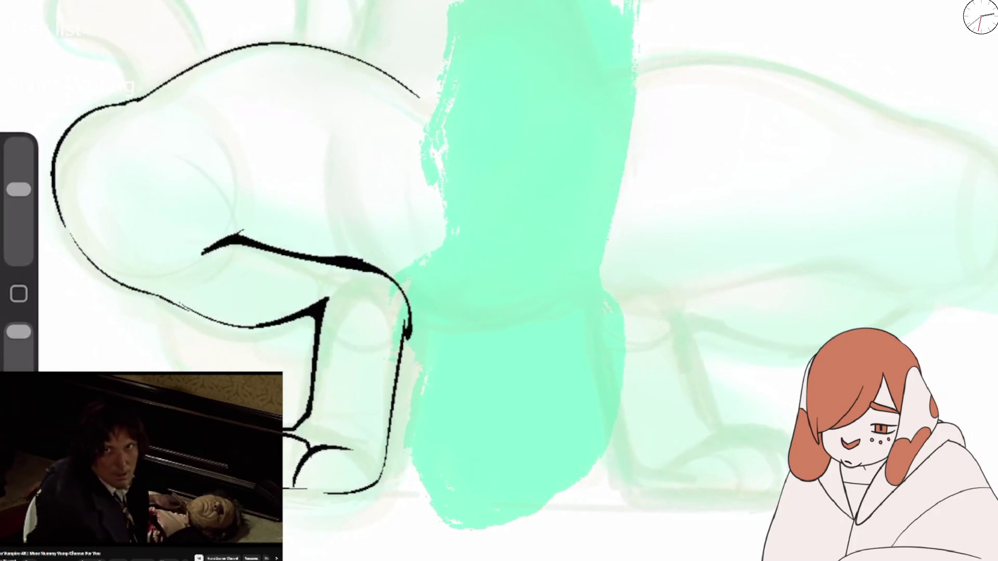
{"action": "left_click_drag", "start_coordinate": [405, 343], "coordinate": [377, 474]}
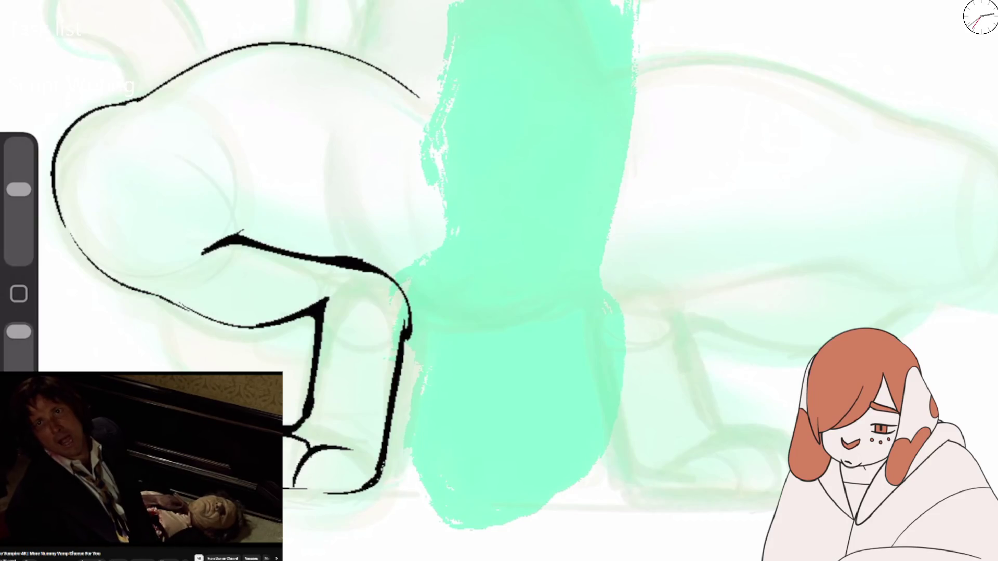
{"action": "mouse_move", "coordinate": [54, 197]}
{"action": "left_mouse_down"}
{"action": "mouse_move", "coordinate": [212, 318]}
{"action": "mouse_move", "coordinate": [271, 326]}
{"action": "left_mouse_up"}
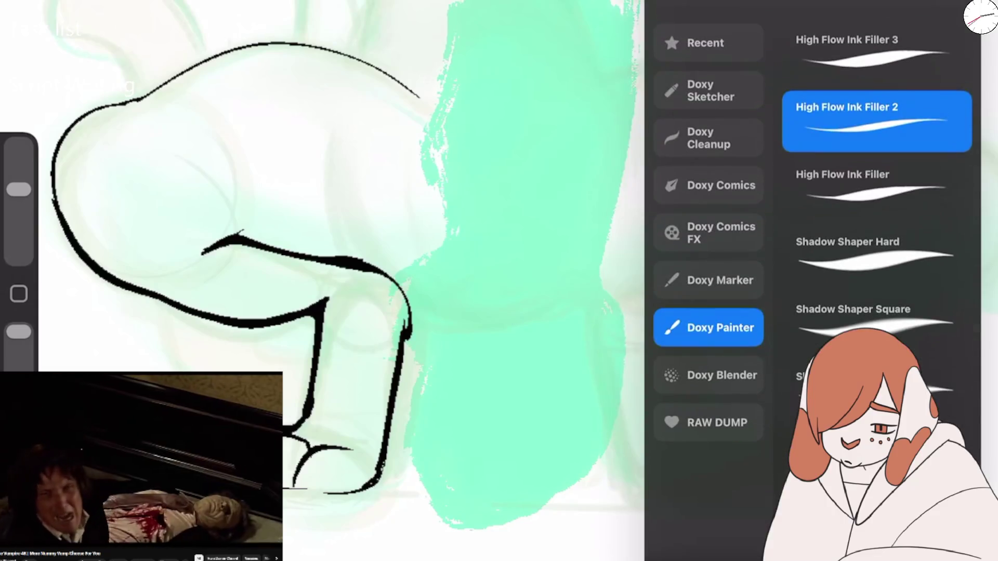
{"action": "left_click", "coordinate": [884, 176]}
{"action": "left_click_drag", "start_coordinate": [557, 250], "coordinate": [671, 244]}
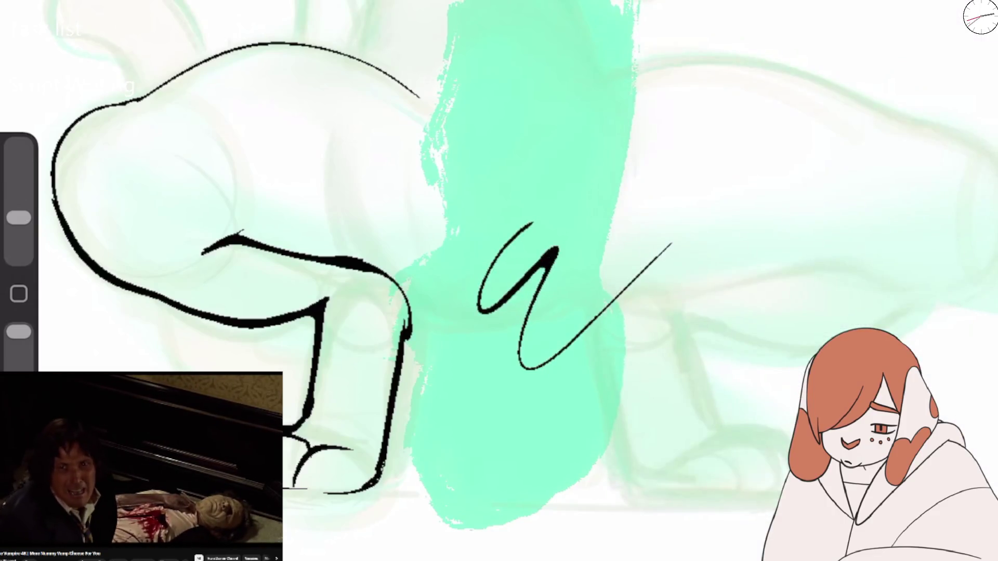
{"action": "left_click_drag", "start_coordinate": [363, 260], "coordinate": [608, 390]}
{"action": "key", "text": "ctrl+z"}
{"action": "left_click_drag", "start_coordinate": [301, 338], "coordinate": [564, 167]}
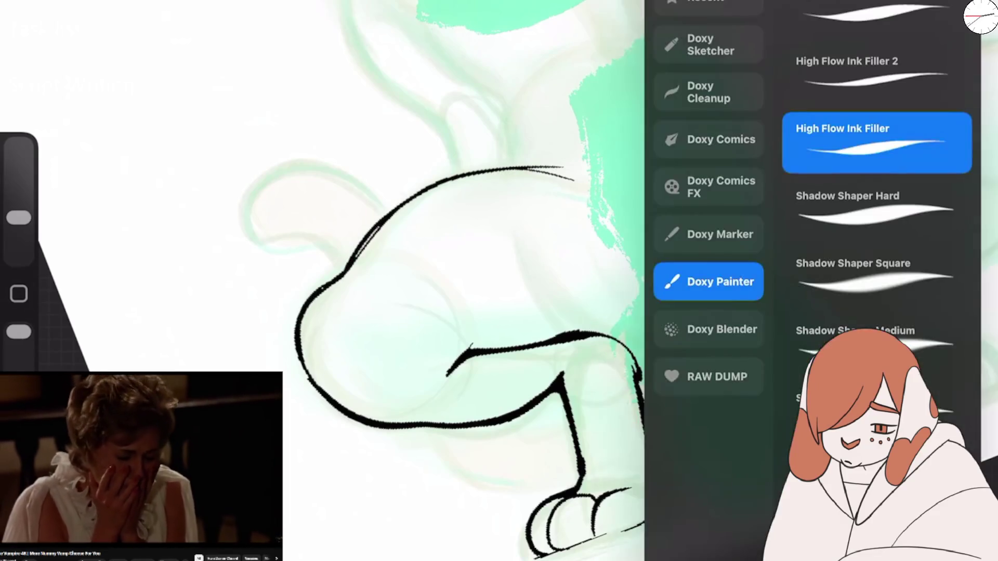
{"action": "left_click", "coordinate": [879, 16]}
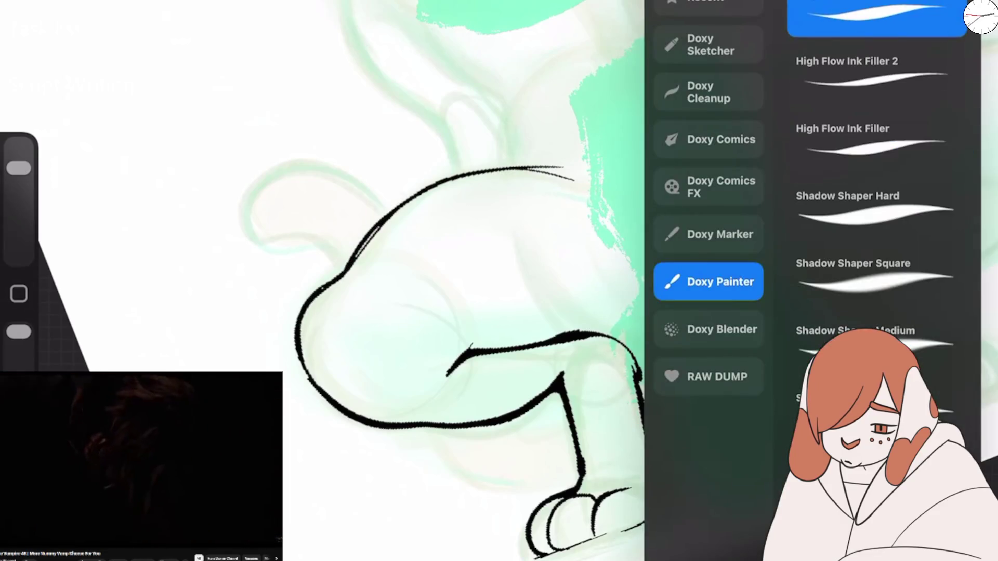
Step: Redraw the hip contour as a thick line with High Flow Ink Filler 2
{"action": "left_click", "coordinate": [416, 104]}
{"action": "key", "text": "ctrl+z"}
{"action": "mouse_move", "coordinate": [308, 388]}
{"action": "left_mouse_down"}
{"action": "mouse_move", "coordinate": [298, 307]}
{"action": "mouse_move", "coordinate": [385, 221]}
{"action": "mouse_move", "coordinate": [566, 180]}
{"action": "left_mouse_up"}
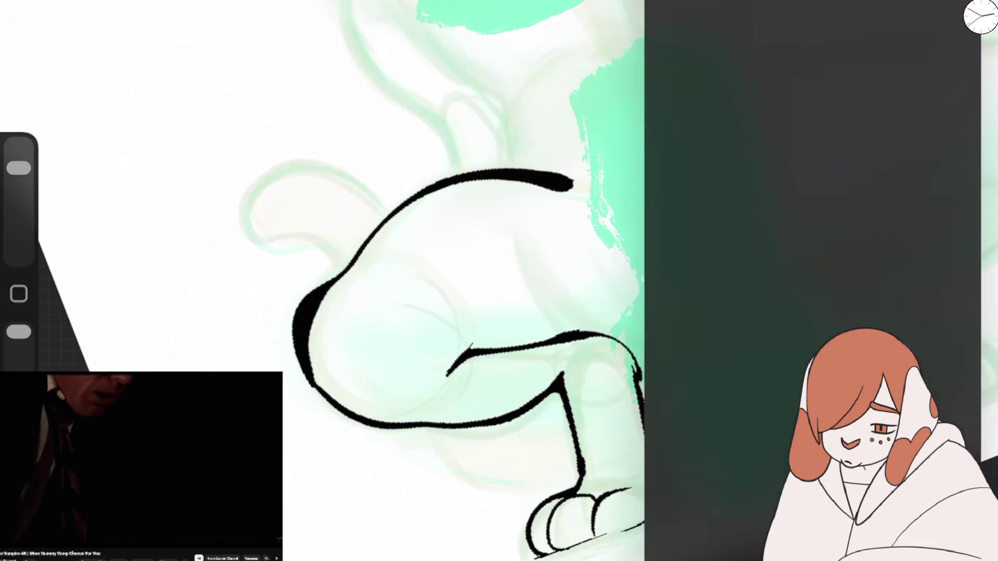
{"action": "left_click", "coordinate": [890, 61]}
{"action": "left_click", "coordinate": [416, 104]}
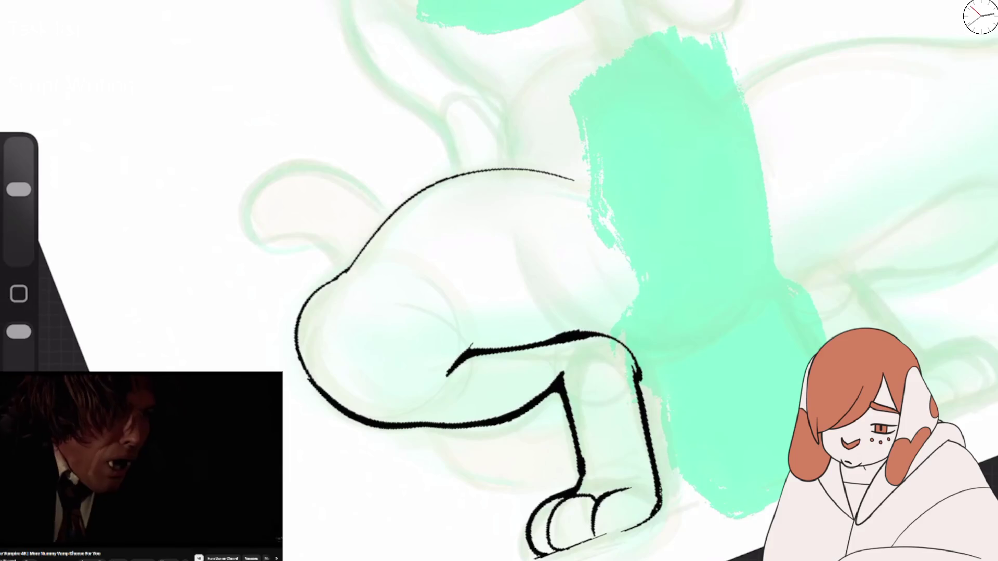
Step: Thicken the hip and waist curves and ink the left and right torso edges
{"action": "left_click_drag", "start_coordinate": [312, 384], "coordinate": [322, 291]}
{"action": "left_click_drag", "start_coordinate": [354, 253], "coordinate": [530, 170]}
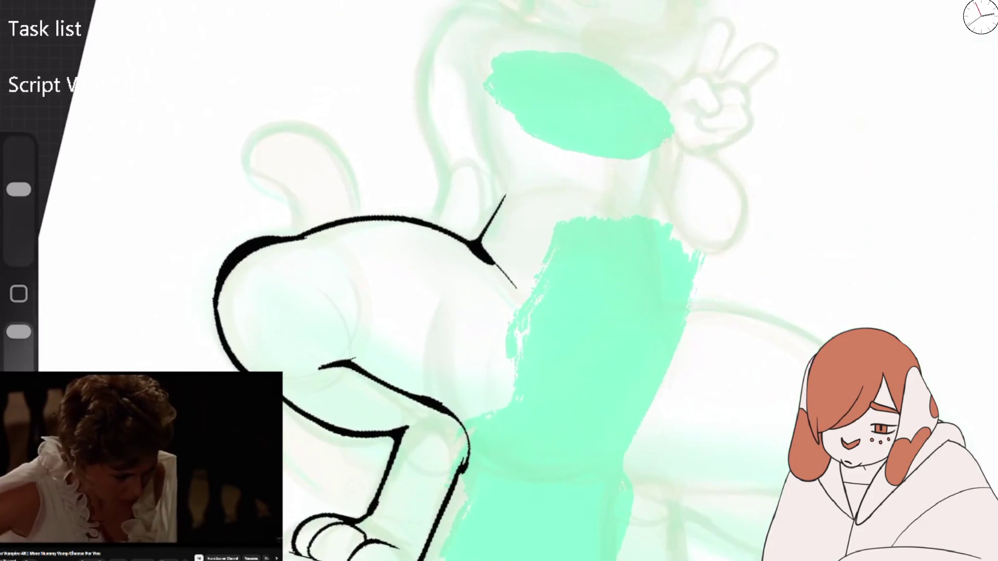
{"action": "mouse_move", "coordinate": [299, 236]}
{"action": "left_mouse_down"}
{"action": "mouse_move", "coordinate": [478, 250]}
{"action": "mouse_move", "coordinate": [503, 185]}
{"action": "mouse_move", "coordinate": [477, 126]}
{"action": "mouse_move", "coordinate": [504, 197]}
{"action": "left_mouse_up"}
{"action": "mouse_move", "coordinate": [651, 133]}
{"action": "left_mouse_down"}
{"action": "mouse_move", "coordinate": [645, 210]}
{"action": "mouse_move", "coordinate": [663, 327]}
{"action": "left_mouse_up"}
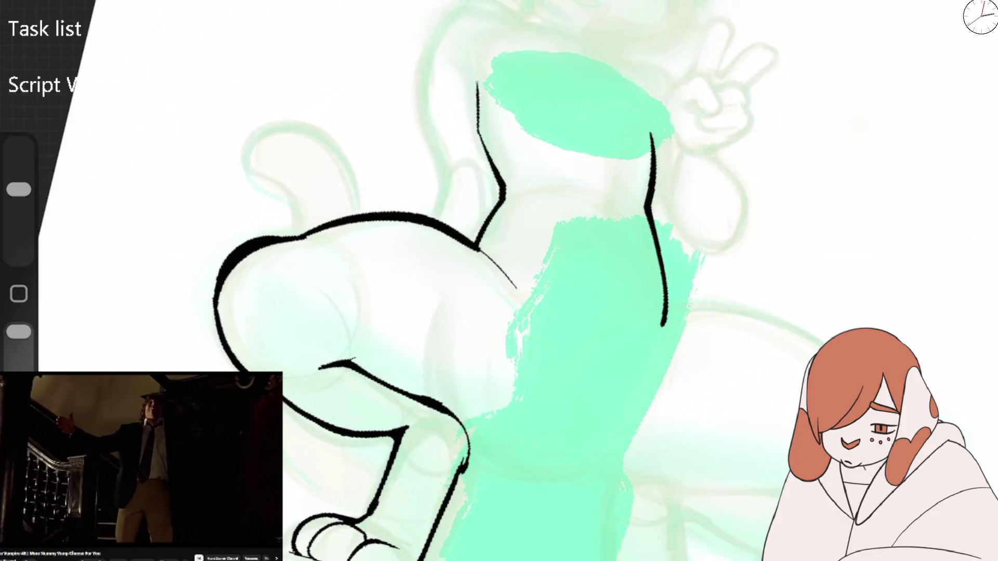
{"action": "mouse_move", "coordinate": [464, 4]}
{"action": "left_mouse_down"}
{"action": "mouse_move", "coordinate": [423, 73]}
{"action": "mouse_move", "coordinate": [431, 231]}
{"action": "mouse_move", "coordinate": [467, 166]}
{"action": "mouse_move", "coordinate": [488, 218]}
{"action": "left_mouse_up"}
{"action": "scroll", "coordinate": [499, 281], "scroll_direction": "down", "scroll_amount": 5}
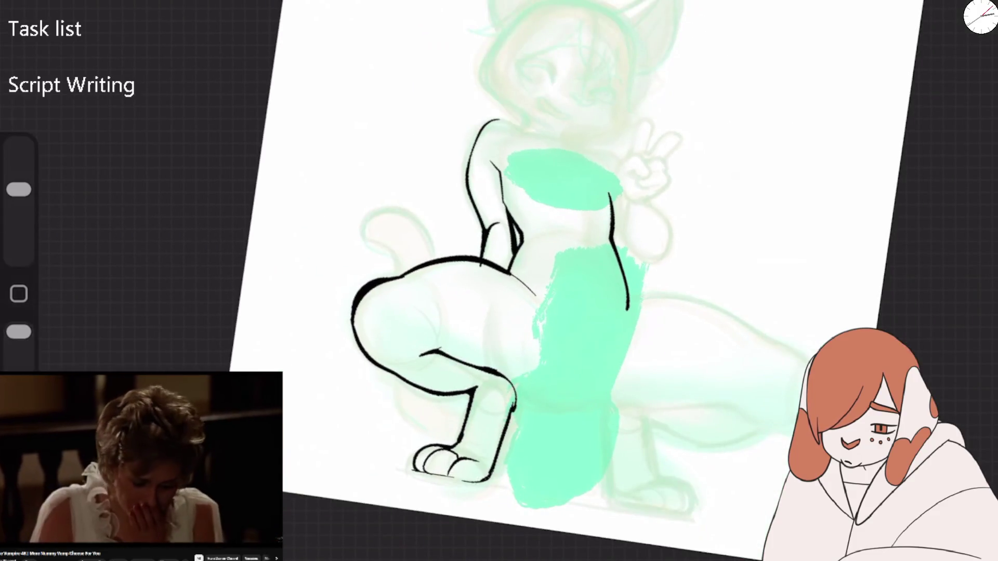
{"action": "left_click", "coordinate": [83, 292]}
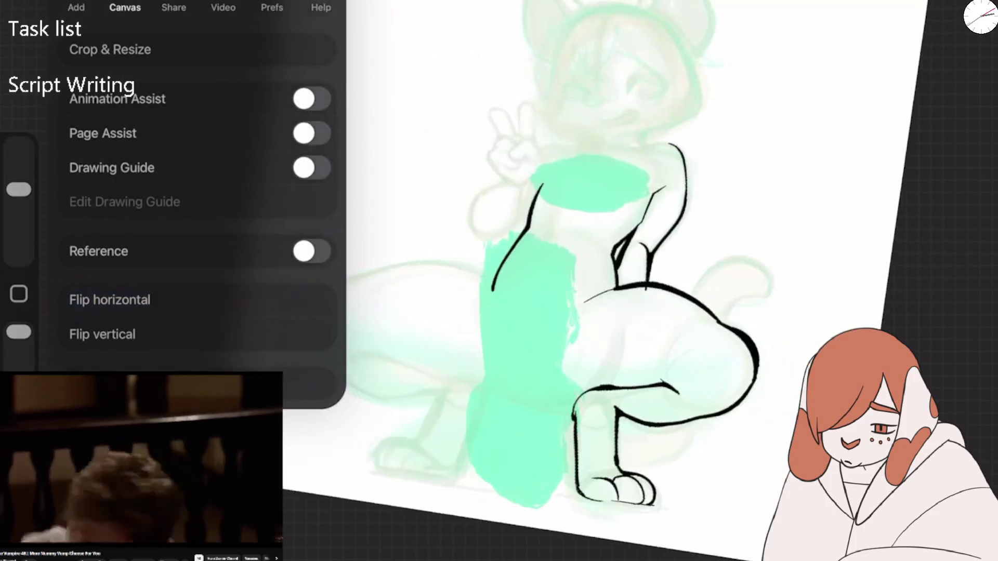
Step: Ink the rounded arm outline beside the chest and a curve across the chest top
{"action": "scroll", "coordinate": [499, 281], "scroll_direction": "up", "scroll_amount": 5}
{"action": "left_click_drag", "start_coordinate": [341, 278], "coordinate": [392, 173]}
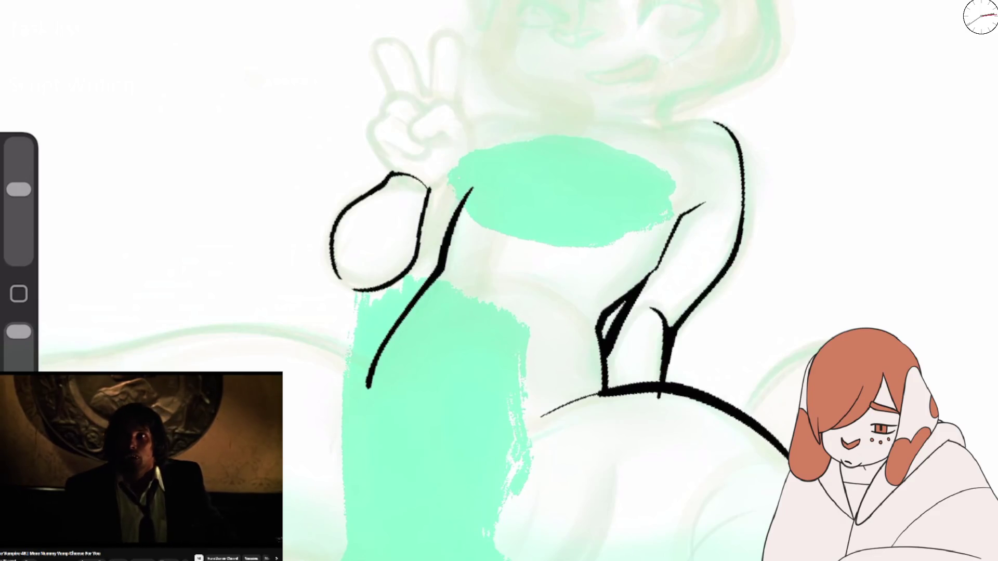
{"action": "left_click_drag", "start_coordinate": [444, 147], "coordinate": [521, 127]}
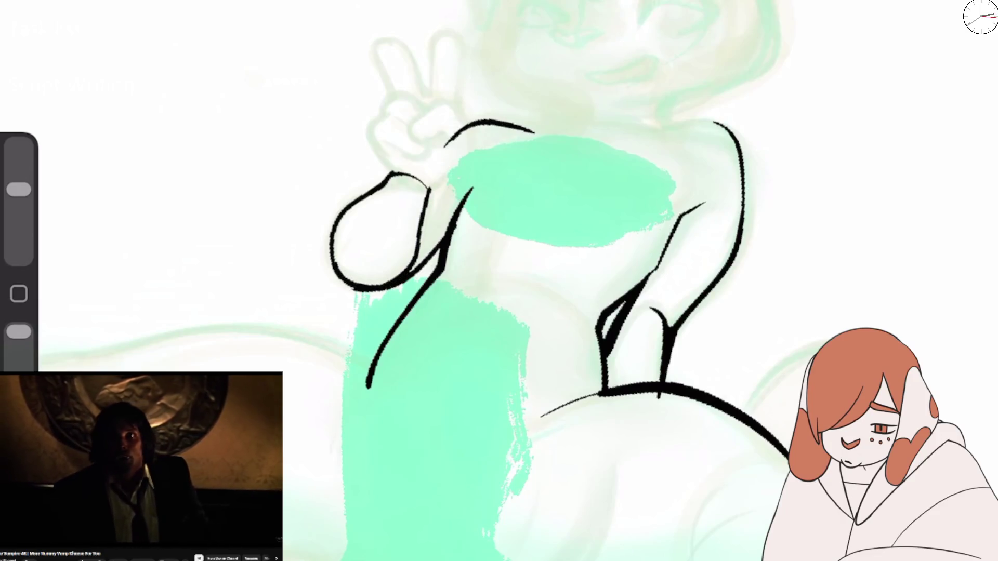
{"action": "left_click_drag", "start_coordinate": [446, 145], "coordinate": [543, 138]}
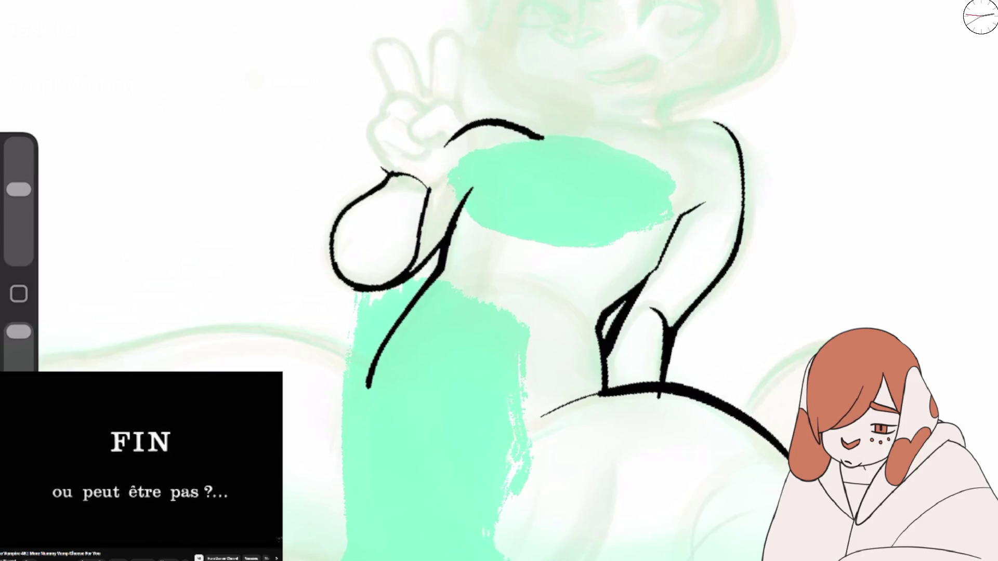
Step: Undo a stray head circle and outline the peace-sign fist's left, bottom and right edges
{"action": "left_click_drag", "start_coordinate": [422, 95], "coordinate": [425, 96]}
{"action": "left_click_drag", "start_coordinate": [19, 190], "coordinate": [18, 190]}
{"action": "key", "text": "ctrl+z"}
{"action": "left_click_drag", "start_coordinate": [386, 119], "coordinate": [389, 168]}
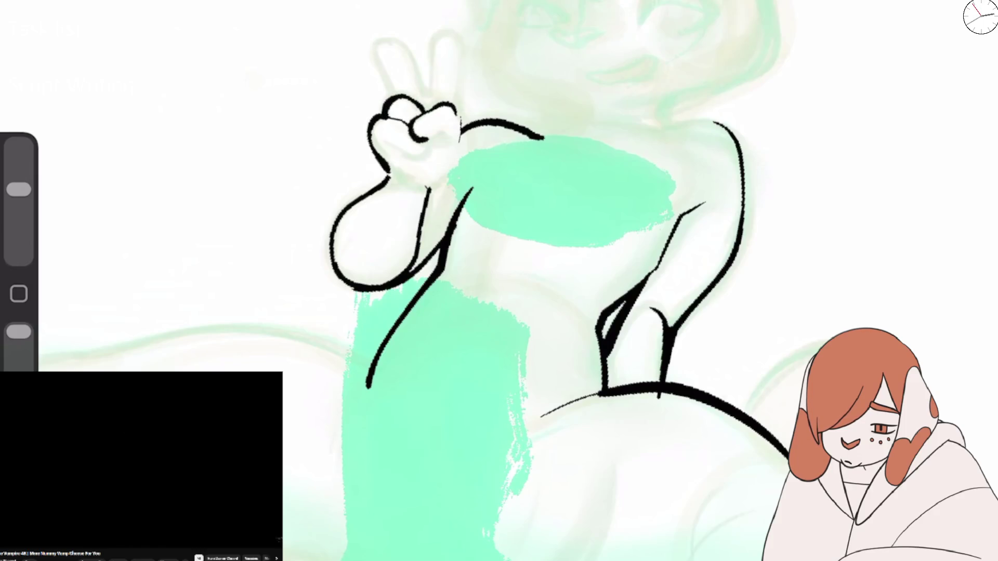
{"action": "mouse_move", "coordinate": [389, 147]}
{"action": "left_mouse_down"}
{"action": "mouse_move", "coordinate": [424, 154]}
{"action": "mouse_move", "coordinate": [424, 187]}
{"action": "mouse_move", "coordinate": [460, 149]}
{"action": "left_mouse_up"}
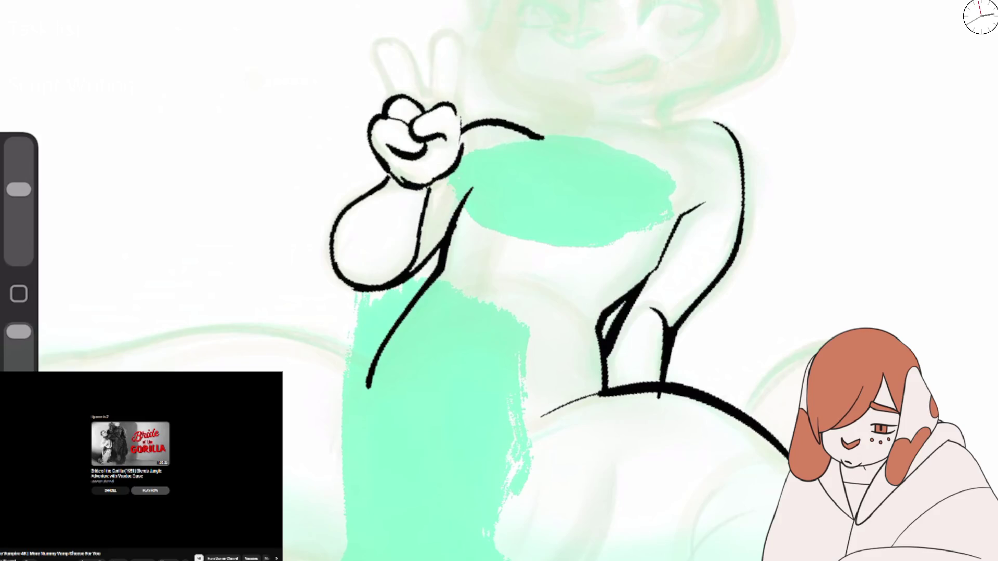
{"action": "left_click_drag", "start_coordinate": [460, 107], "coordinate": [434, 182]}
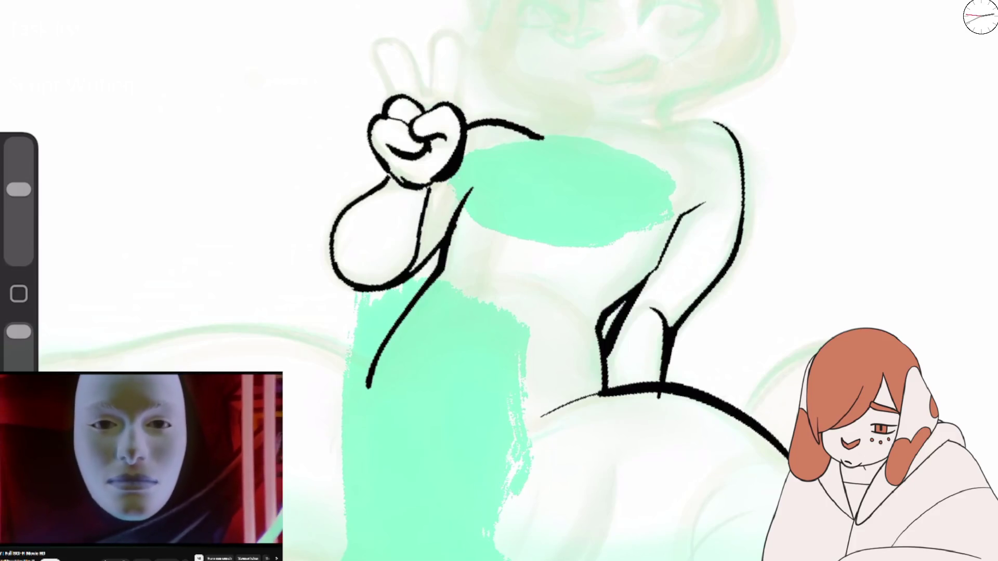
Step: Draw the shoulder line, the neck line, and small hooked strokes beside them
{"action": "left_click_drag", "start_coordinate": [560, 133], "coordinate": [457, 216]}
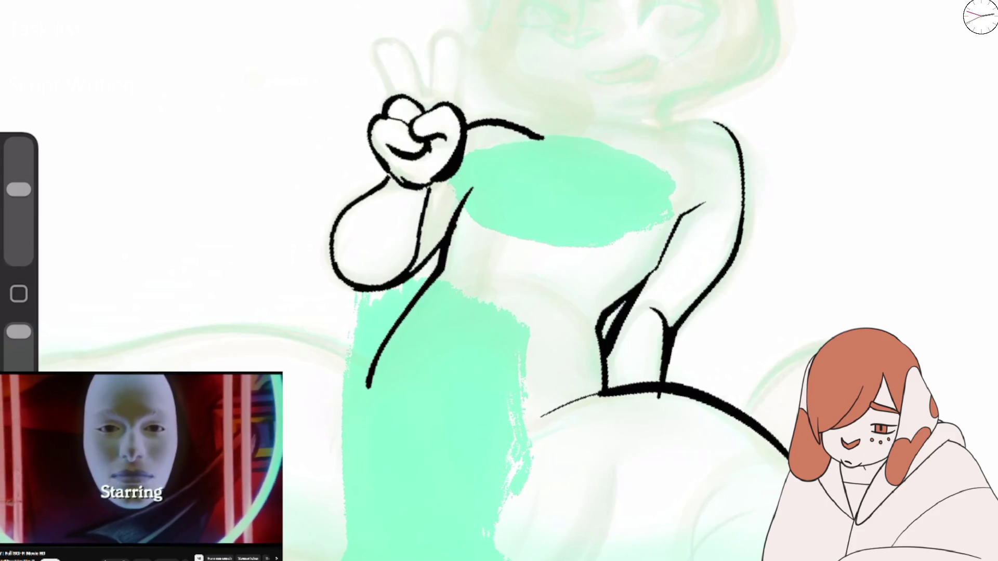
{"action": "left_click_drag", "start_coordinate": [540, 136], "coordinate": [613, 140]}
{"action": "left_click_drag", "start_coordinate": [595, 107], "coordinate": [569, 130]}
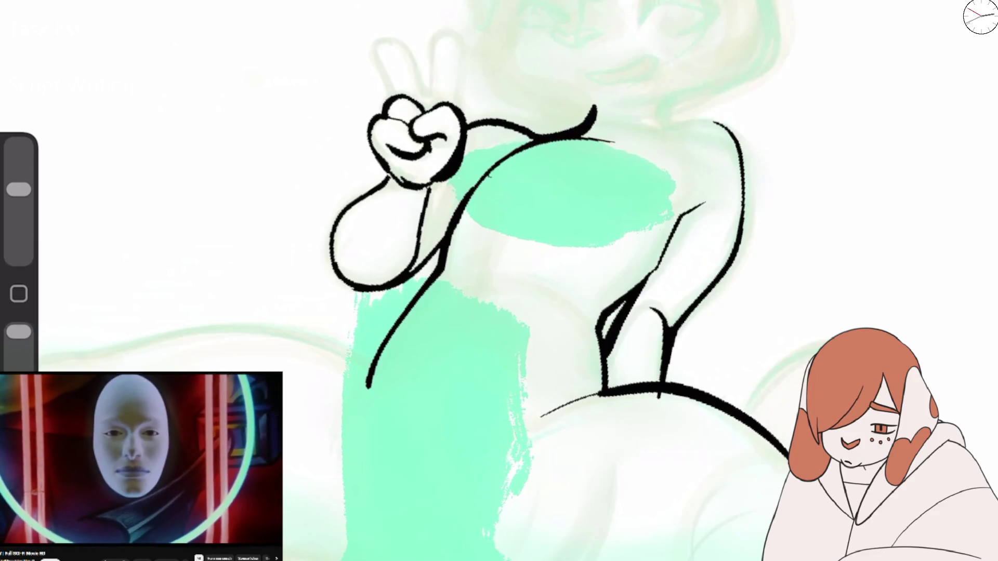
{"action": "left_click_drag", "start_coordinate": [502, 68], "coordinate": [593, 110]}
{"action": "left_click_drag", "start_coordinate": [673, 101], "coordinate": [701, 121]}
{"action": "scroll", "coordinate": [499, 281], "scroll_direction": "up", "scroll_amount": 5}
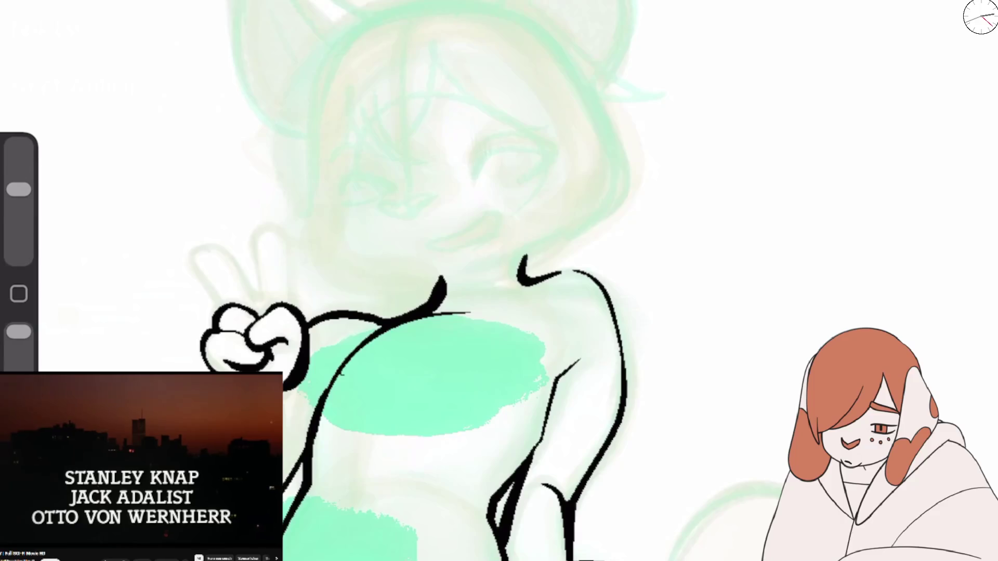
Step: Ink both closed eye arcs and add lashes above them
{"action": "mouse_move", "coordinate": [468, 178]}
{"action": "left_mouse_down"}
{"action": "mouse_move", "coordinate": [514, 141]}
{"action": "mouse_move", "coordinate": [546, 143]}
{"action": "mouse_move", "coordinate": [488, 156]}
{"action": "mouse_move", "coordinate": [567, 132]}
{"action": "left_mouse_up"}
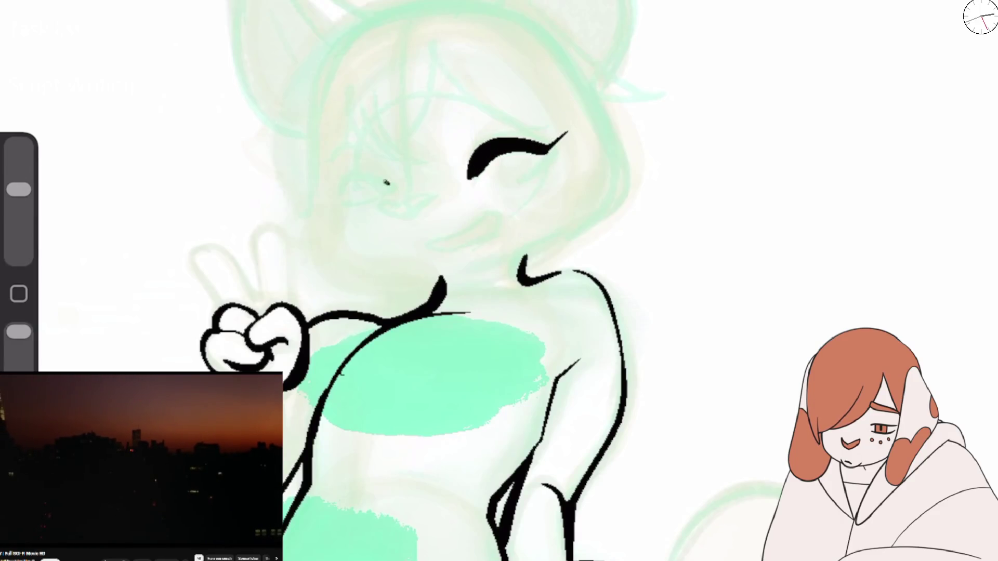
{"action": "left_click_drag", "start_coordinate": [389, 184], "coordinate": [326, 196]}
{"action": "left_click_drag", "start_coordinate": [367, 157], "coordinate": [328, 176]}
{"action": "left_click_drag", "start_coordinate": [338, 193], "coordinate": [315, 198]}
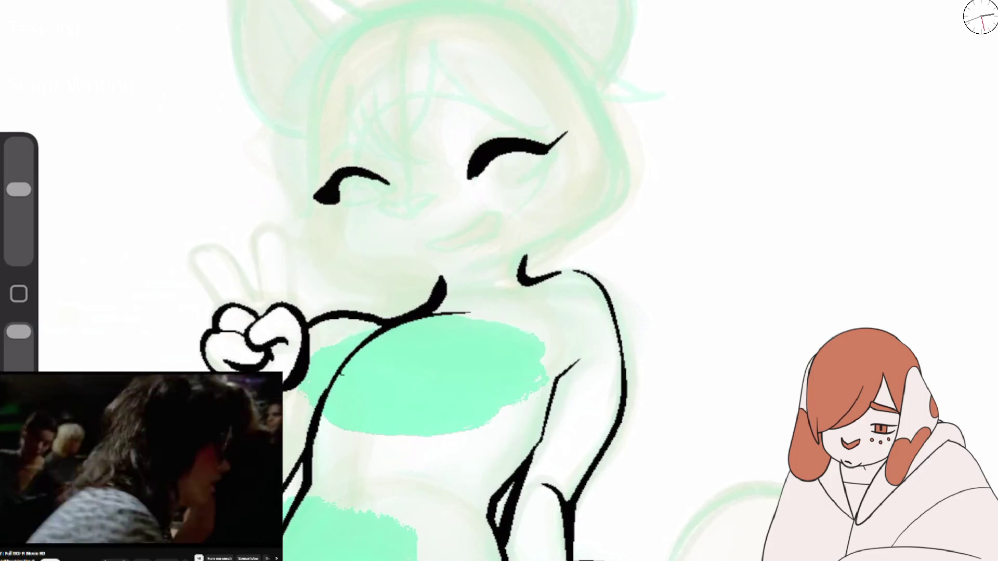
{"action": "left_click_drag", "start_coordinate": [465, 151], "coordinate": [512, 133]}
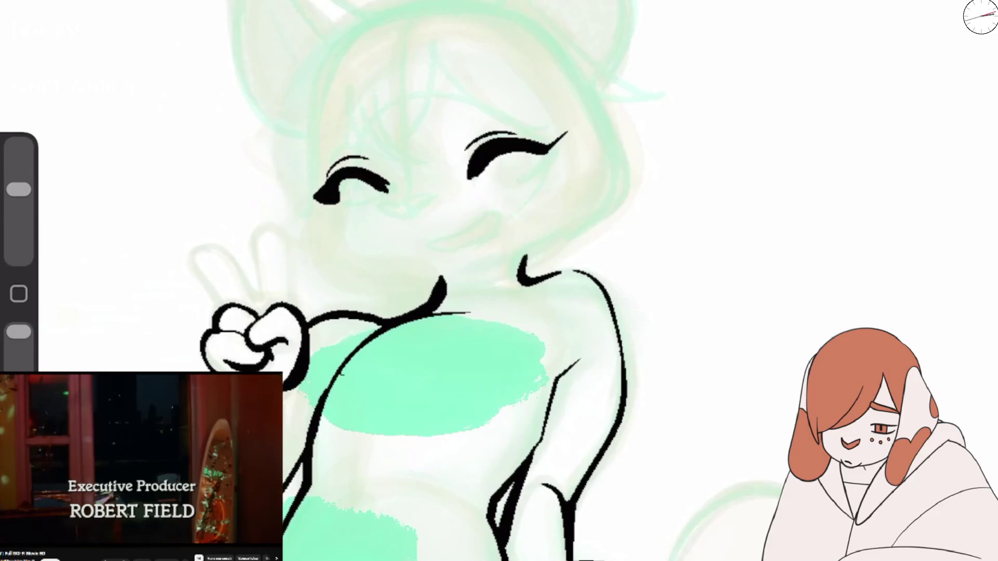
Step: Redraw the mouth as a thin smile, then outline the head's left side and ear fur
{"action": "left_click_drag", "start_coordinate": [377, 201], "coordinate": [434, 196]}
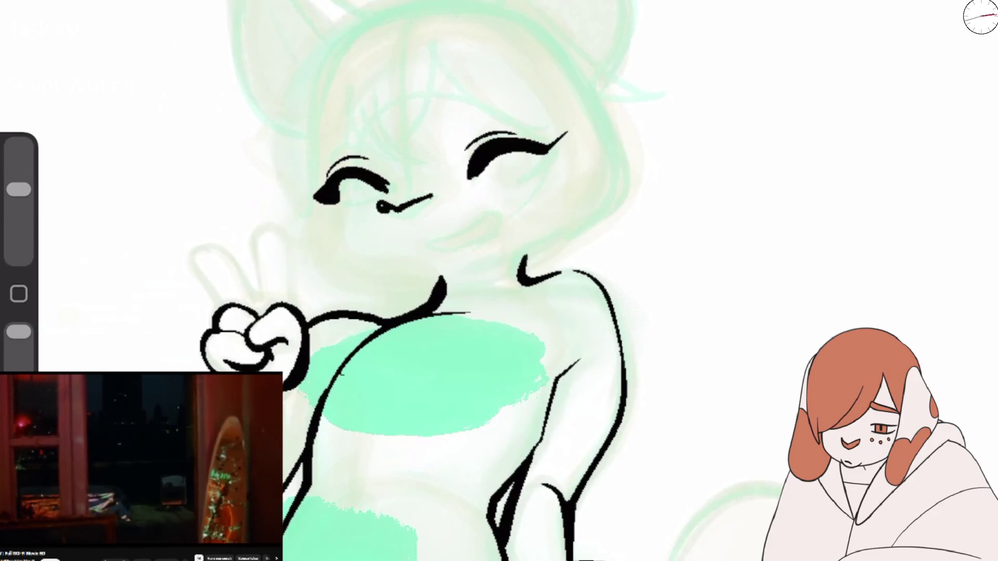
{"action": "key", "text": "ctrl+z"}
{"action": "mouse_move", "coordinate": [380, 203]}
{"action": "left_mouse_down"}
{"action": "mouse_move", "coordinate": [433, 197]}
{"action": "mouse_move", "coordinate": [418, 210]}
{"action": "left_mouse_up"}
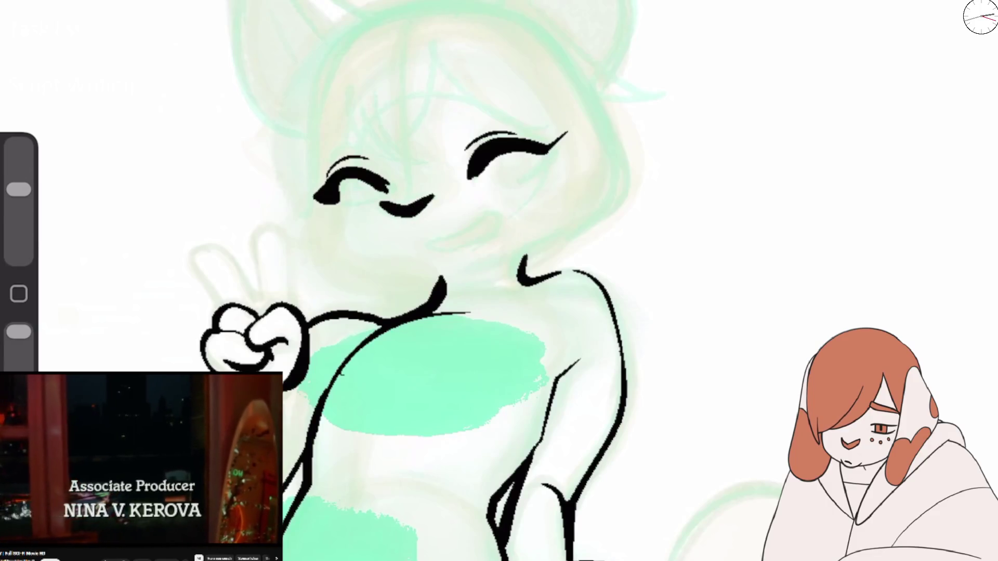
{"action": "key", "text": "ctrl+z"}
{"action": "mouse_move", "coordinate": [387, 203]}
{"action": "left_mouse_down"}
{"action": "mouse_move", "coordinate": [421, 210]}
{"action": "mouse_move", "coordinate": [389, 214]}
{"action": "mouse_move", "coordinate": [425, 199]}
{"action": "left_mouse_up"}
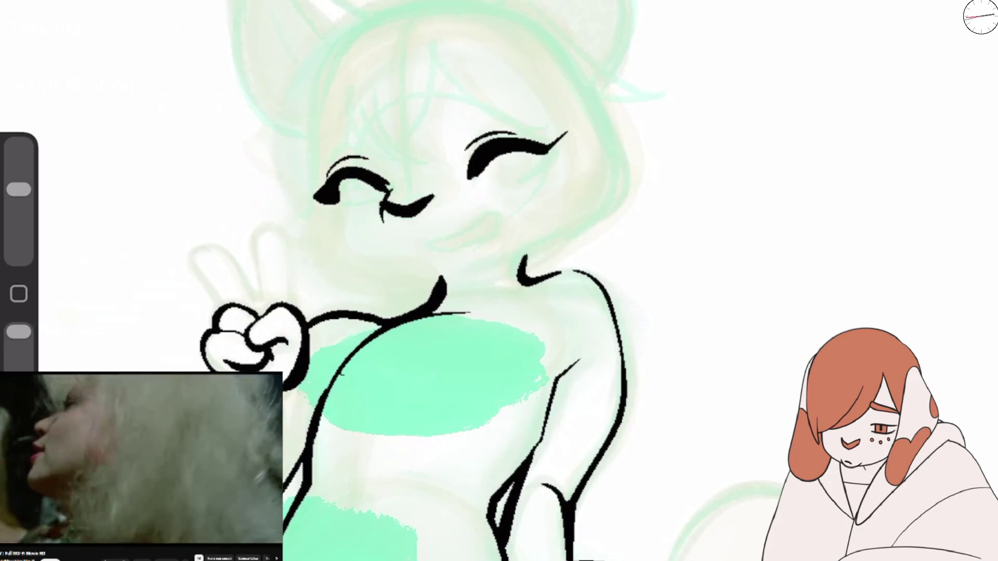
{"action": "left_click_drag", "start_coordinate": [393, 187], "coordinate": [383, 221]}
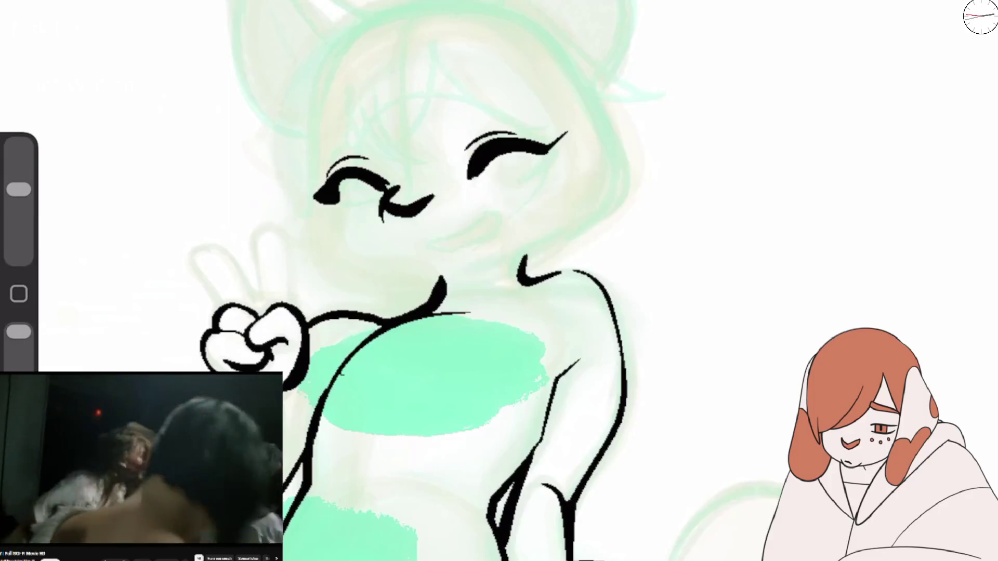
{"action": "left_click_drag", "start_coordinate": [237, 2], "coordinate": [297, 126]}
{"action": "left_click_drag", "start_coordinate": [295, 8], "coordinate": [327, 46]}
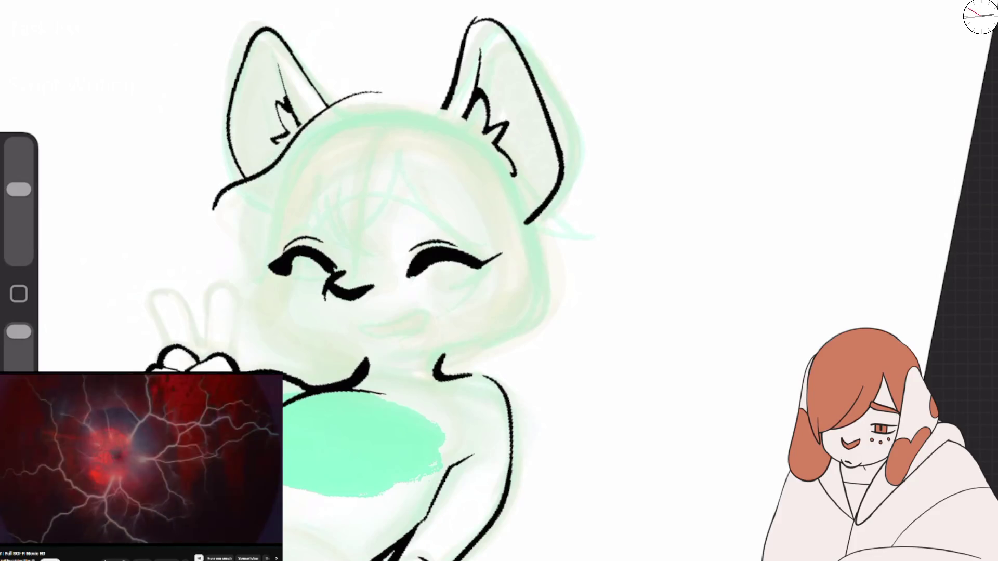
Step: Outline the top of the head and ink the fringe strands across the forehead
{"action": "mouse_move", "coordinate": [382, 93]}
{"action": "left_mouse_down"}
{"action": "mouse_move", "coordinate": [226, 259]}
{"action": "mouse_move", "coordinate": [255, 285]}
{"action": "left_mouse_up"}
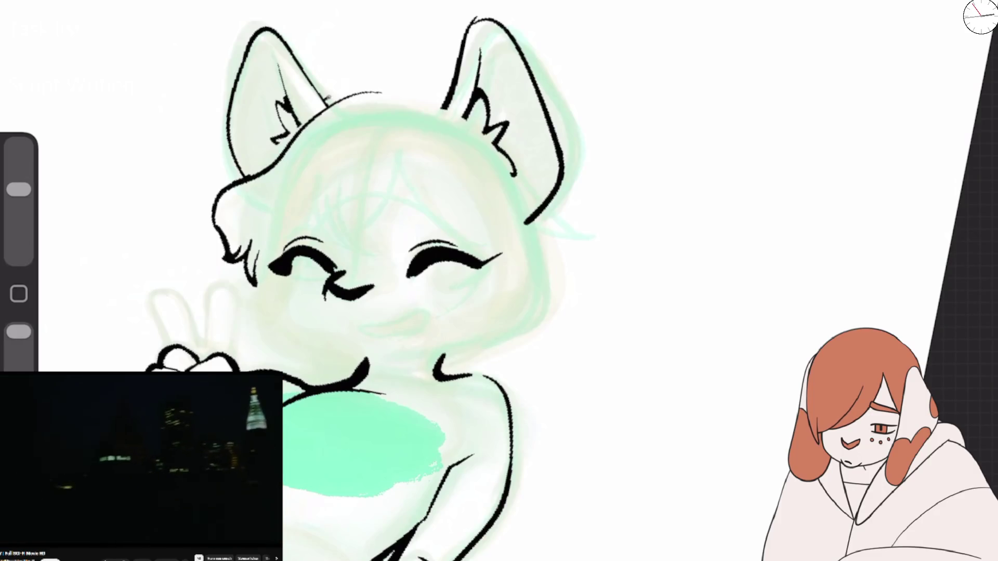
{"action": "left_click_drag", "start_coordinate": [324, 100], "coordinate": [442, 101]}
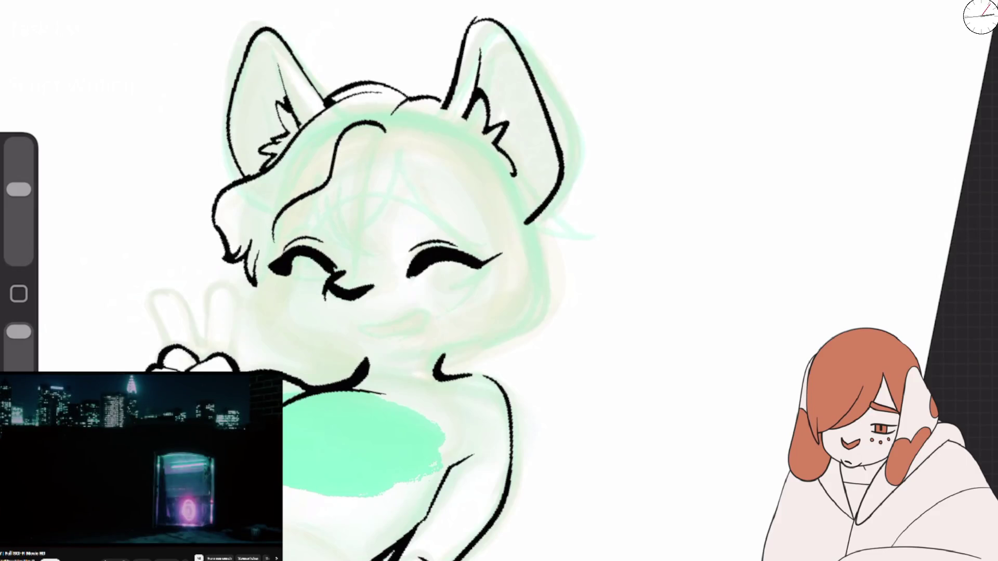
{"action": "mouse_move", "coordinate": [319, 219]}
{"action": "left_mouse_down"}
{"action": "mouse_move", "coordinate": [390, 146]}
{"action": "mouse_move", "coordinate": [268, 242]}
{"action": "left_mouse_up"}
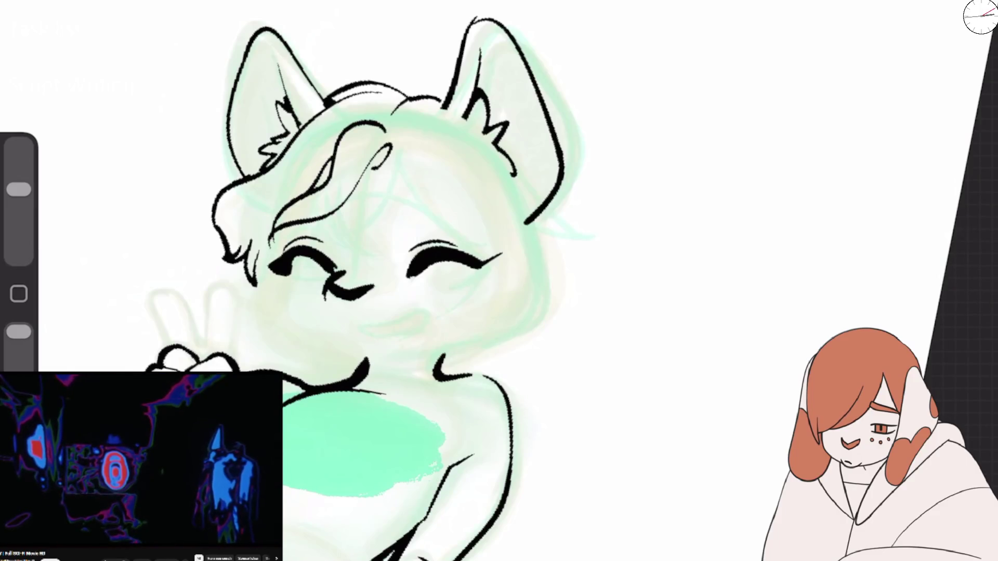
{"action": "left_click_drag", "start_coordinate": [374, 139], "coordinate": [310, 212]}
{"action": "mouse_move", "coordinate": [244, 210]}
{"action": "left_mouse_down"}
{"action": "mouse_move", "coordinate": [226, 240]}
{"action": "mouse_move", "coordinate": [374, 112]}
{"action": "left_mouse_up"}
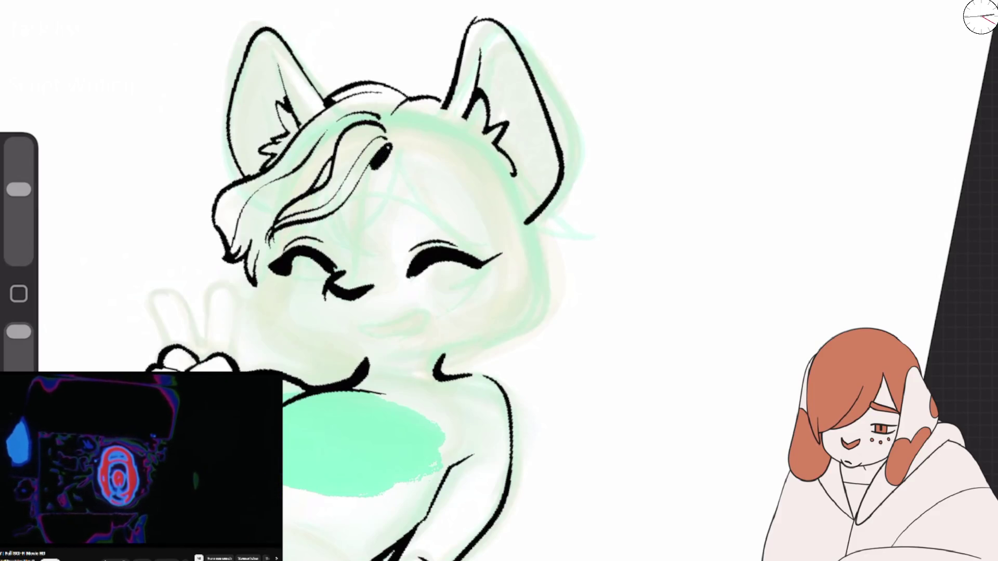
{"action": "key", "text": "ctrl+z"}
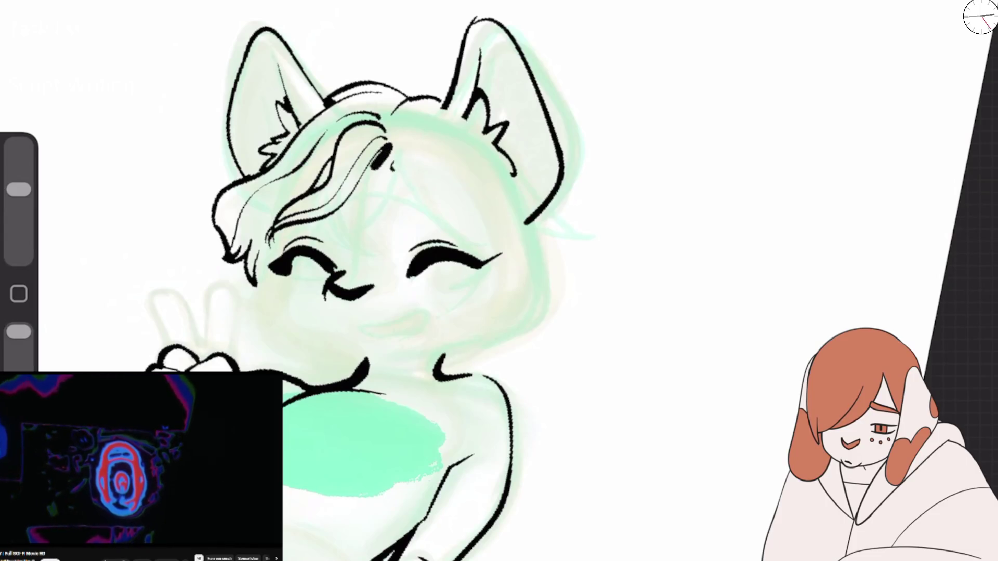
Step: Ink hair strands down the right side of the face to its outer edge
{"action": "mouse_move", "coordinate": [394, 163]}
{"action": "left_mouse_down"}
{"action": "mouse_move", "coordinate": [407, 167]}
{"action": "mouse_move", "coordinate": [441, 240]}
{"action": "left_mouse_up"}
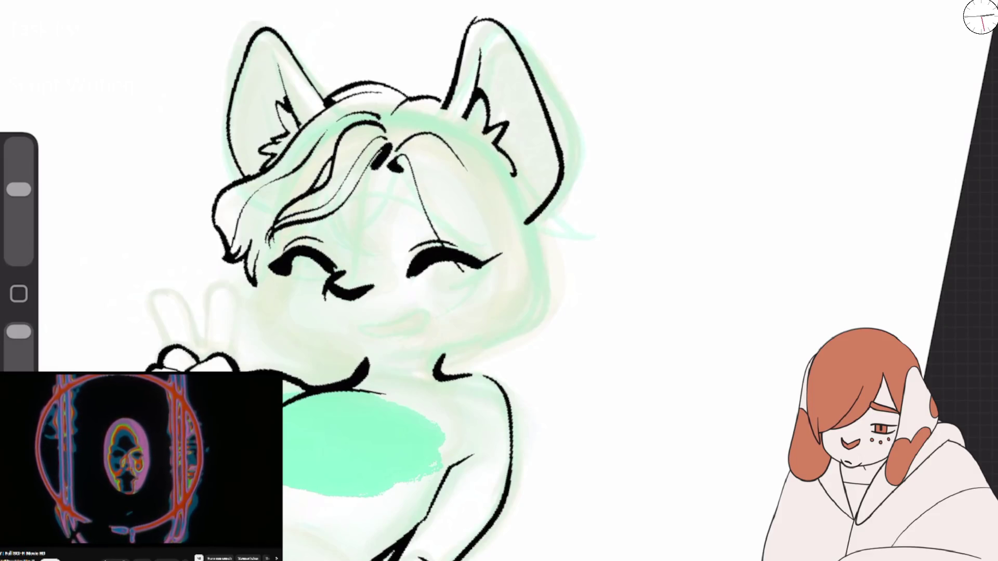
{"action": "left_click_drag", "start_coordinate": [415, 128], "coordinate": [512, 247]}
{"action": "mouse_move", "coordinate": [446, 261]}
{"action": "left_mouse_down"}
{"action": "mouse_move", "coordinate": [512, 272]}
{"action": "mouse_move", "coordinate": [433, 340]}
{"action": "mouse_move", "coordinate": [464, 364]}
{"action": "left_mouse_up"}
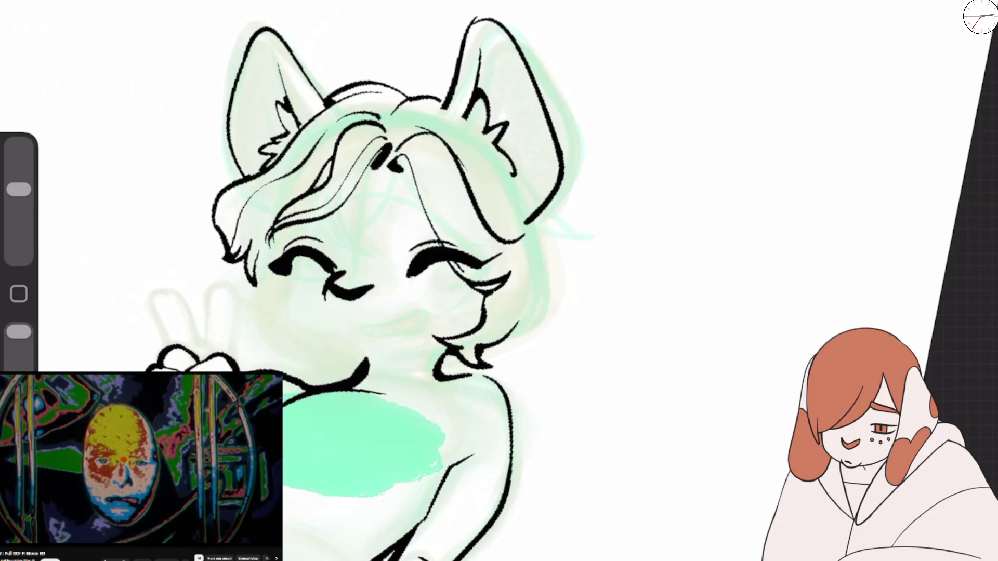
{"action": "mouse_move", "coordinate": [530, 221]}
{"action": "left_mouse_down"}
{"action": "mouse_move", "coordinate": [577, 246]}
{"action": "mouse_move", "coordinate": [498, 333]}
{"action": "left_mouse_up"}
{"action": "key", "text": "ctrl+z"}
{"action": "key", "text": "ctrl+z"}
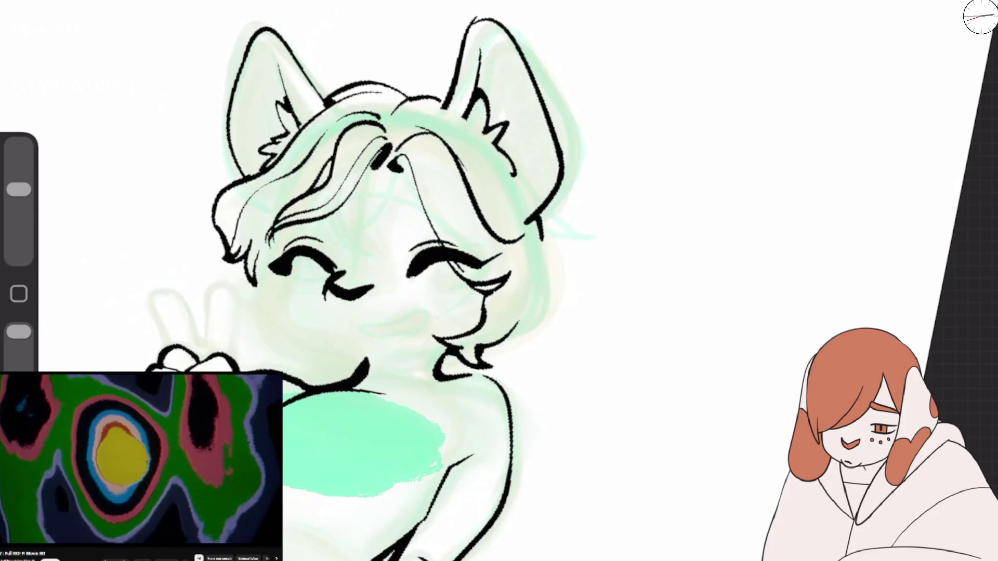
{"action": "left_click_drag", "start_coordinate": [560, 249], "coordinate": [567, 284]}
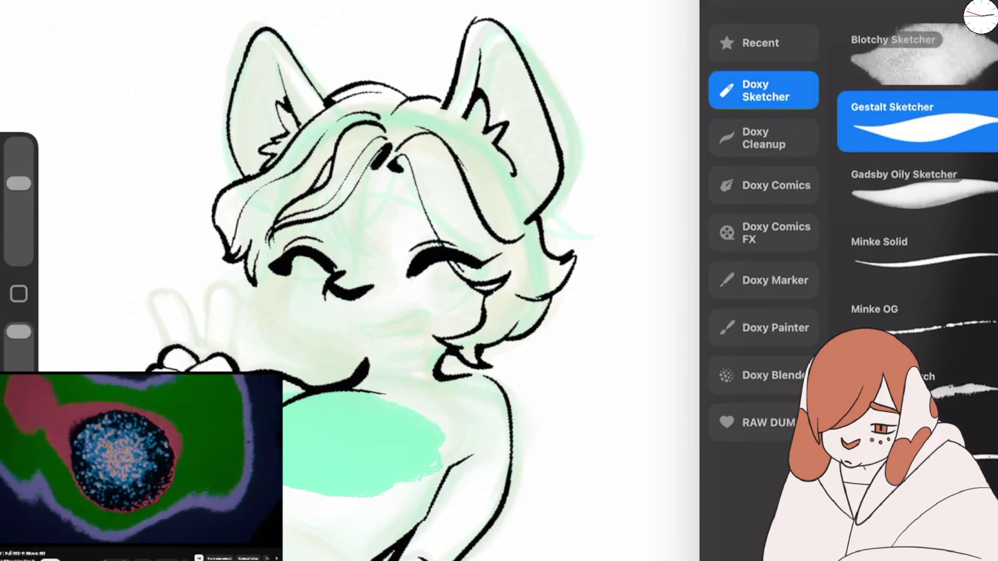
Step: Redraw the left hair tip with a hook using Gestalt Sketcher and ink a cheek line
{"action": "left_click", "coordinate": [907, 117]}
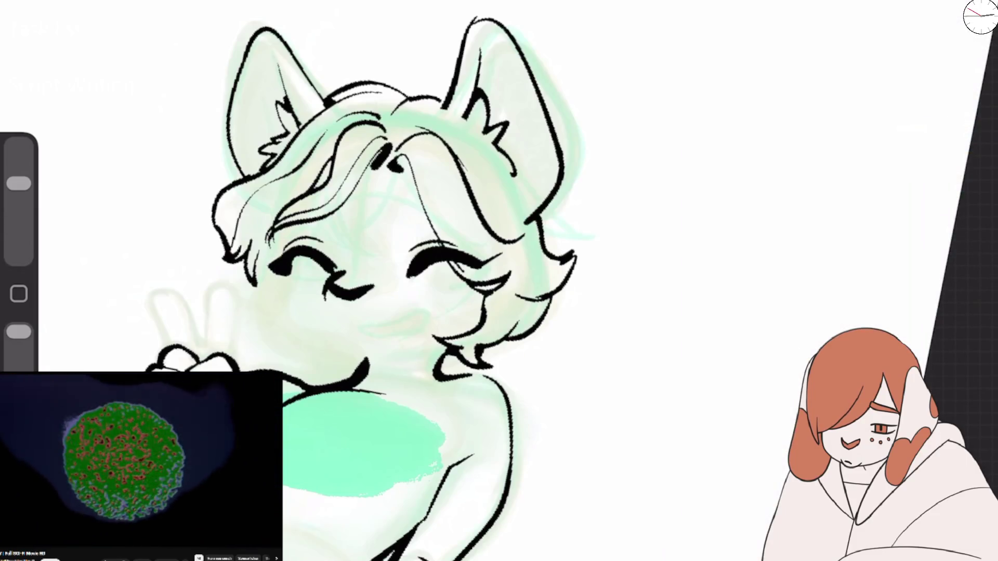
{"action": "key", "text": "ctrl+z"}
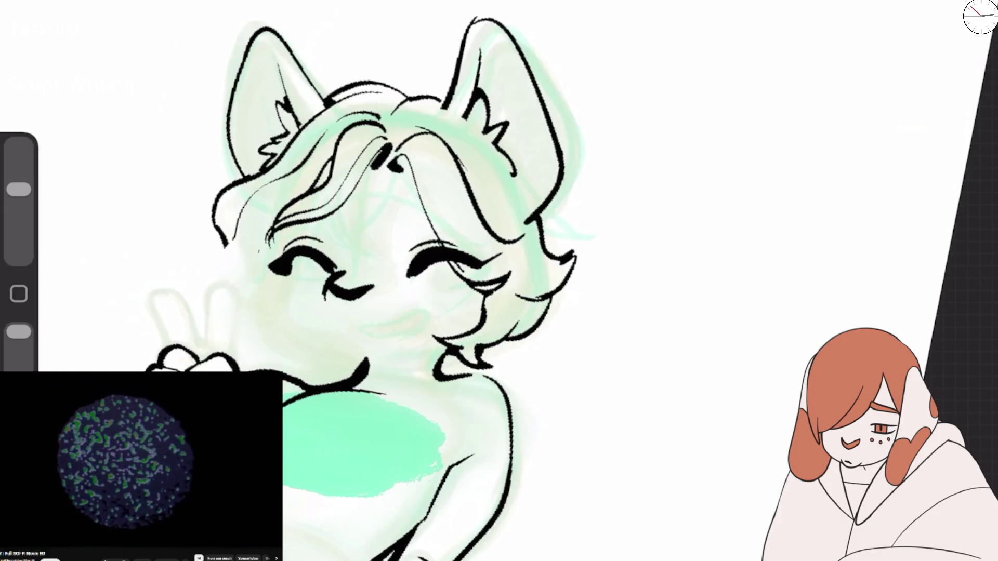
{"action": "left_click_drag", "start_coordinate": [247, 300], "coordinate": [264, 310]}
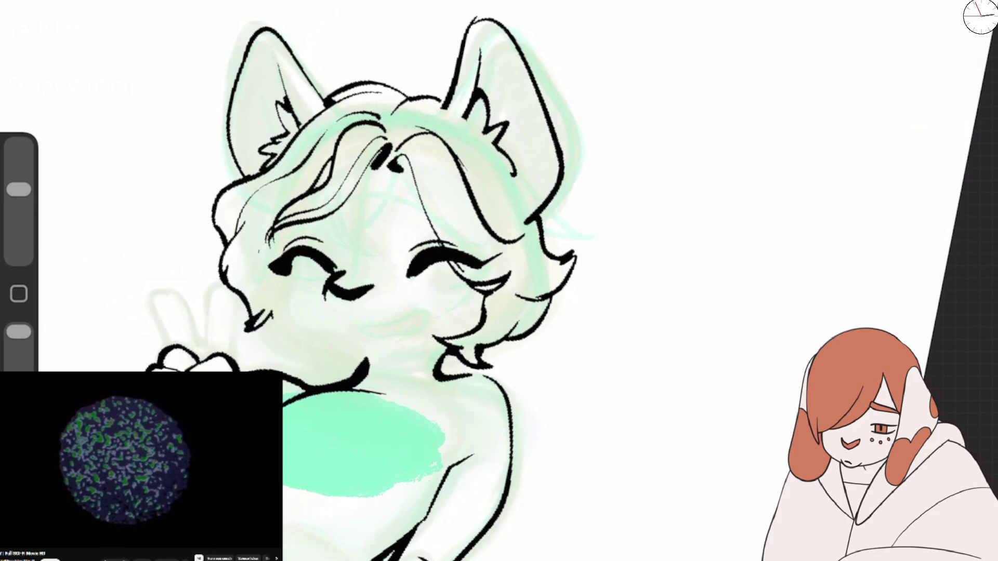
{"action": "mouse_move", "coordinate": [278, 318]}
{"action": "left_mouse_down"}
{"action": "mouse_move", "coordinate": [295, 344]}
{"action": "mouse_move", "coordinate": [377, 358]}
{"action": "left_mouse_up"}
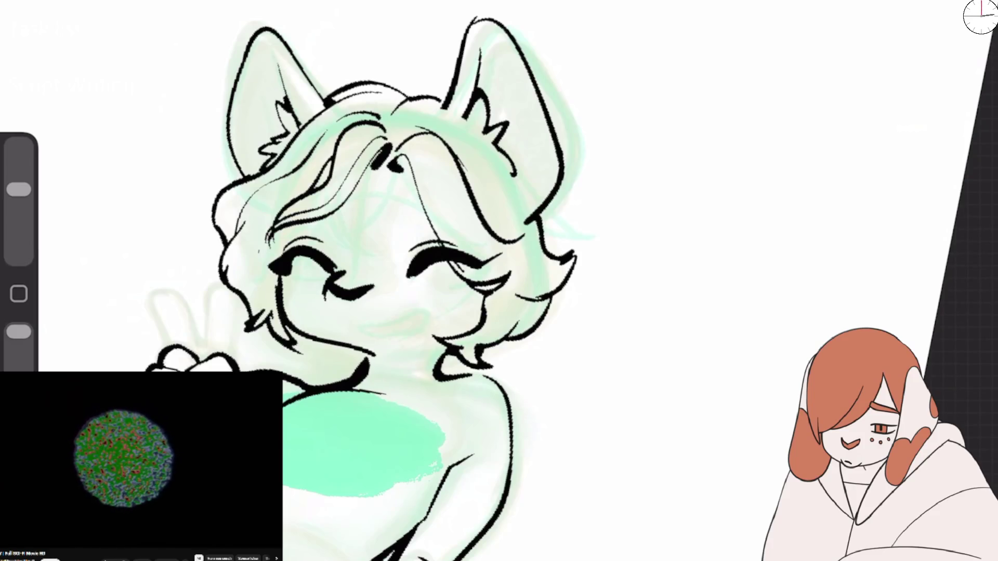
Step: With a slightly smaller brush, ink the cheek, jaw and neck curve with cheek fur tufts
{"action": "key", "text": "ctrl+z"}
{"action": "key", "text": "ctrl+z"}
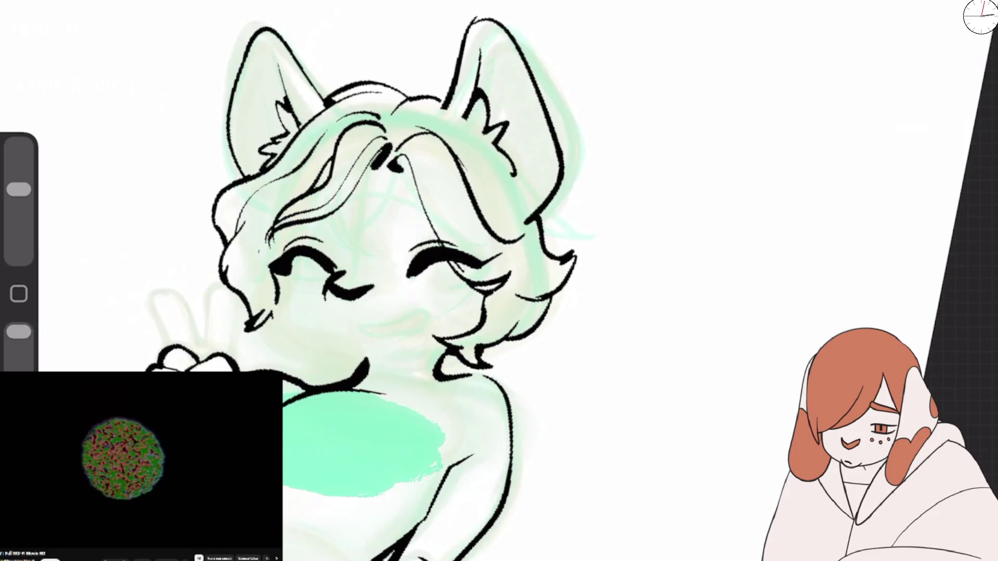
{"action": "left_click_drag", "start_coordinate": [274, 302], "coordinate": [369, 361]}
{"action": "key", "text": "ctrl+z"}
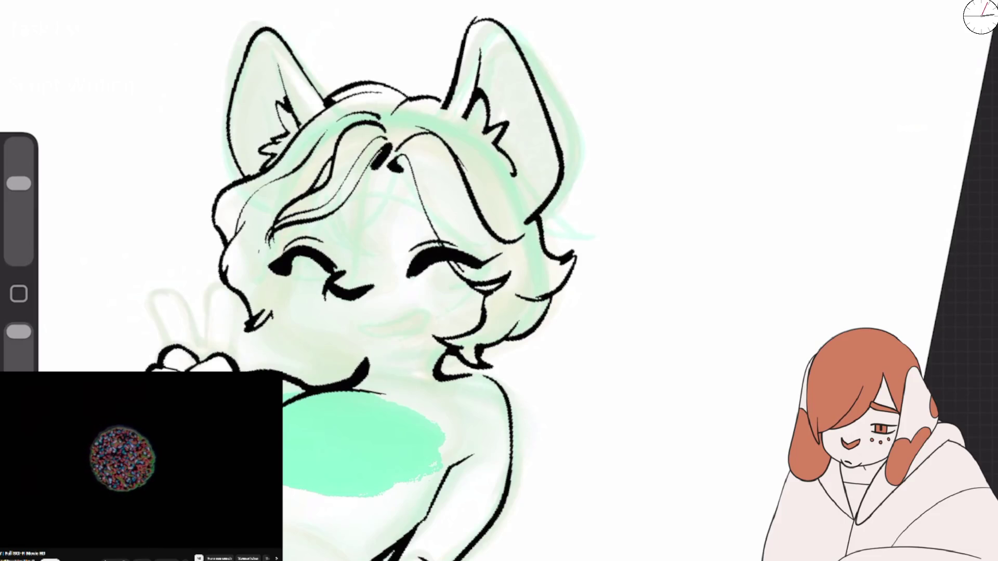
{"action": "key", "text": "ctrl+z"}
{"action": "key", "text": "ctrl+z"}
{"action": "key", "text": "ctrl+z"}
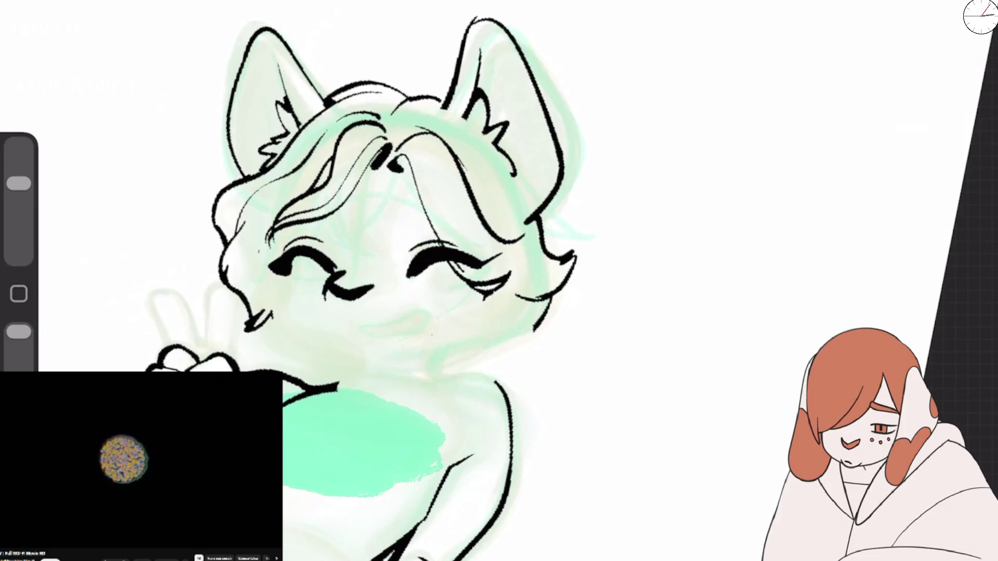
{"action": "left_click_drag", "start_coordinate": [19, 183], "coordinate": [19, 189]}
{"action": "left_click_drag", "start_coordinate": [281, 274], "coordinate": [363, 355]}
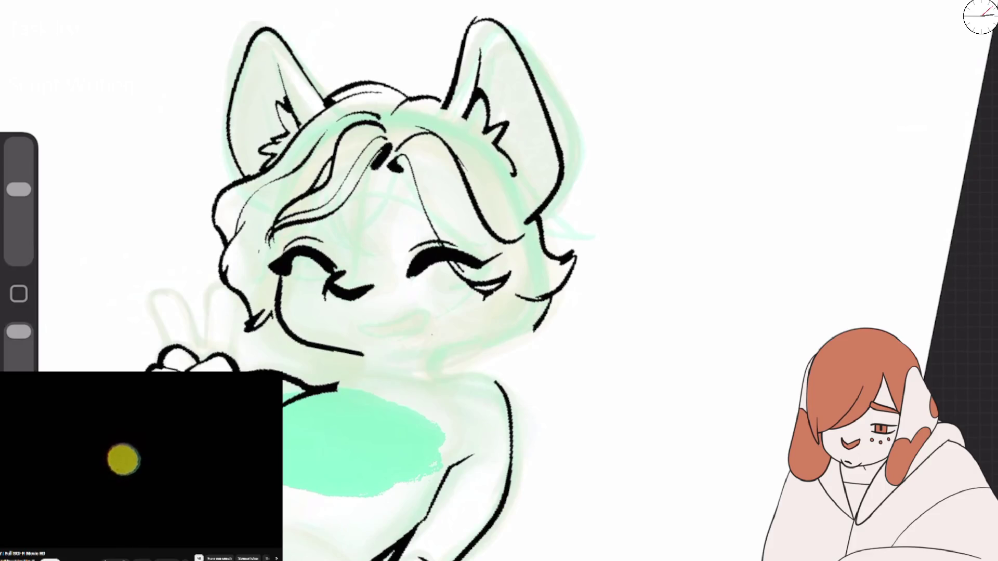
{"action": "left_click_drag", "start_coordinate": [429, 382], "coordinate": [498, 339]}
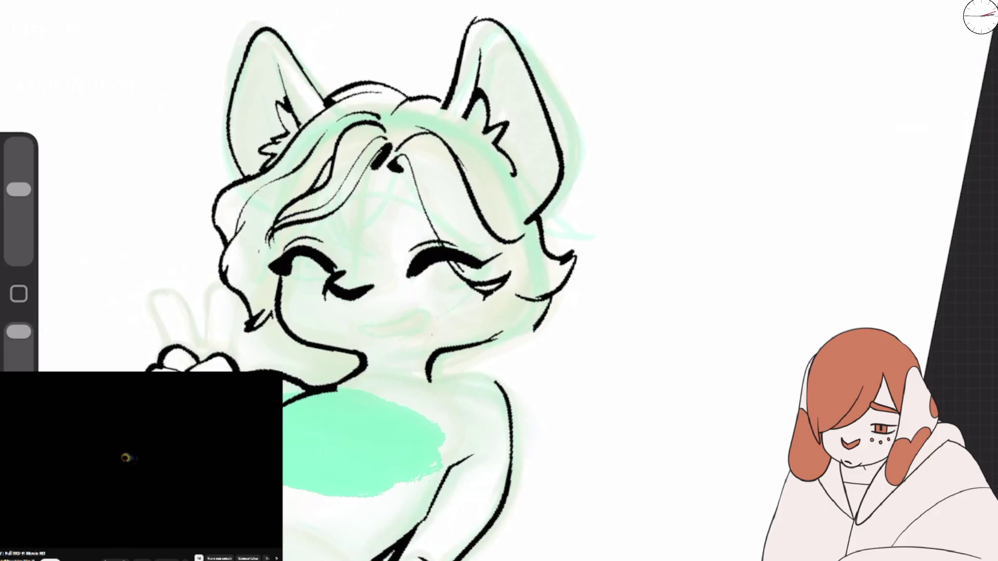
{"action": "left_click_drag", "start_coordinate": [518, 305], "coordinate": [510, 337]}
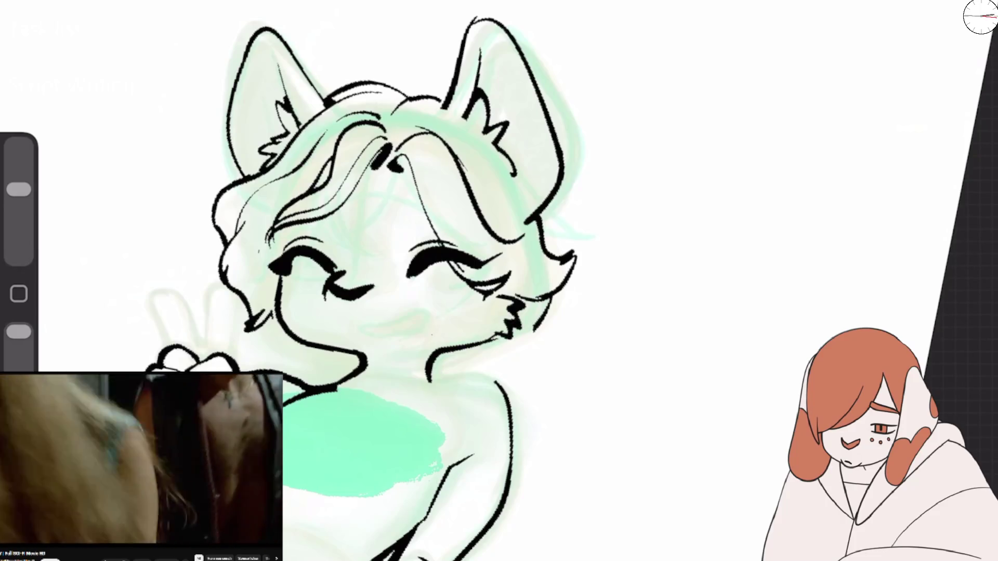
{"action": "left_click_drag", "start_coordinate": [273, 301], "coordinate": [262, 327]}
Step: Erase the cheek, chin and neck lines and redraw the jaw line down to the chin
{"action": "scroll", "coordinate": [363, 260], "scroll_direction": "up", "scroll_amount": 3}
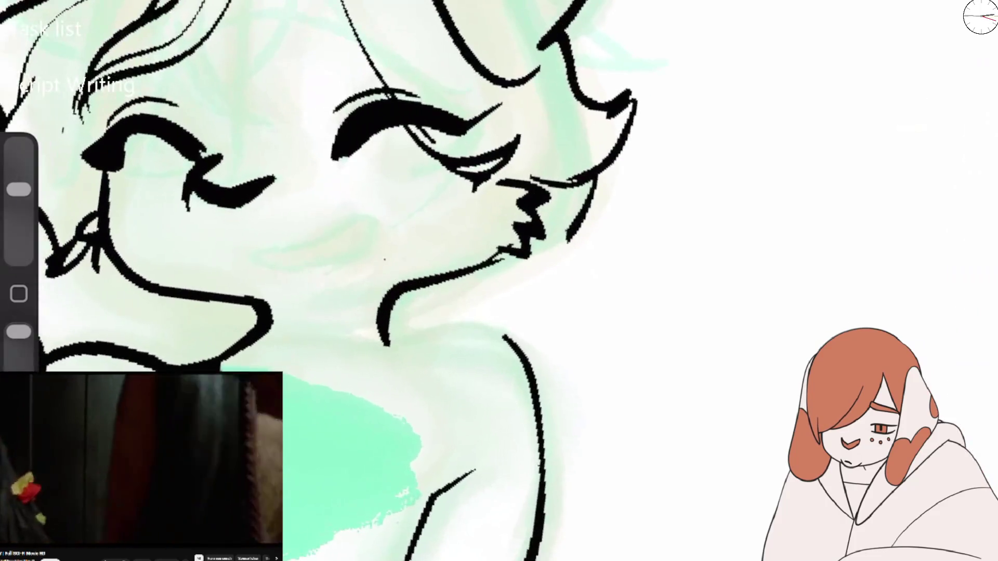
{"action": "scroll", "coordinate": [364, 234], "scroll_direction": "up", "scroll_amount": 2}
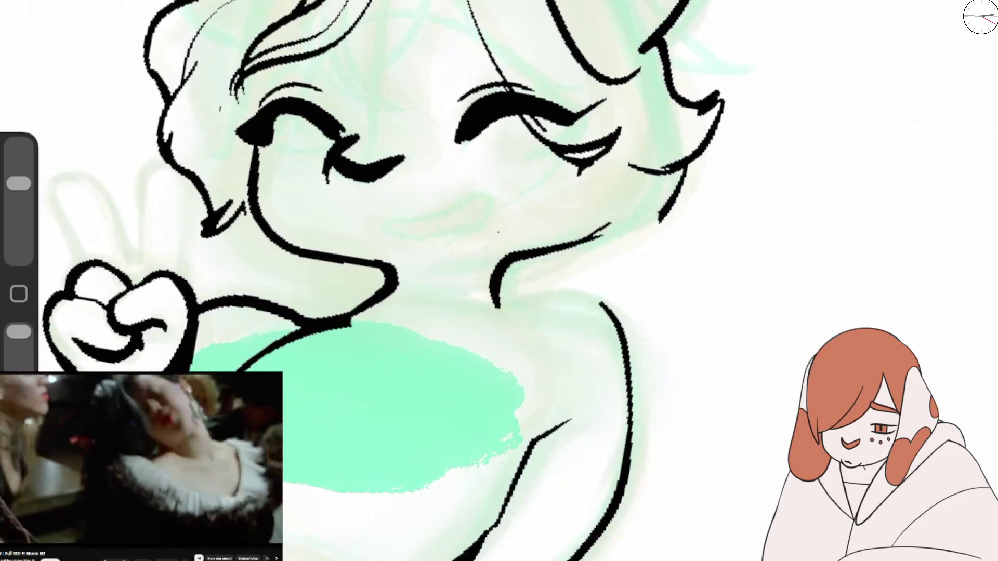
{"action": "mouse_move", "coordinate": [257, 151]}
{"action": "left_mouse_down"}
{"action": "mouse_move", "coordinate": [400, 286]}
{"action": "mouse_move", "coordinate": [610, 223]}
{"action": "left_mouse_up"}
{"action": "left_click_drag", "start_coordinate": [19, 183], "coordinate": [19, 190]}
{"action": "left_click_drag", "start_coordinate": [494, 278], "coordinate": [498, 307]}
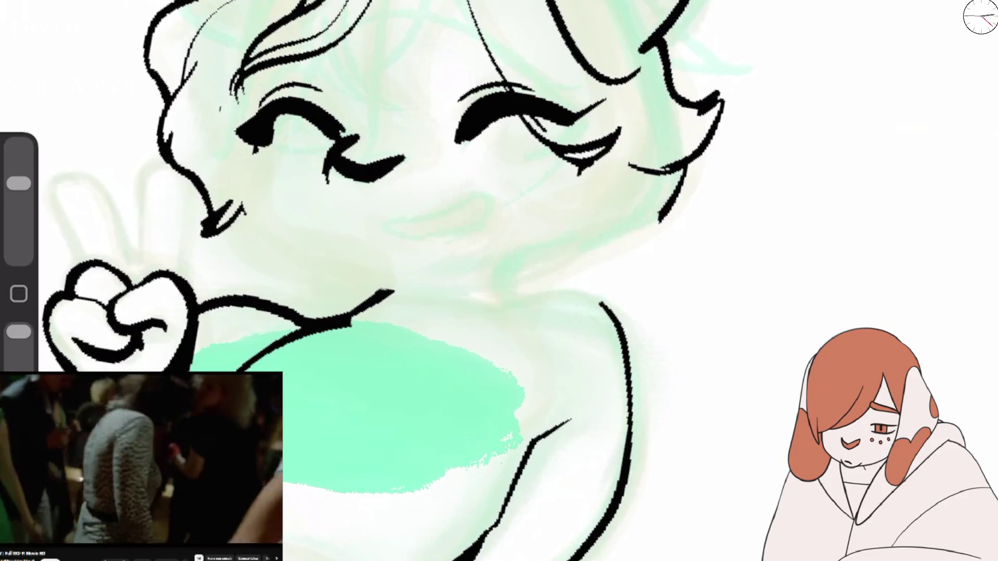
{"action": "mouse_move", "coordinate": [255, 150]}
{"action": "left_mouse_down"}
{"action": "mouse_move", "coordinate": [239, 228]}
{"action": "mouse_move", "coordinate": [384, 283]}
{"action": "left_mouse_up"}
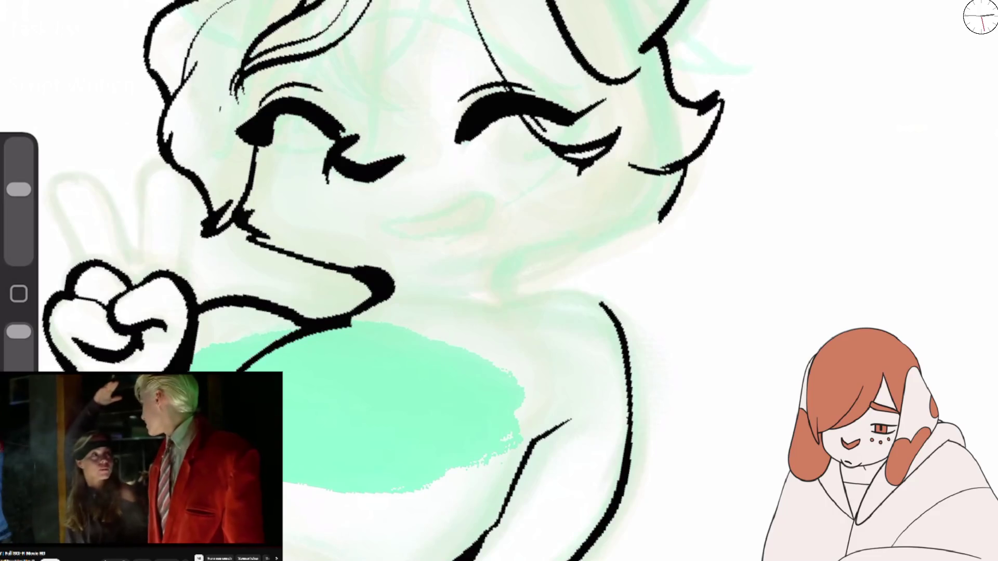
{"action": "mouse_move", "coordinate": [527, 300]}
{"action": "left_mouse_down"}
{"action": "mouse_move", "coordinate": [511, 265]}
{"action": "mouse_move", "coordinate": [637, 221]}
{"action": "left_mouse_up"}
{"action": "key", "text": "ctrl+z"}
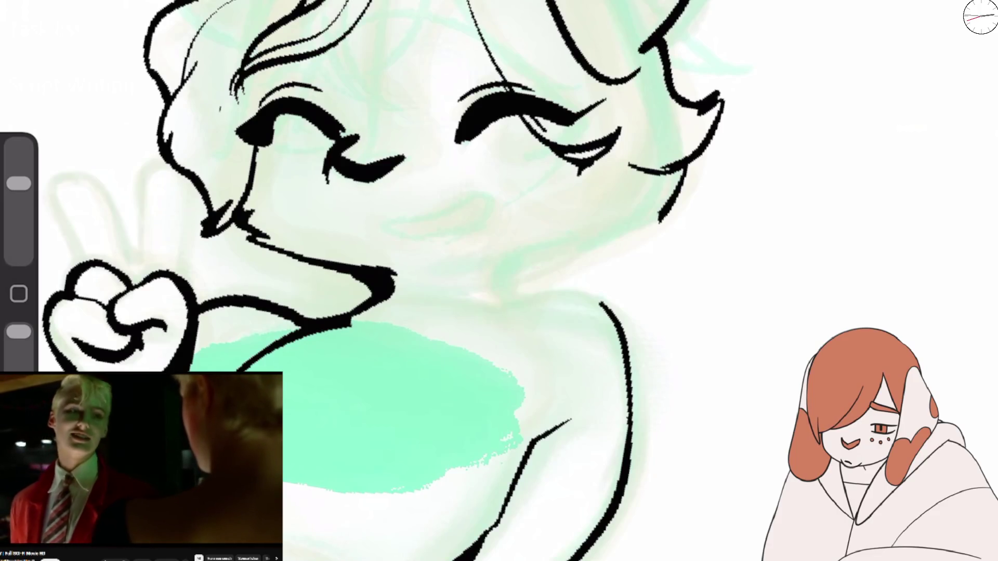
Step: Trim and thicken the chin end, then ink the neck and shoulder lines
{"action": "left_click_drag", "start_coordinate": [392, 286], "coordinate": [358, 273]}
{"action": "left_click_drag", "start_coordinate": [18, 183], "coordinate": [19, 190]}
{"action": "left_click_drag", "start_coordinate": [360, 267], "coordinate": [376, 296]}
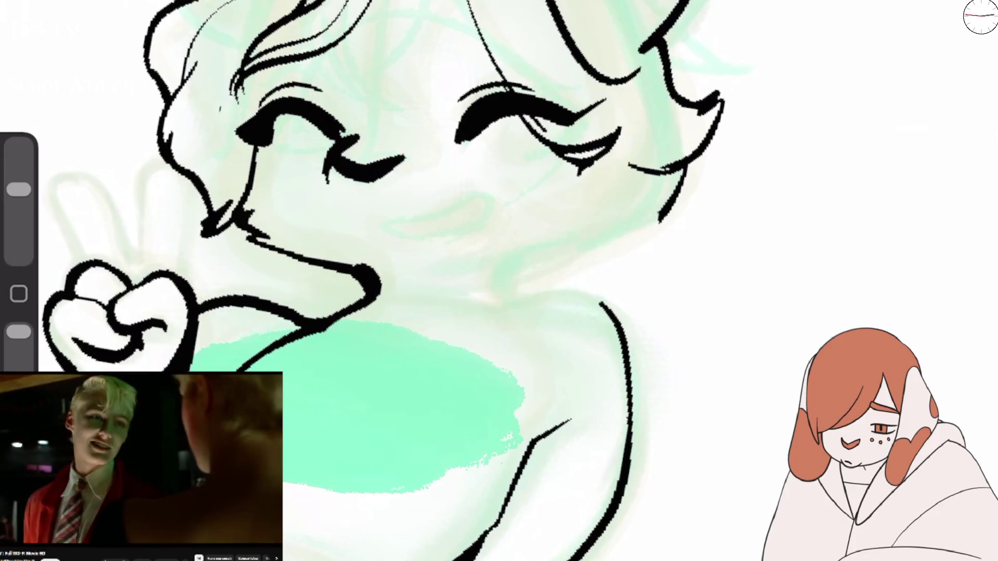
{"action": "mouse_move", "coordinate": [502, 286]}
{"action": "left_mouse_down"}
{"action": "mouse_move", "coordinate": [576, 294]}
{"action": "mouse_move", "coordinate": [452, 327]}
{"action": "left_mouse_up"}
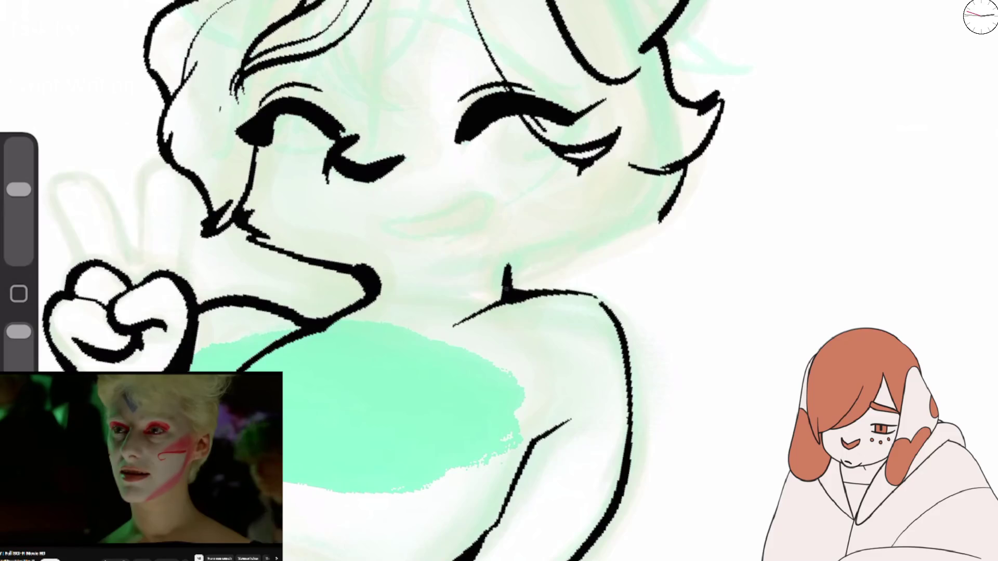
{"action": "mouse_move", "coordinate": [580, 255]}
{"action": "left_mouse_down"}
{"action": "mouse_move", "coordinate": [507, 281]}
{"action": "mouse_move", "coordinate": [624, 238]}
{"action": "mouse_move", "coordinate": [654, 216]}
{"action": "mouse_move", "coordinate": [673, 174]}
{"action": "left_mouse_up"}
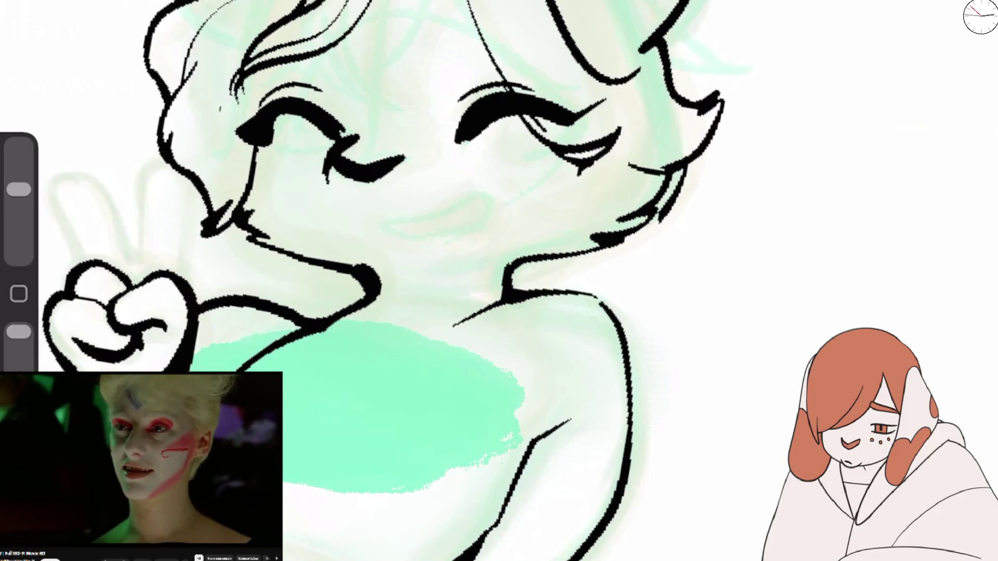
{"action": "left_click_drag", "start_coordinate": [18, 190], "coordinate": [19, 190]}
{"action": "left_click_drag", "start_coordinate": [242, 214], "coordinate": [277, 245]}
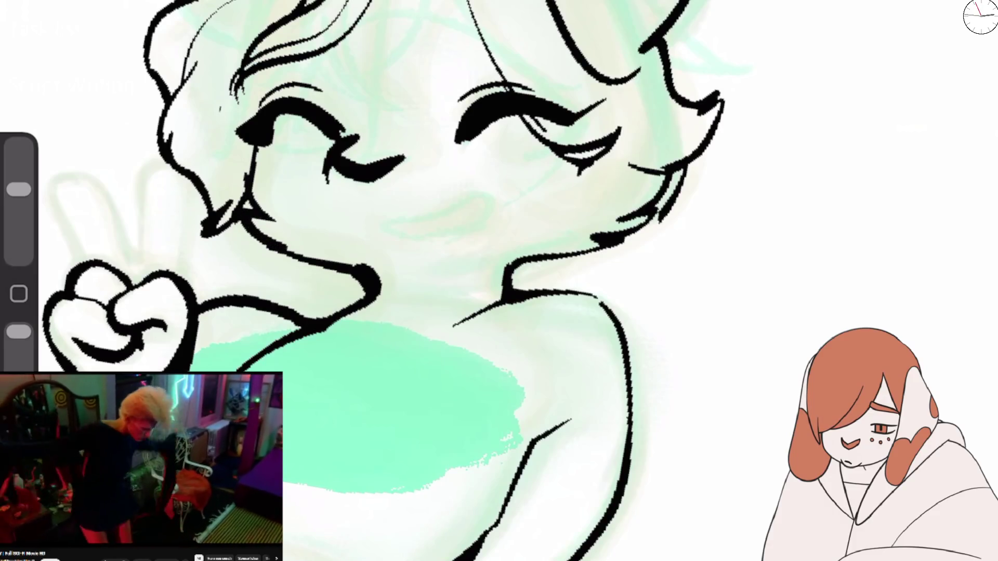
{"action": "left_click_drag", "start_coordinate": [395, 291], "coordinate": [468, 250]}
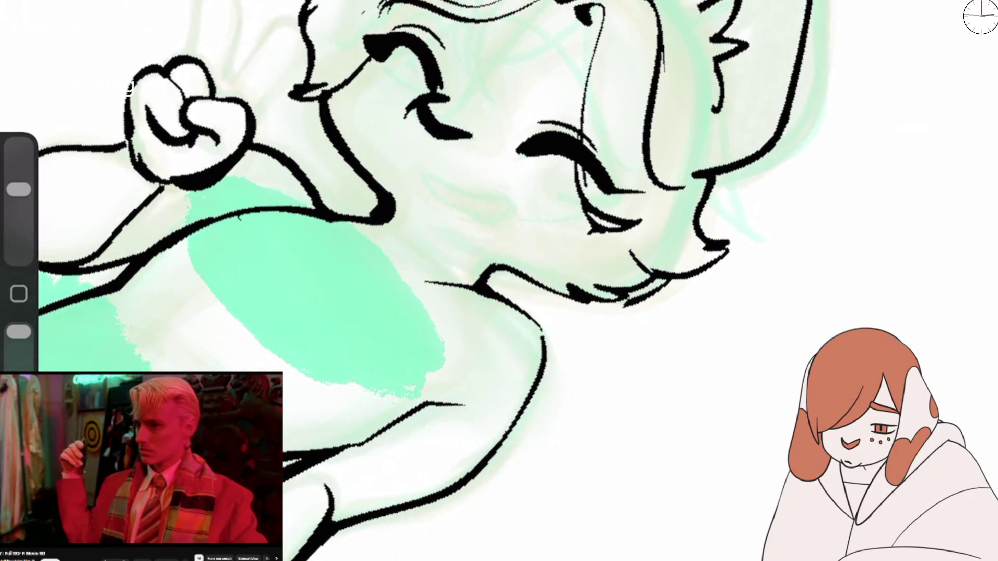
Step: With the canvas upright, extend the back outline upward and draw a curved smile
{"action": "left_click_drag", "start_coordinate": [468, 249], "coordinate": [416, 291]}
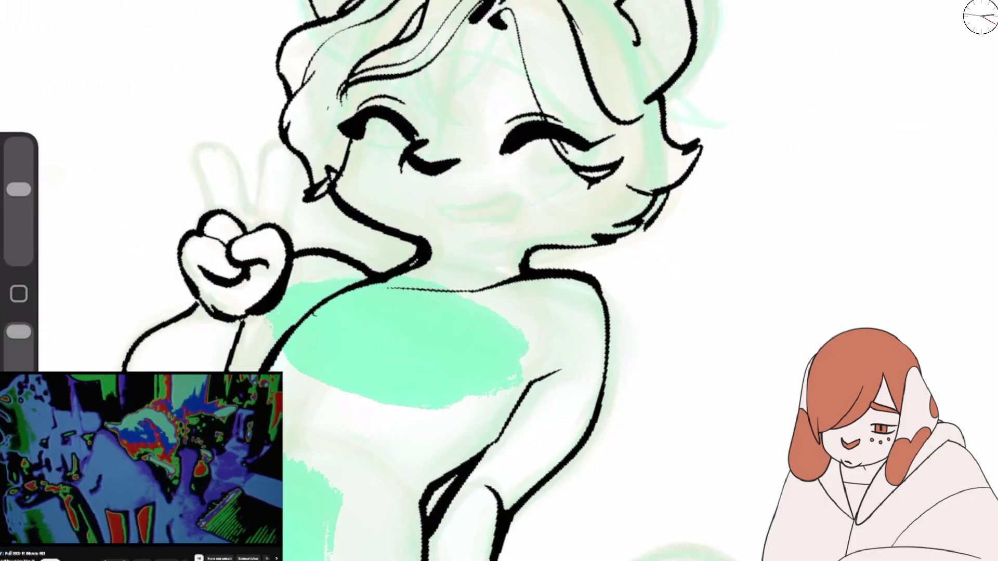
{"action": "scroll", "coordinate": [499, 280], "scroll_direction": "down", "scroll_amount": 5}
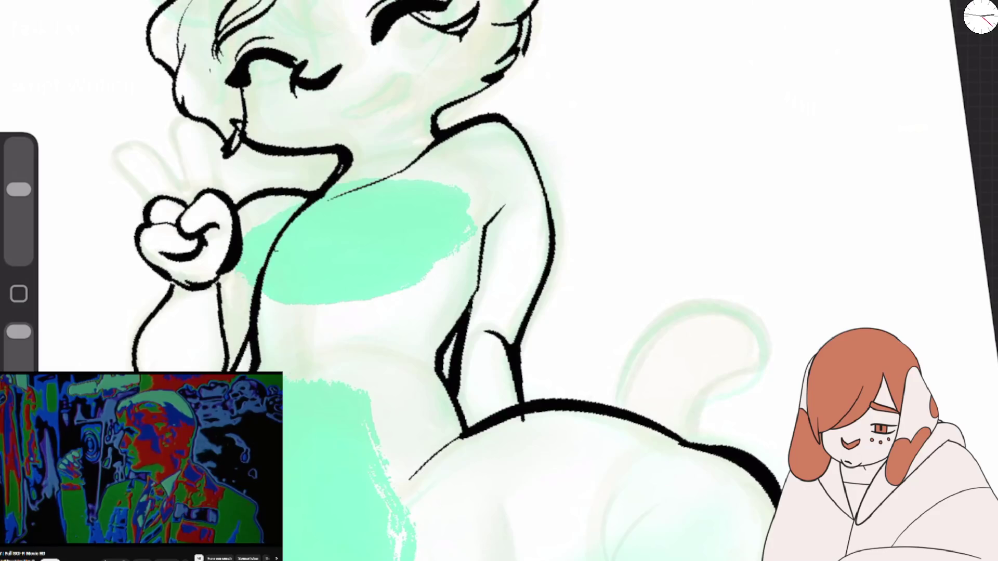
{"action": "left_click_drag", "start_coordinate": [513, 181], "coordinate": [469, 304]}
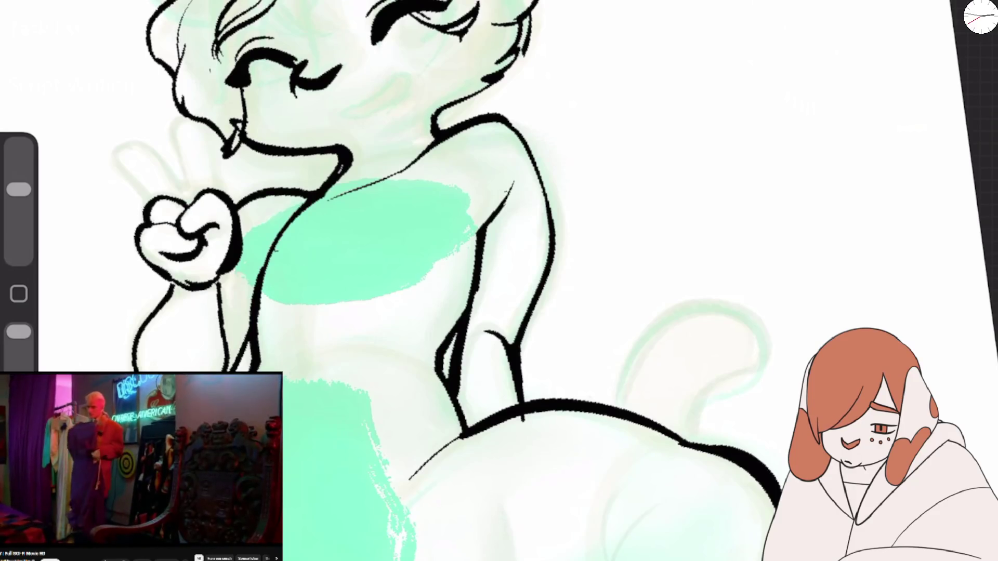
{"action": "left_click_drag", "start_coordinate": [333, 99], "coordinate": [434, 83]}
{"action": "scroll", "coordinate": [468, 208], "scroll_direction": "up", "scroll_amount": 5}
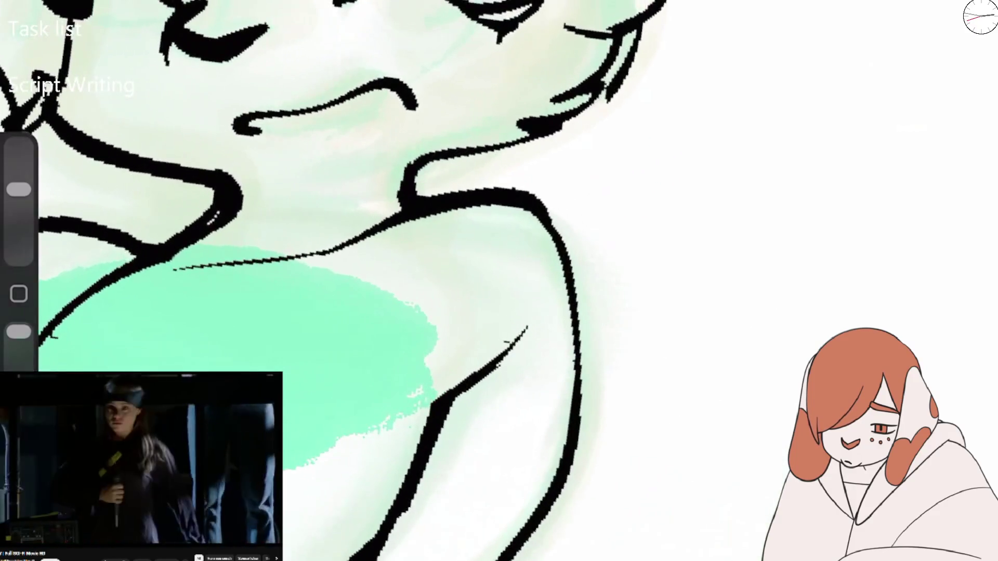
Step: Replace the smile with a new mouth curve, a fang stroke and a short dash
{"action": "key", "text": "ctrl+z"}
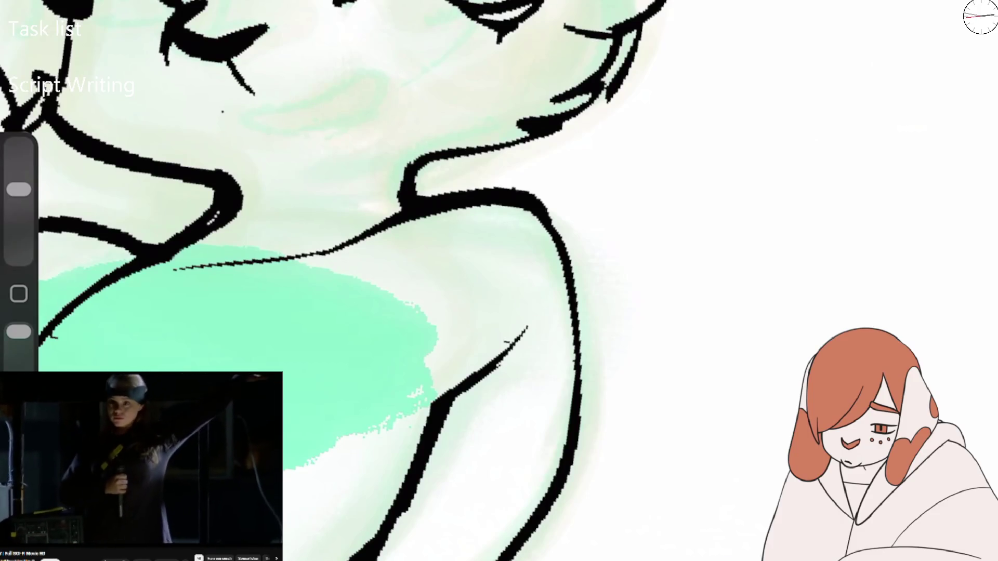
{"action": "left_click_drag", "start_coordinate": [226, 114], "coordinate": [395, 101]}
{"action": "mouse_move", "coordinate": [231, 119]}
{"action": "left_mouse_down"}
{"action": "mouse_move", "coordinate": [271, 137]}
{"action": "mouse_move", "coordinate": [364, 72]}
{"action": "left_mouse_up"}
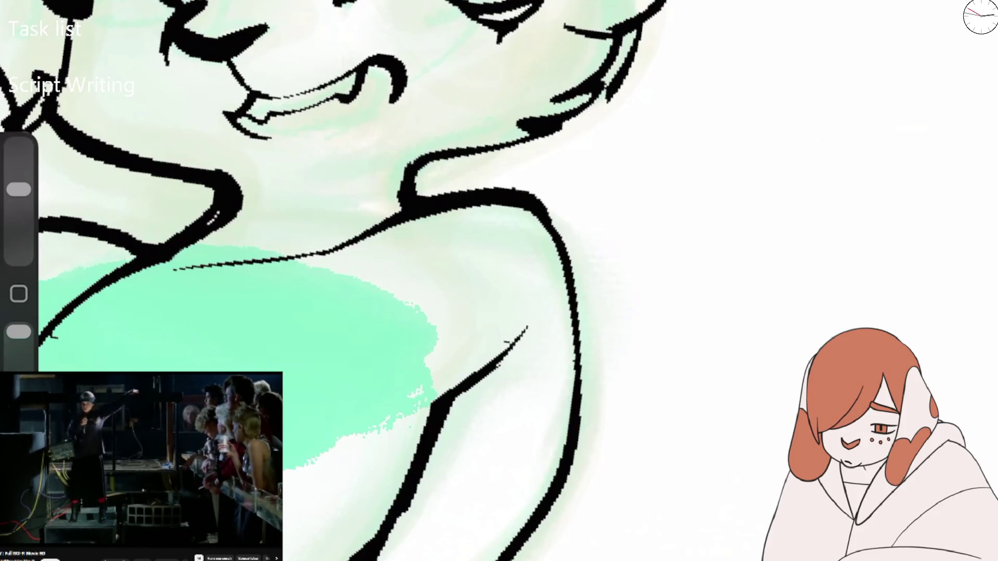
{"action": "left_click_drag", "start_coordinate": [104, 29], "coordinate": [136, 30]}
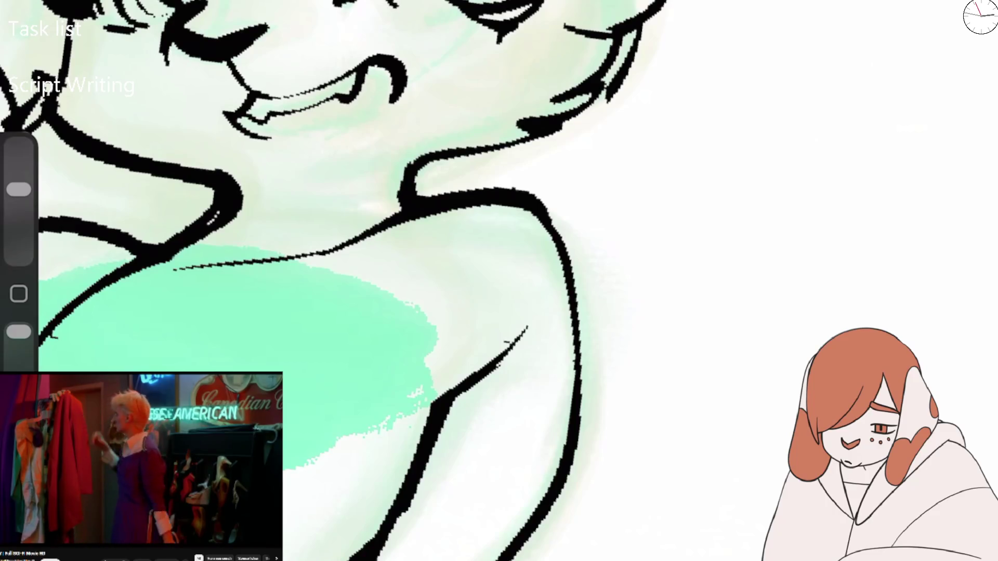
{"action": "scroll", "coordinate": [363, 281], "scroll_direction": "down", "scroll_amount": 5}
{"action": "scroll", "coordinate": [395, 208], "scroll_direction": "up", "scroll_amount": 5}
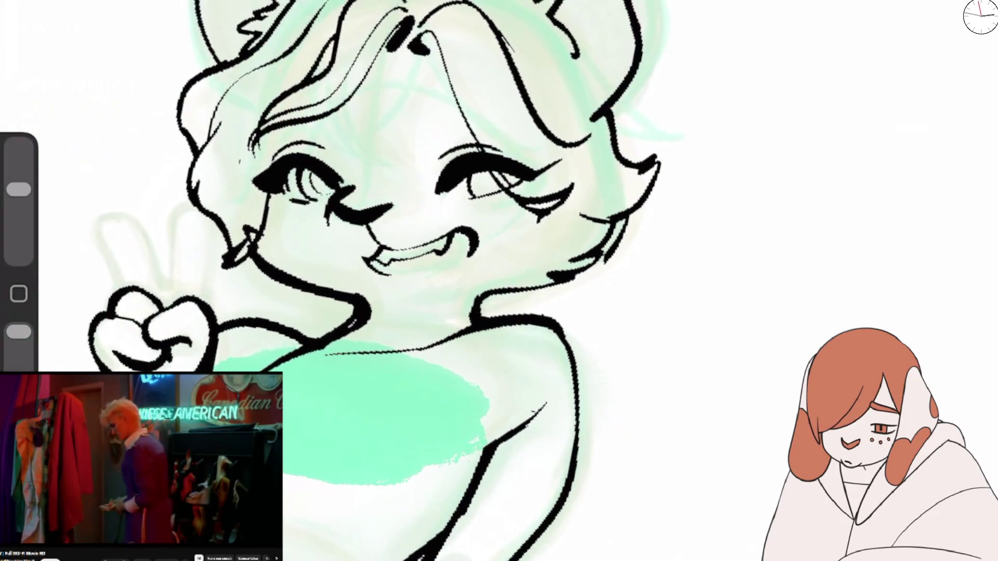
Step: Add a black nose and face spot, darken a hair strand, and erase lashes beside the right eye
{"action": "left_click_drag", "start_coordinate": [426, 104], "coordinate": [447, 130]}
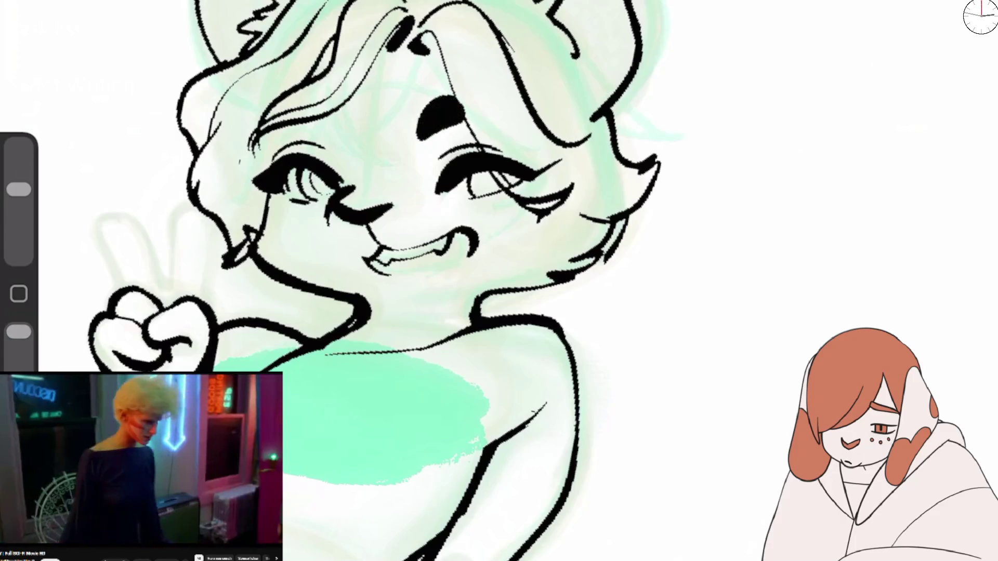
{"action": "mouse_move", "coordinate": [311, 125]}
{"action": "left_mouse_down"}
{"action": "mouse_move", "coordinate": [358, 104]}
{"action": "mouse_move", "coordinate": [333, 119]}
{"action": "left_mouse_up"}
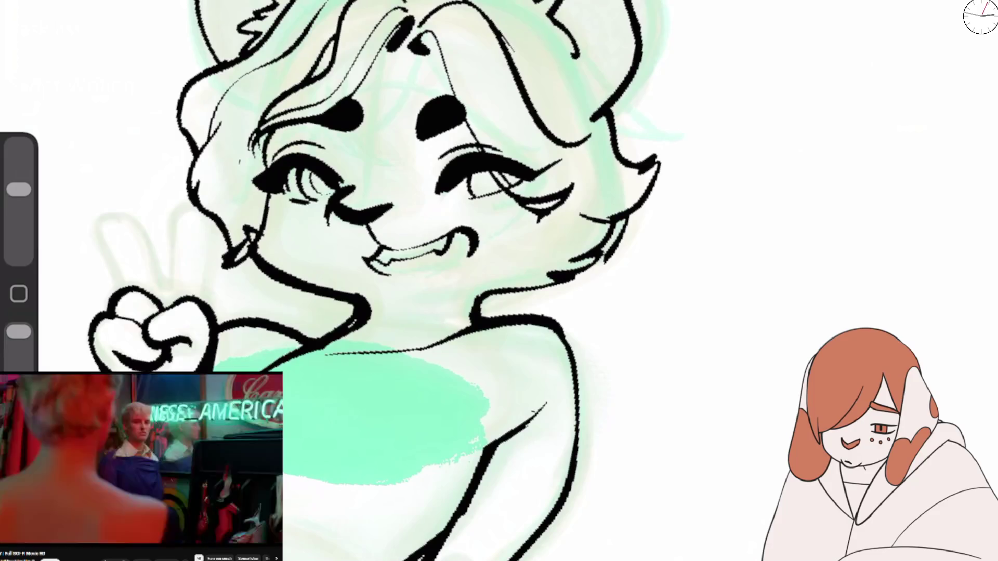
{"action": "mouse_move", "coordinate": [426, 41]}
{"action": "left_mouse_down"}
{"action": "mouse_move", "coordinate": [473, 140]}
{"action": "mouse_move", "coordinate": [462, 104]}
{"action": "mouse_move", "coordinate": [515, 184]}
{"action": "left_mouse_up"}
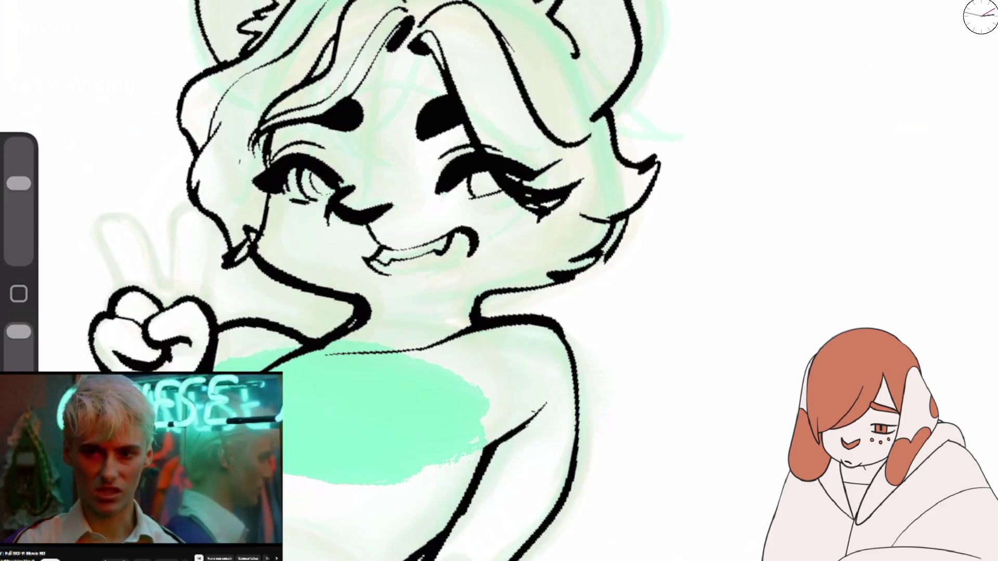
{"action": "left_click_drag", "start_coordinate": [517, 193], "coordinate": [567, 202]}
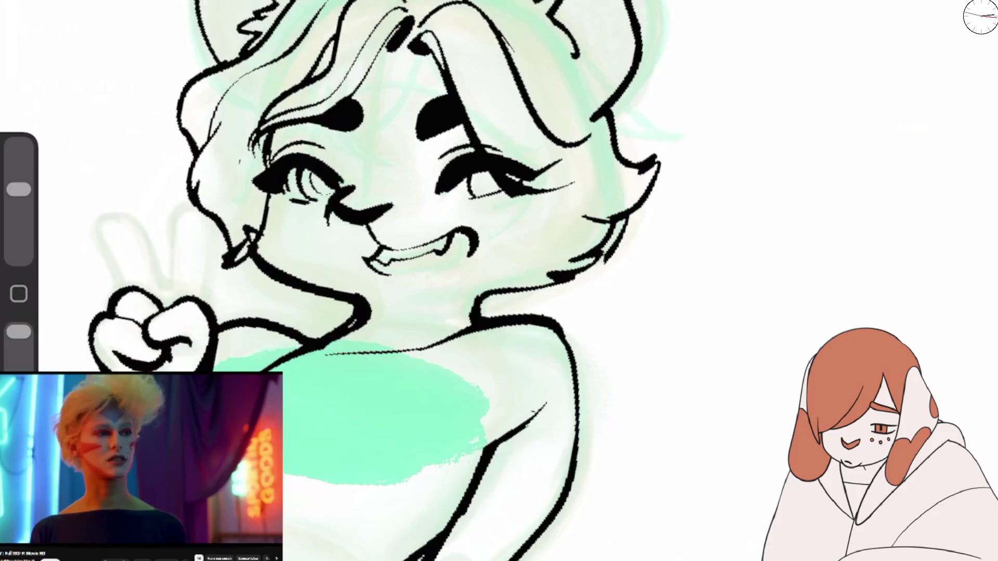
{"action": "mouse_move", "coordinate": [507, 137]}
{"action": "left_mouse_down"}
{"action": "mouse_move", "coordinate": [514, 188]}
{"action": "mouse_move", "coordinate": [571, 182]}
{"action": "left_mouse_up"}
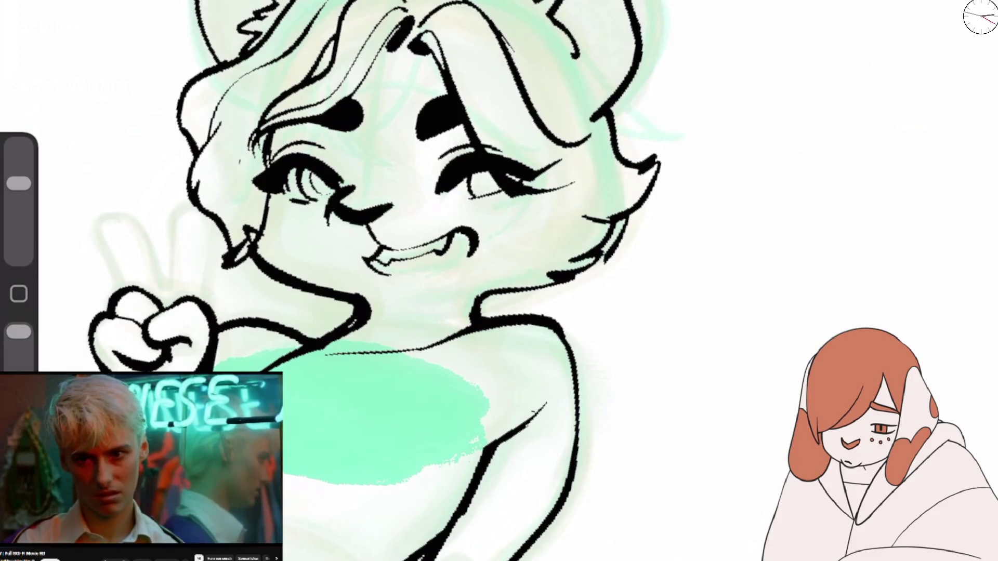
Step: Scrap the trial cheek strands and dark jaw strokes, then ink a new jaw and cheek curve
{"action": "left_click_drag", "start_coordinate": [19, 183], "coordinate": [19, 189]}
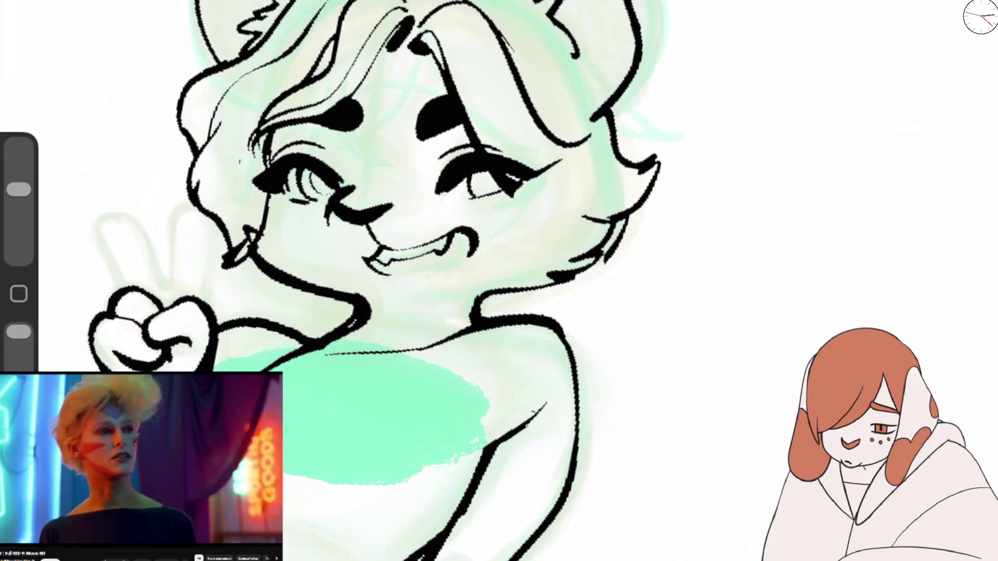
{"action": "mouse_move", "coordinate": [577, 196]}
{"action": "left_mouse_down"}
{"action": "mouse_move", "coordinate": [561, 239]}
{"action": "mouse_move", "coordinate": [577, 257]}
{"action": "mouse_move", "coordinate": [557, 262]}
{"action": "left_mouse_up"}
{"action": "key", "text": "ctrl+z"}
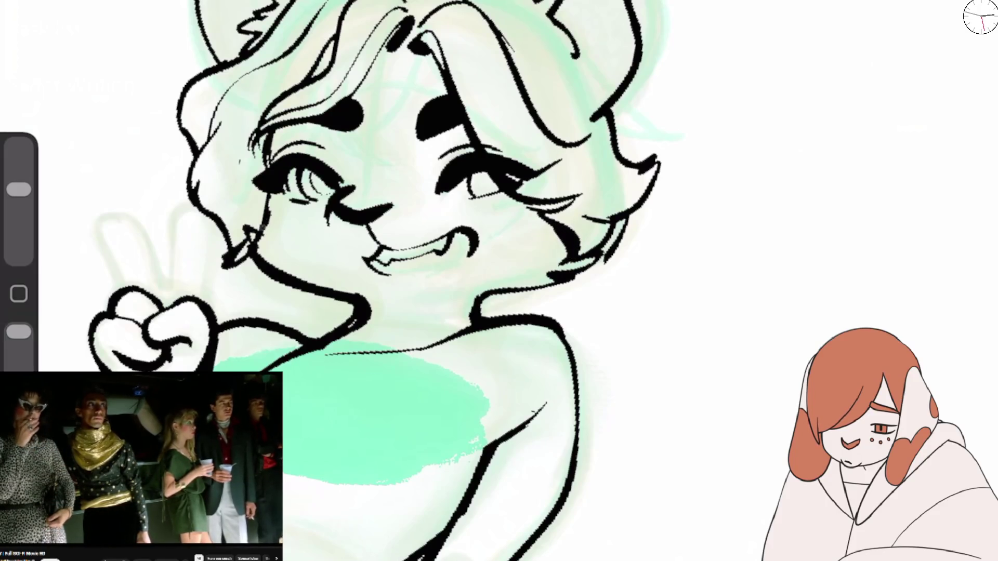
{"action": "left_click_drag", "start_coordinate": [19, 189], "coordinate": [18, 183]}
{"action": "key", "text": "ctrl+z"}
{"action": "key", "text": "ctrl+z"}
{"action": "key", "text": "ctrl+z"}
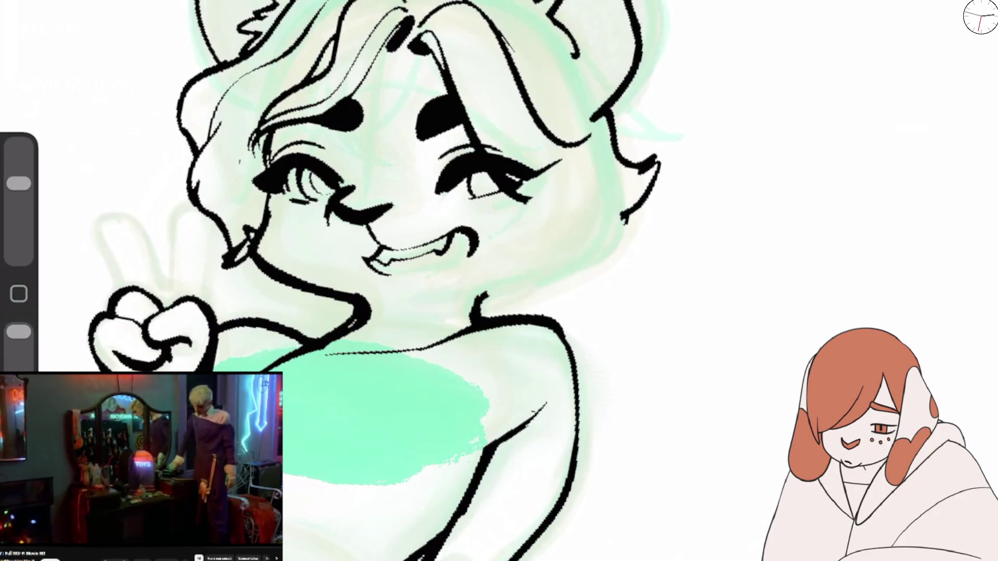
{"action": "key", "text": "ctrl+z"}
{"action": "key", "text": "ctrl+z"}
{"action": "left_click_drag", "start_coordinate": [19, 183], "coordinate": [19, 190]}
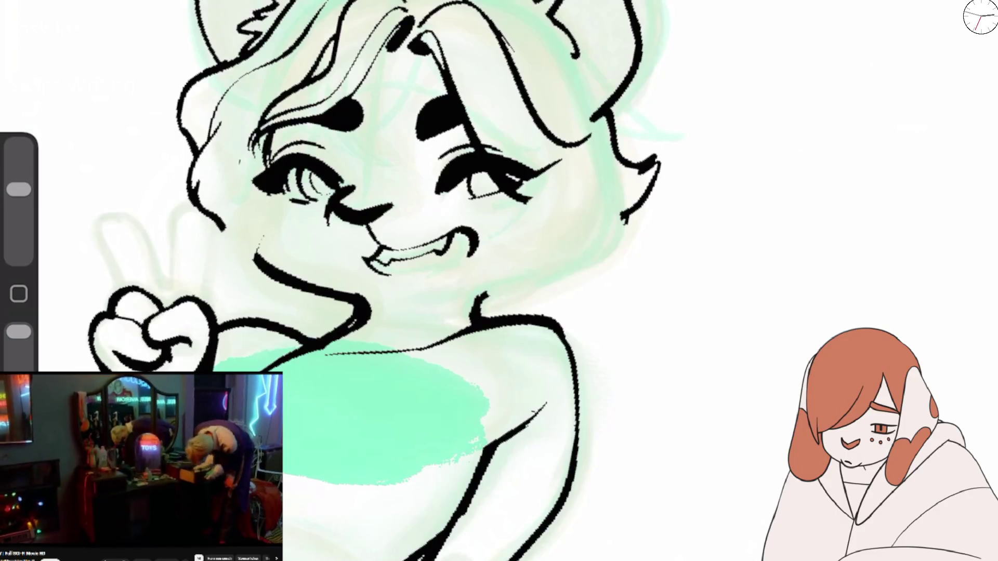
{"action": "left_click_drag", "start_coordinate": [491, 294], "coordinate": [606, 234]}
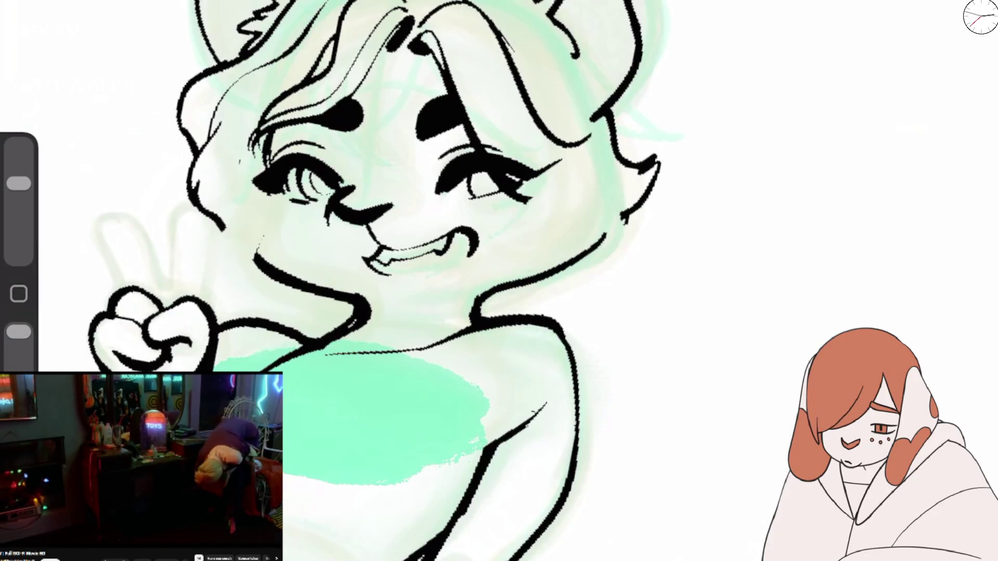
Step: Ink the left side of the face, redrawing the cheek with a notch and lower curve
{"action": "left_click_drag", "start_coordinate": [19, 183], "coordinate": [18, 189]}
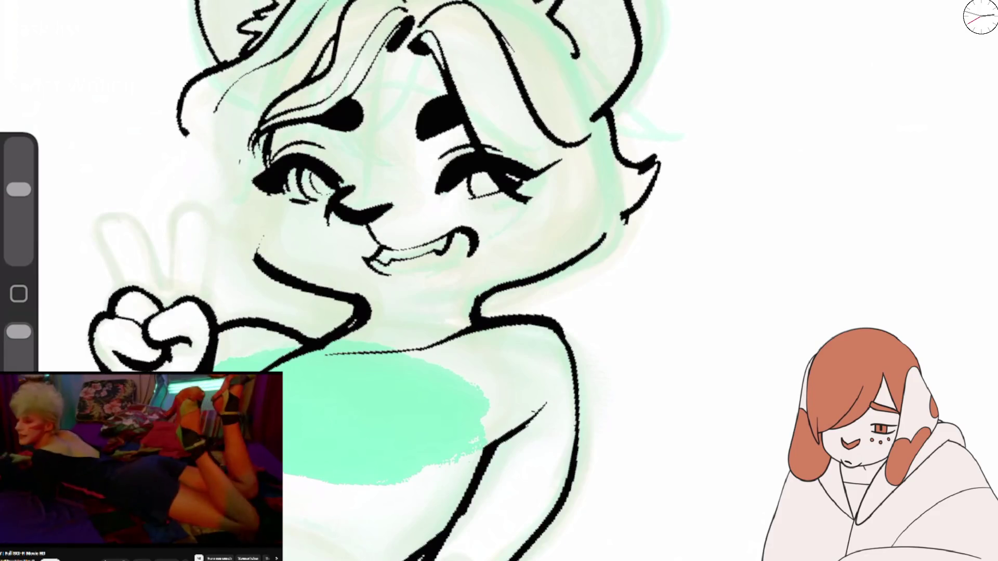
{"action": "mouse_move", "coordinate": [183, 133]}
{"action": "left_mouse_down"}
{"action": "mouse_move", "coordinate": [223, 260]}
{"action": "mouse_move", "coordinate": [265, 307]}
{"action": "left_mouse_up"}
{"action": "key", "text": "ctrl+z"}
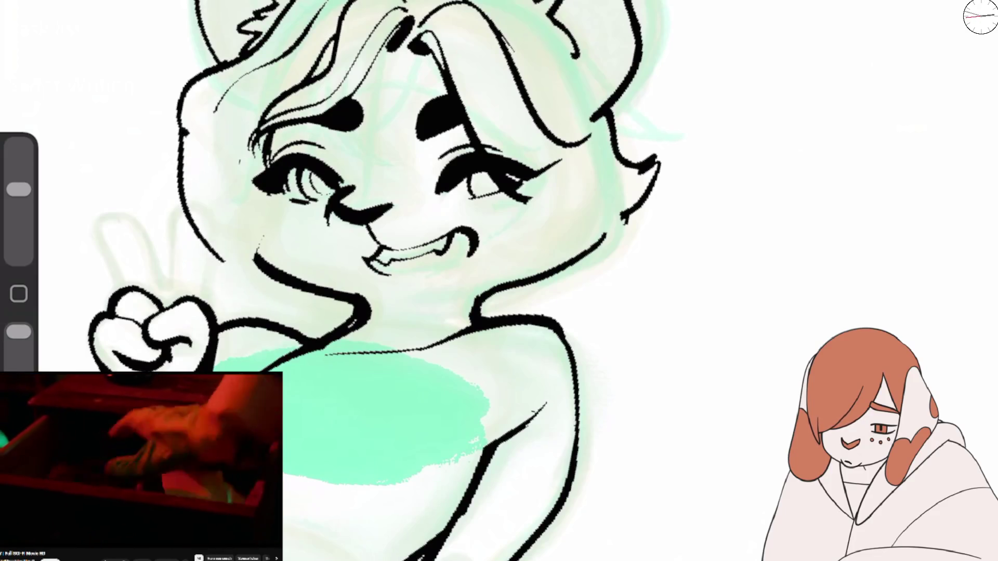
{"action": "key", "text": "ctrl+z"}
{"action": "left_click_drag", "start_coordinate": [183, 133], "coordinate": [229, 286]}
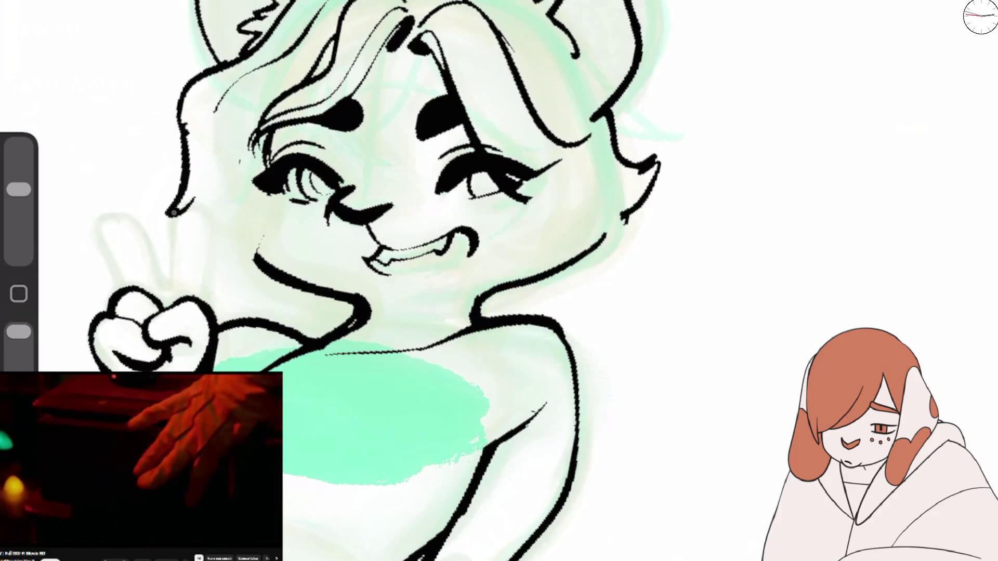
{"action": "left_click_drag", "start_coordinate": [203, 187], "coordinate": [167, 213]}
Step: Add a fur spike at the neck, a thin cheek line and right-cheek fur strokes
{"action": "left_click_drag", "start_coordinate": [229, 247], "coordinate": [246, 286]}
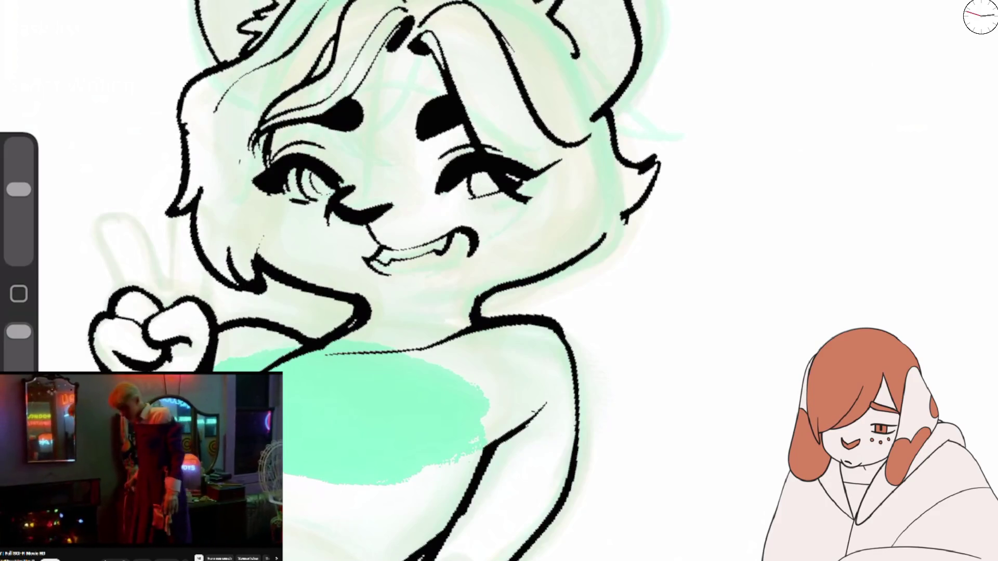
{"action": "left_click_drag", "start_coordinate": [254, 228], "coordinate": [298, 253]}
{"action": "mouse_move", "coordinate": [550, 191]}
{"action": "left_mouse_down"}
{"action": "mouse_move", "coordinate": [522, 207]}
{"action": "mouse_move", "coordinate": [515, 251]}
{"action": "left_mouse_up"}
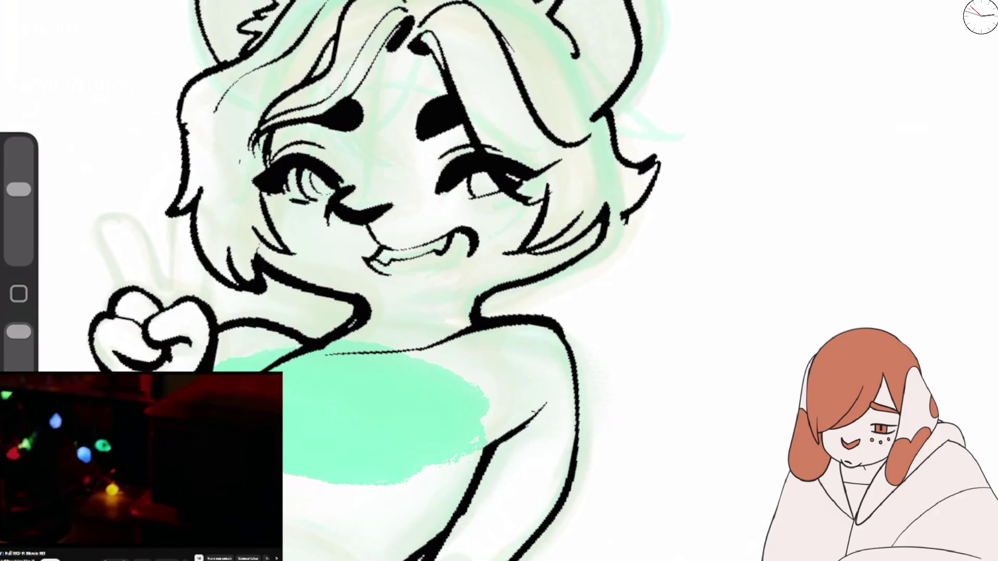
{"action": "scroll", "coordinate": [395, 281], "scroll_direction": "down", "scroll_amount": 3}
{"action": "scroll", "coordinate": [364, 260], "scroll_direction": "up", "scroll_amount": 3}
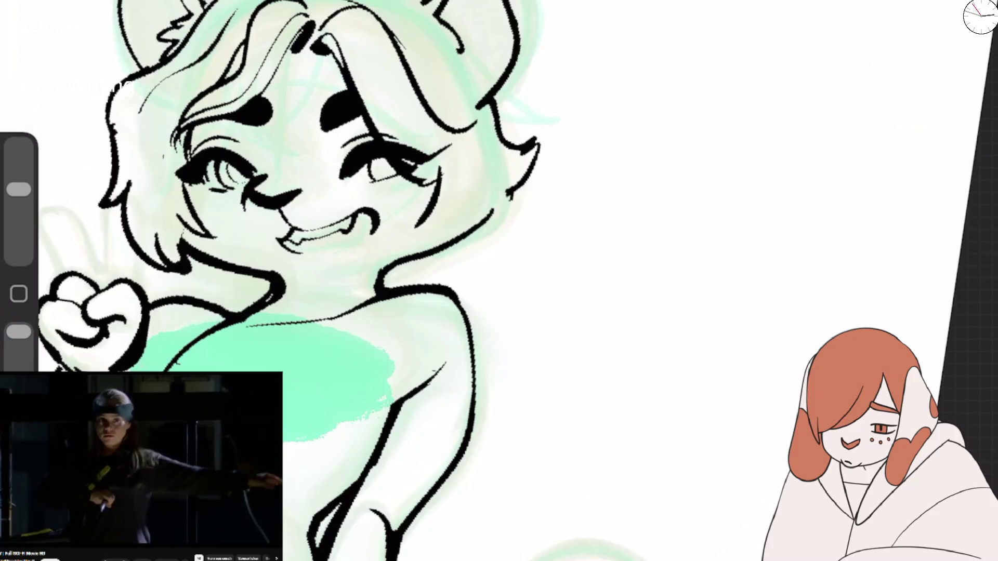
Step: Ink lines beside the right eye and down the cheek, then draw a solid black dog ear
{"action": "left_click_drag", "start_coordinate": [448, 183], "coordinate": [503, 148]}
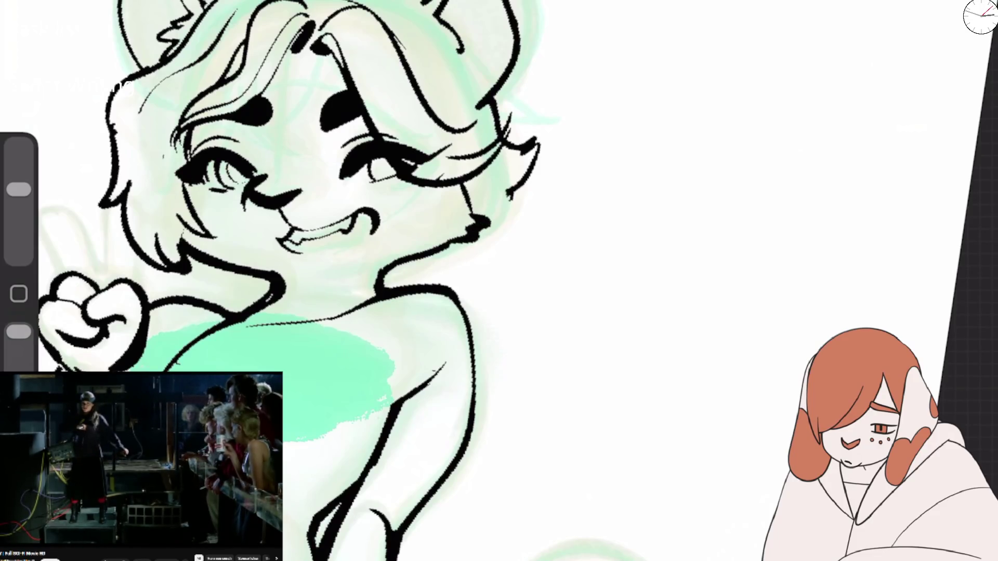
{"action": "left_click_drag", "start_coordinate": [462, 186], "coordinate": [517, 219]}
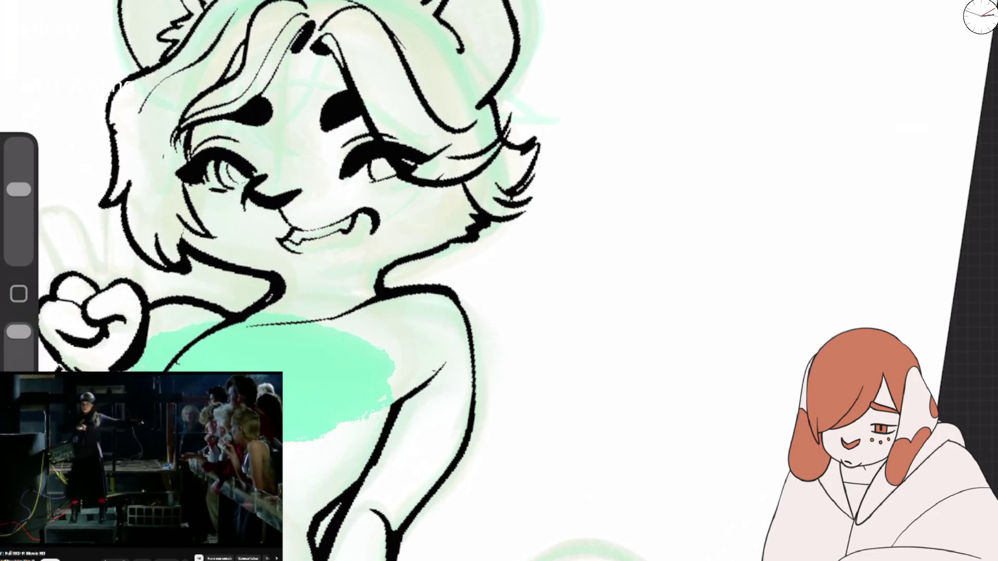
{"action": "left_click_drag", "start_coordinate": [533, 83], "coordinate": [551, 177]}
{"action": "left_click_drag", "start_coordinate": [536, 135], "coordinate": [572, 223]}
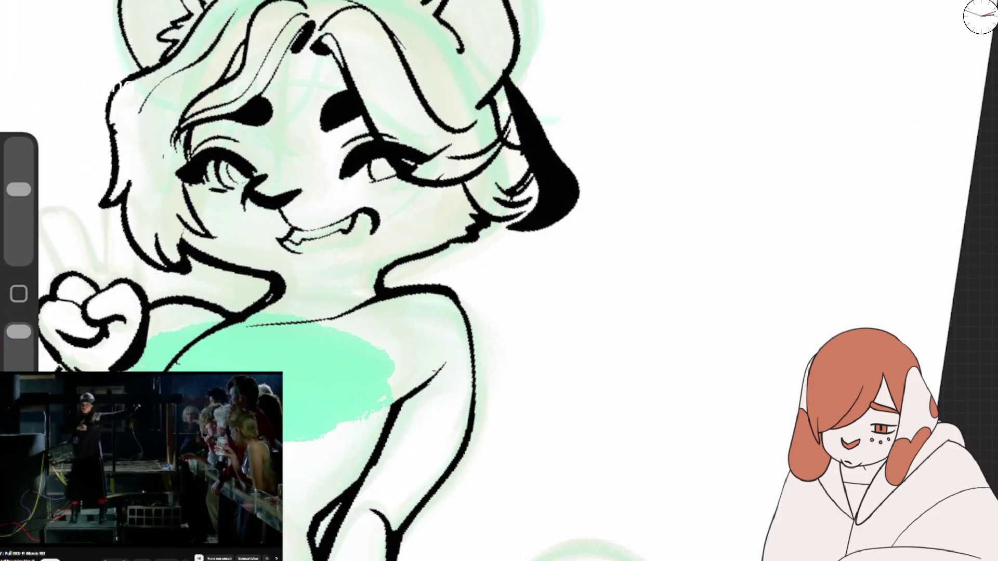
Step: Undo the black dog ear and restore the top-of-head strands after a trial erase
{"action": "scroll", "coordinate": [498, 281], "scroll_direction": "down", "scroll_amount": 5}
{"action": "key", "text": "ctrl+z"}
{"action": "scroll", "coordinate": [499, 281], "scroll_direction": "up", "scroll_amount": 3}
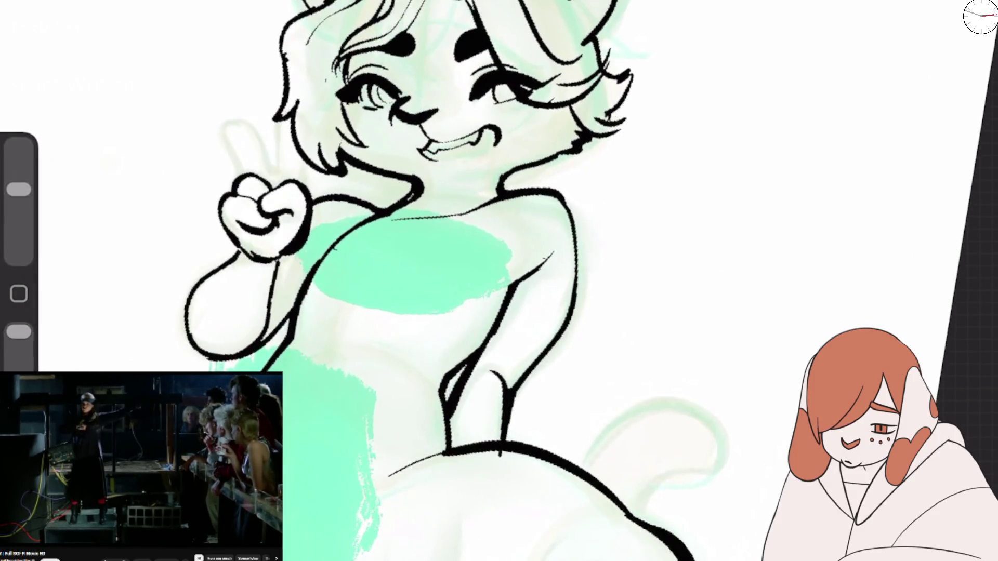
{"action": "scroll", "coordinate": [499, 281], "scroll_direction": "up", "scroll_amount": 2}
{"action": "mouse_move", "coordinate": [426, 73]}
{"action": "left_mouse_down"}
{"action": "mouse_move", "coordinate": [338, 125]}
{"action": "mouse_move", "coordinate": [467, 50]}
{"action": "left_mouse_up"}
{"action": "key", "text": "ctrl+z"}
{"action": "key", "text": "ctrl+z"}
Step: Erase the left fur outline, head tuft, cheek fur tufts and heavy right-eye lines and lashes
{"action": "mouse_move", "coordinate": [318, 130]}
{"action": "left_mouse_down"}
{"action": "mouse_move", "coordinate": [325, 214]}
{"action": "mouse_move", "coordinate": [364, 140]}
{"action": "left_mouse_up"}
{"action": "left_click_drag", "start_coordinate": [418, 47], "coordinate": [442, 96]}
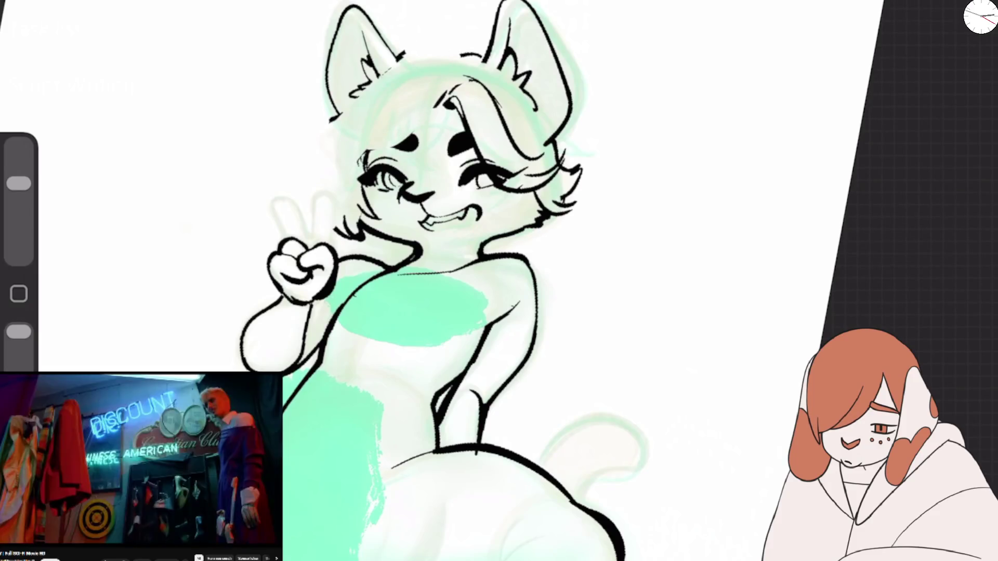
{"action": "left_click_drag", "start_coordinate": [336, 232], "coordinate": [362, 221]}
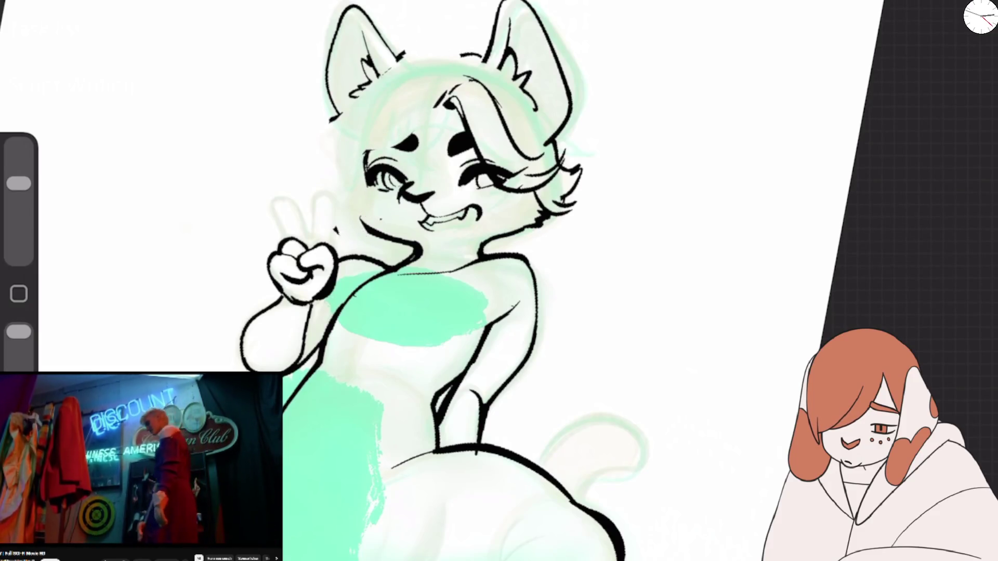
{"action": "mouse_move", "coordinate": [577, 155]}
{"action": "left_mouse_down"}
{"action": "mouse_move", "coordinate": [572, 193]}
{"action": "mouse_move", "coordinate": [546, 218]}
{"action": "left_mouse_up"}
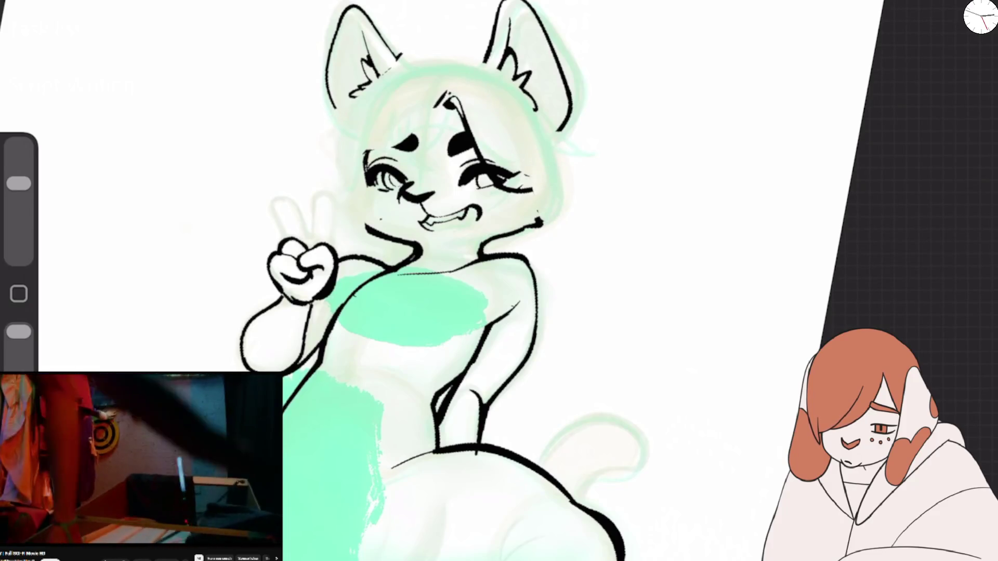
{"action": "left_click_drag", "start_coordinate": [532, 182], "coordinate": [491, 191]}
{"action": "left_click_drag", "start_coordinate": [540, 221], "coordinate": [535, 226]}
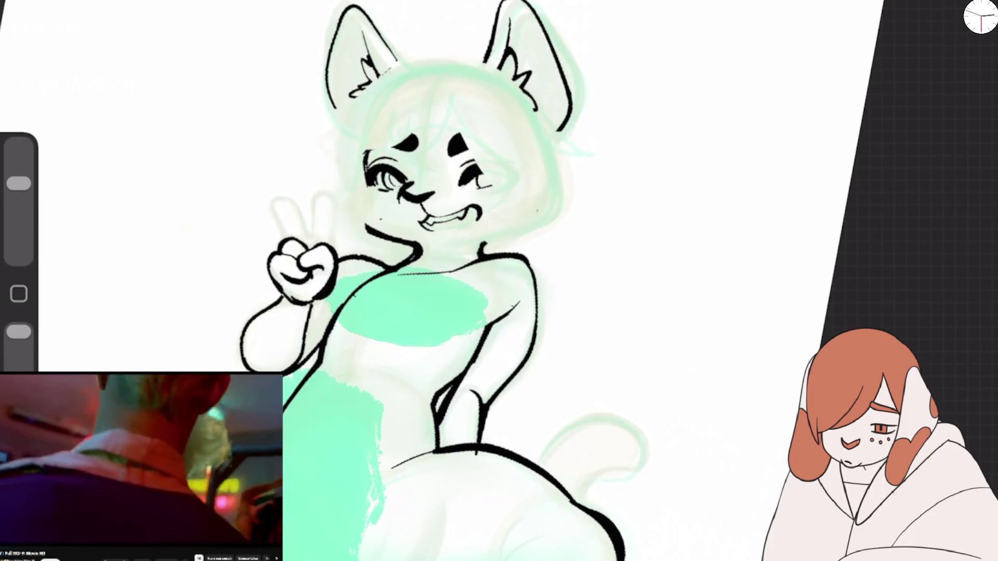
{"action": "left_click_drag", "start_coordinate": [19, 183], "coordinate": [19, 189]}
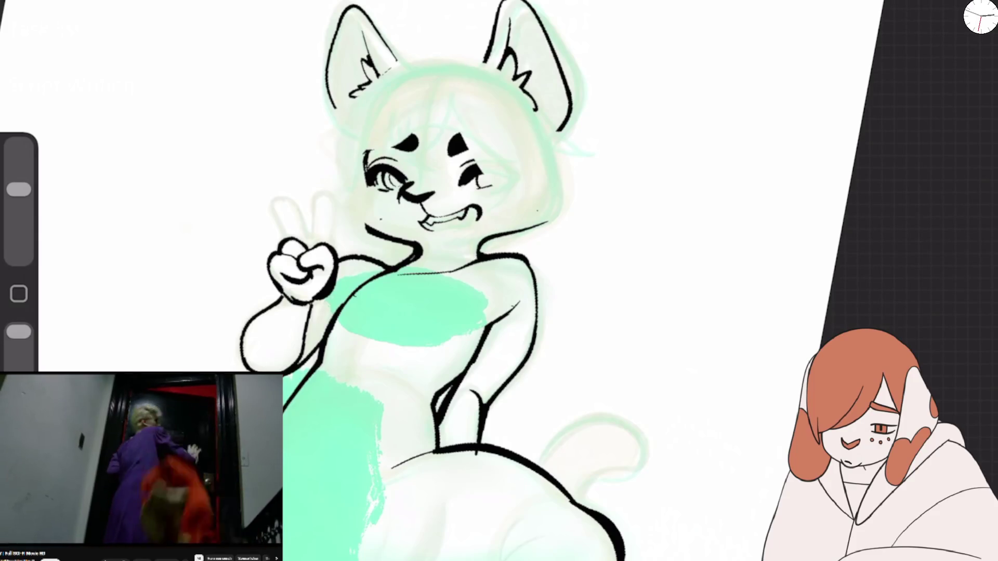
{"action": "scroll", "coordinate": [416, 234], "scroll_direction": "up", "scroll_amount": 3}
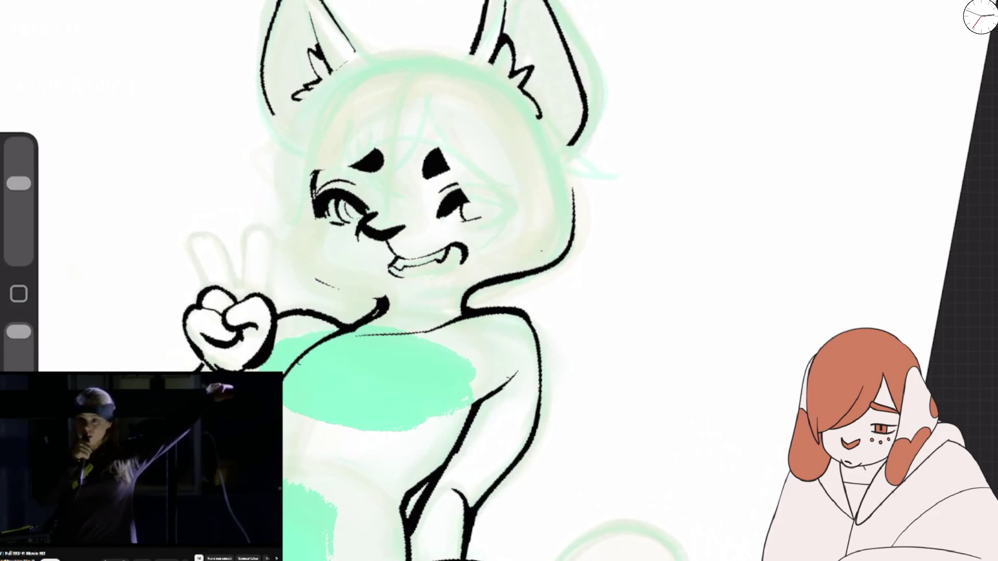
Step: Ink a thick neck line and a new rounded outline across the top of the head
{"action": "scroll", "coordinate": [415, 260], "scroll_direction": "down", "scroll_amount": 2}
{"action": "left_click_drag", "start_coordinate": [322, 243], "coordinate": [399, 270]}
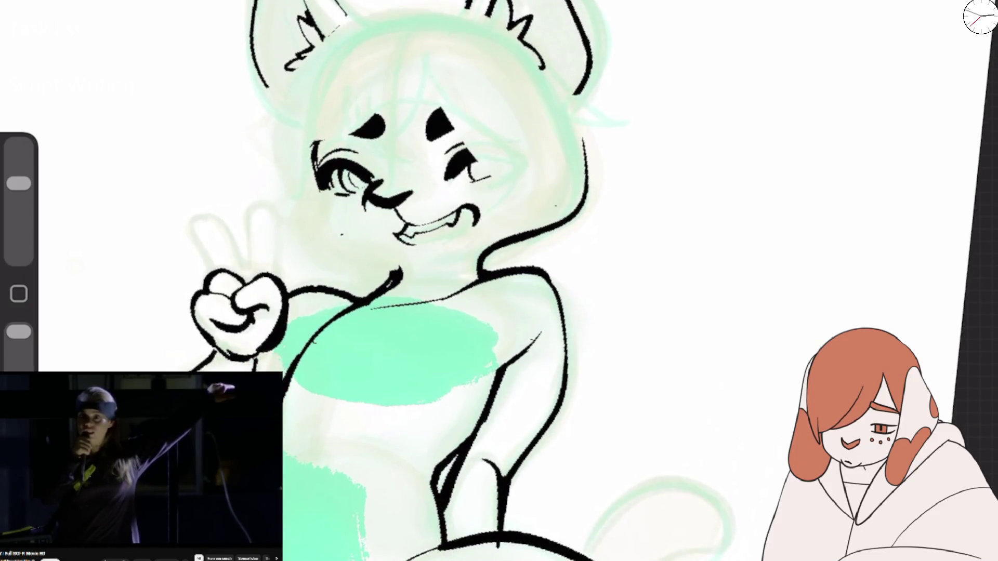
{"action": "scroll", "coordinate": [322, 208], "scroll_direction": "up", "scroll_amount": 3}
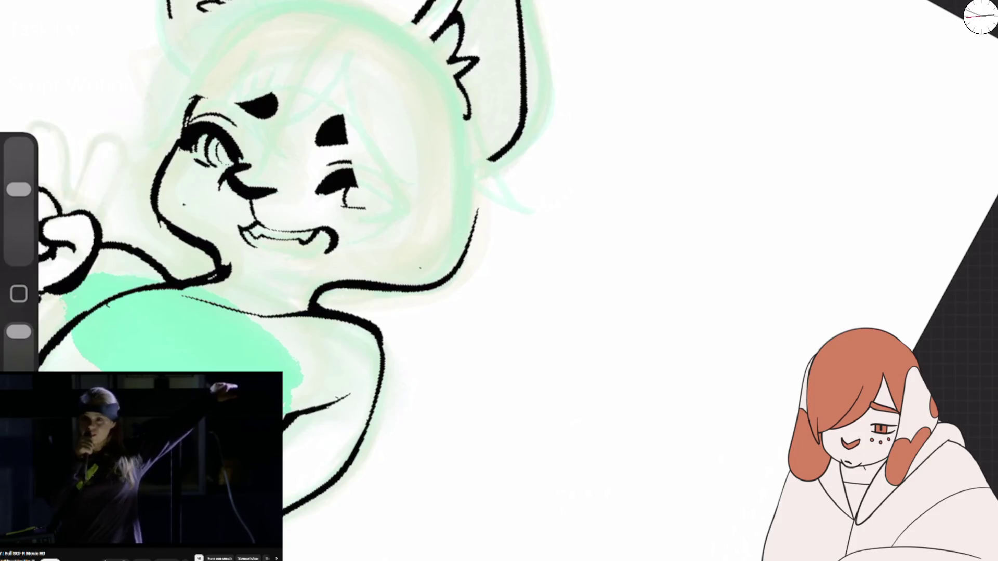
{"action": "left_click_drag", "start_coordinate": [188, 103], "coordinate": [313, 9]}
{"action": "mouse_move", "coordinate": [172, 151]}
{"action": "left_mouse_down"}
{"action": "mouse_move", "coordinate": [255, 18]}
{"action": "mouse_move", "coordinate": [411, 98]}
{"action": "left_mouse_up"}
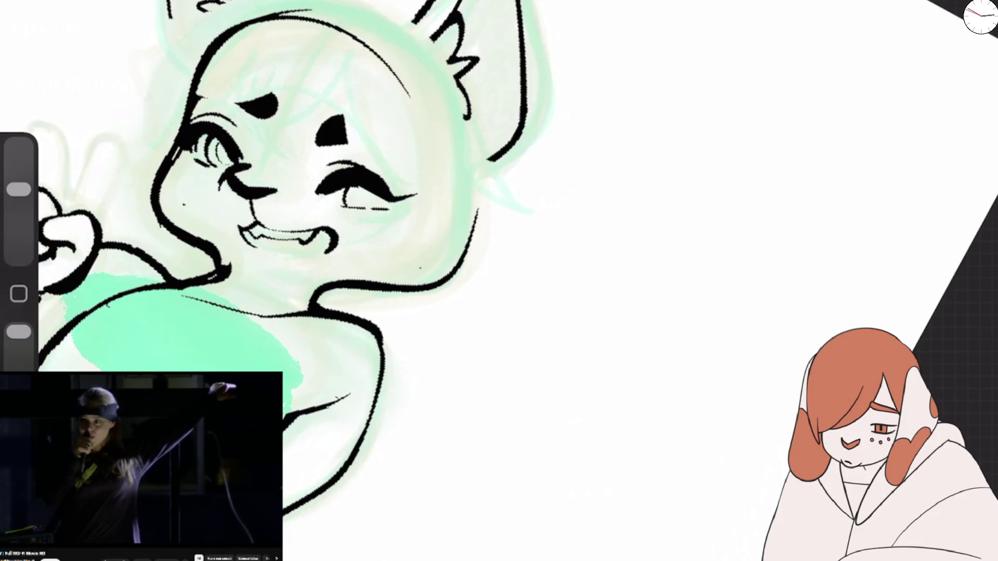
Step: Paint two filled black oval eyebrows, widen and extend them, and thicken the neck outline
{"action": "left_click_drag", "start_coordinate": [322, 132], "coordinate": [374, 132]}
{"action": "mouse_move", "coordinate": [224, 98]}
{"action": "left_mouse_down"}
{"action": "mouse_move", "coordinate": [255, 86]}
{"action": "mouse_move", "coordinate": [273, 102]}
{"action": "left_mouse_up"}
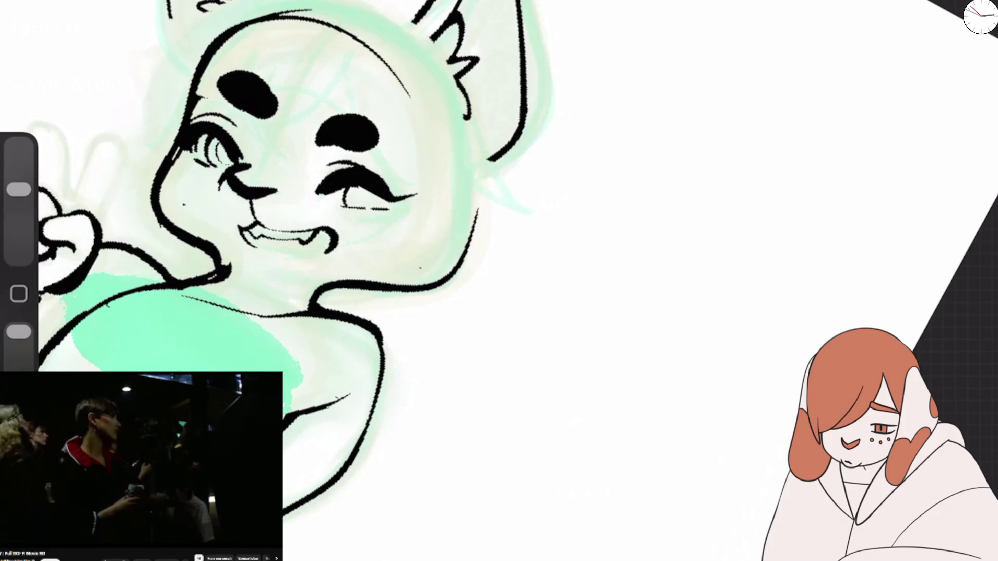
{"action": "scroll", "coordinate": [499, 280], "scroll_direction": "left", "scroll_amount": 5}
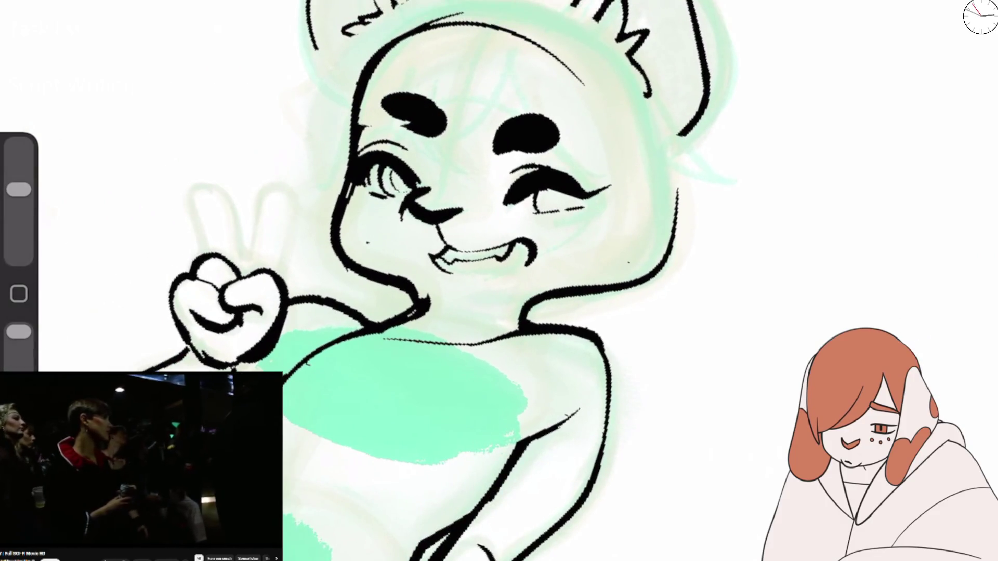
{"action": "left_click_drag", "start_coordinate": [515, 132], "coordinate": [574, 138]}
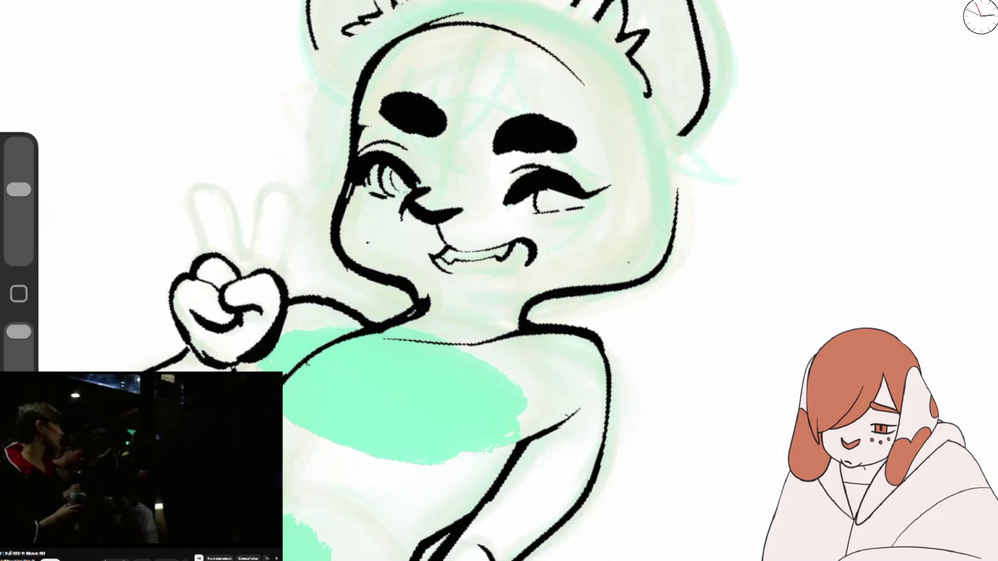
{"action": "left_click_drag", "start_coordinate": [411, 107], "coordinate": [374, 112]}
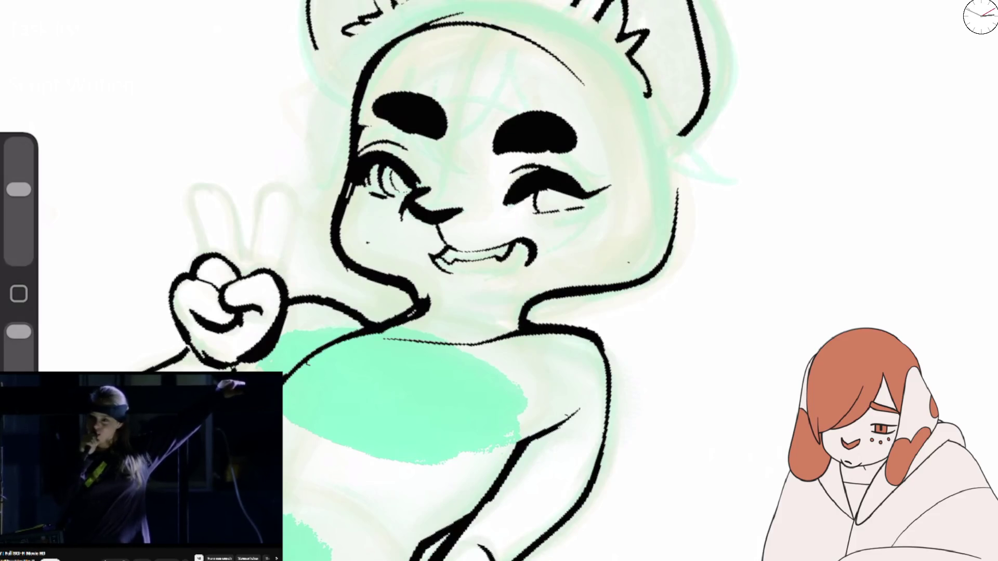
{"action": "scroll", "coordinate": [416, 281], "scroll_direction": "down", "scroll_amount": 1}
{"action": "mouse_move", "coordinate": [429, 266]}
{"action": "left_mouse_down"}
{"action": "mouse_move", "coordinate": [437, 301]}
{"action": "mouse_move", "coordinate": [578, 364]}
{"action": "left_mouse_up"}
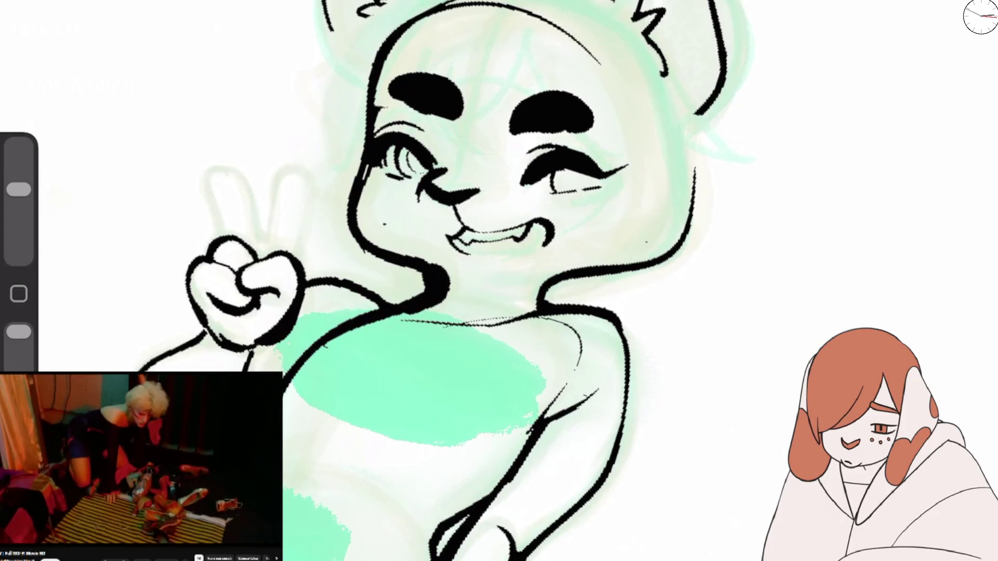
Step: Ink the shoulder edge, discarding trial torso and leg contours while shrinking the brush
{"action": "left_click_drag", "start_coordinate": [316, 441], "coordinate": [310, 459]}
{"action": "scroll", "coordinate": [498, 280], "scroll_direction": "down", "scroll_amount": 10}
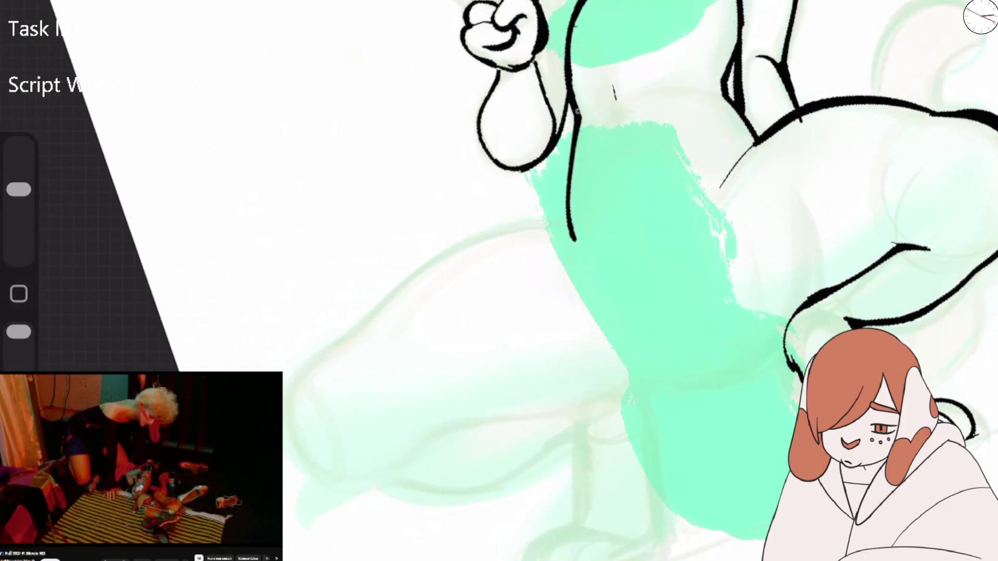
{"action": "left_click_drag", "start_coordinate": [581, 111], "coordinate": [570, 218]}
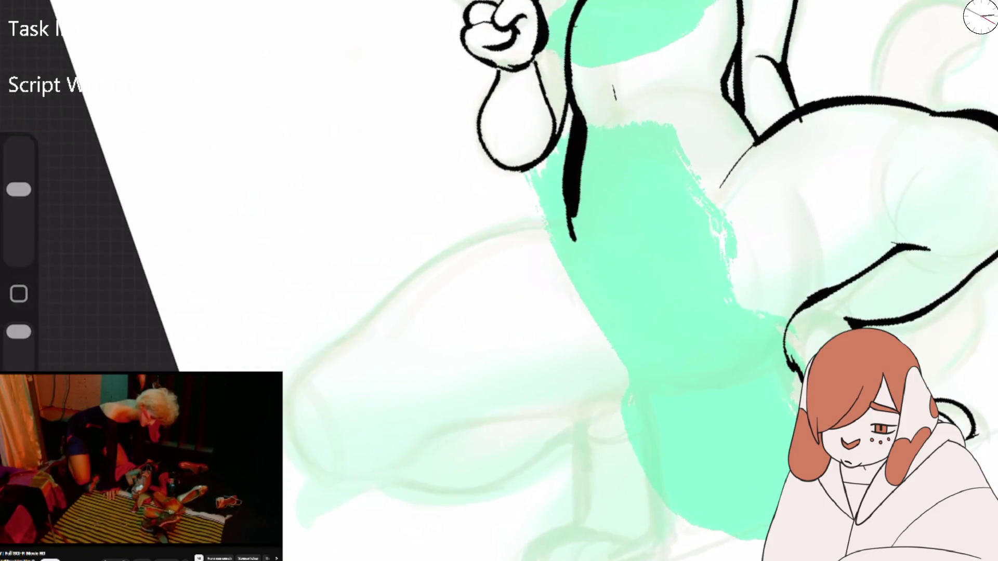
{"action": "key", "text": "ctrl+z"}
{"action": "left_click_drag", "start_coordinate": [19, 189], "coordinate": [19, 208]}
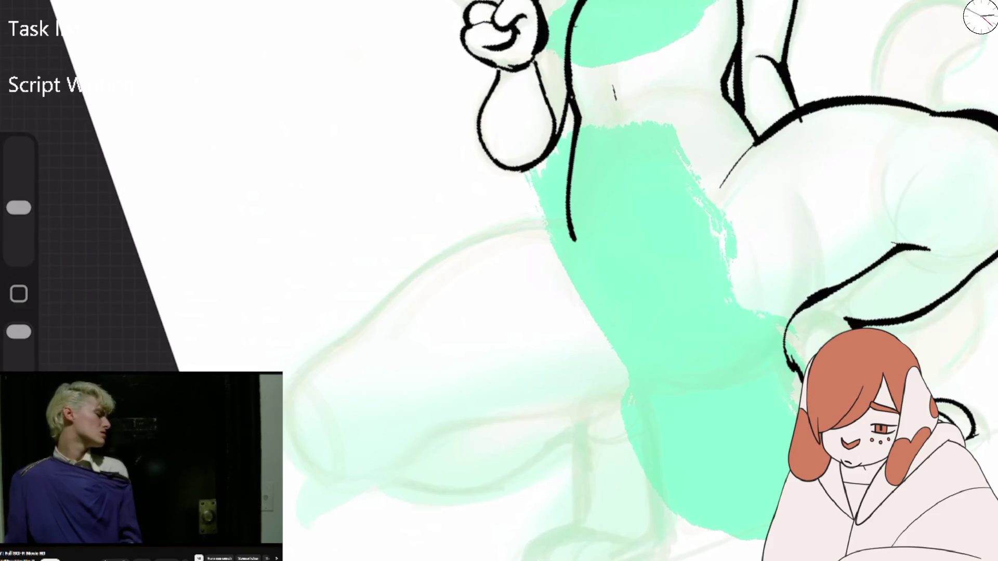
{"action": "mouse_move", "coordinate": [569, 219]}
{"action": "left_mouse_down"}
{"action": "mouse_move", "coordinate": [356, 313]}
{"action": "mouse_move", "coordinate": [307, 350]}
{"action": "left_mouse_up"}
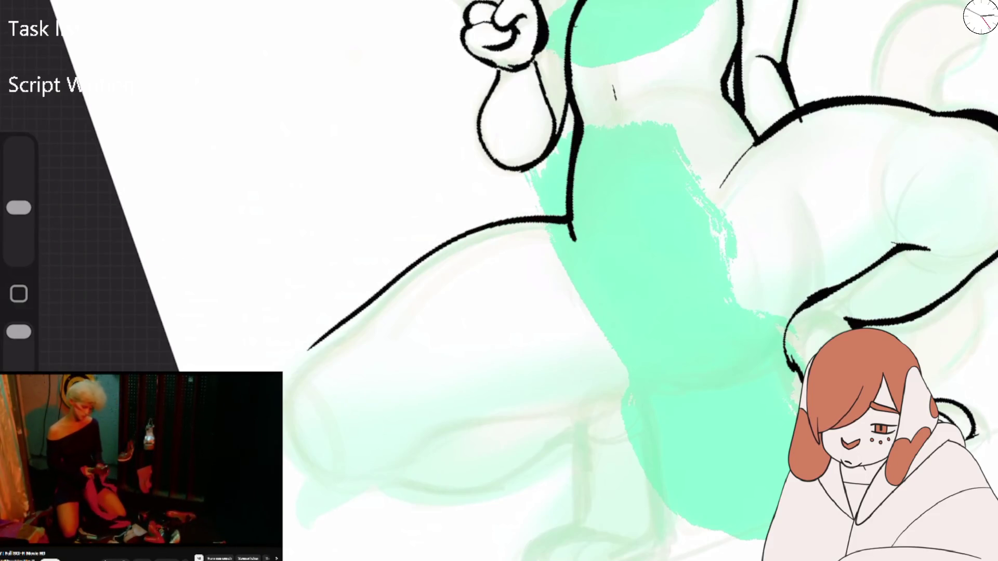
{"action": "key", "text": "ctrl+z"}
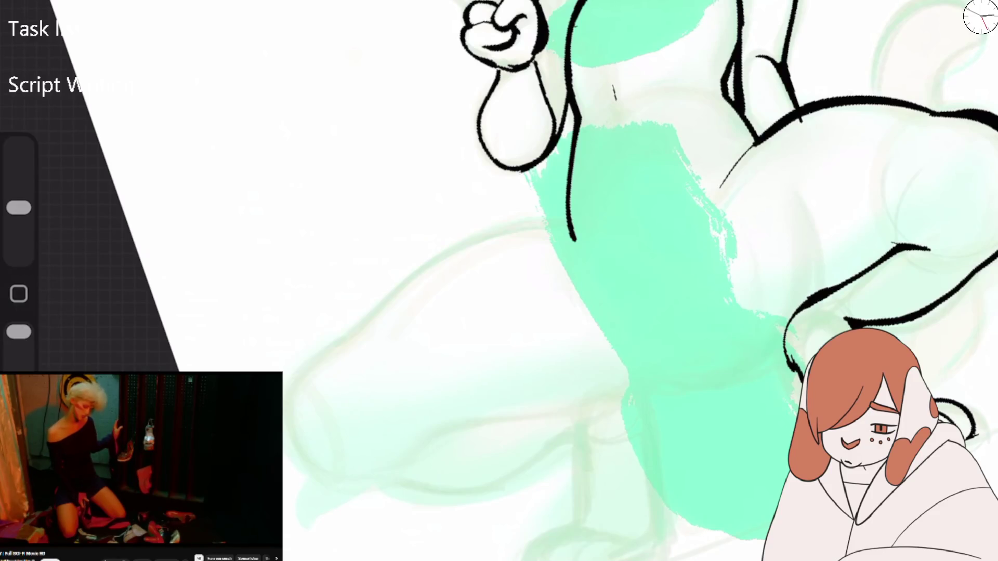
Step: Draw the left leg's outer contour from torso to lower leg, plus the inner hip line
{"action": "left_click_drag", "start_coordinate": [291, 396], "coordinate": [303, 444]}
{"action": "left_click_drag", "start_coordinate": [565, 225], "coordinate": [292, 395]}
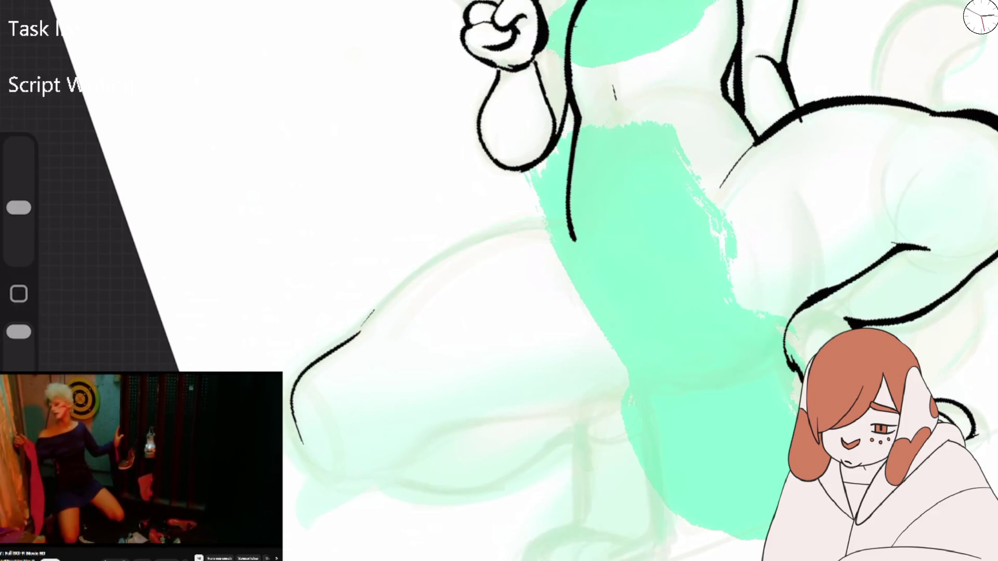
{"action": "left_click_drag", "start_coordinate": [19, 207], "coordinate": [19, 199]}
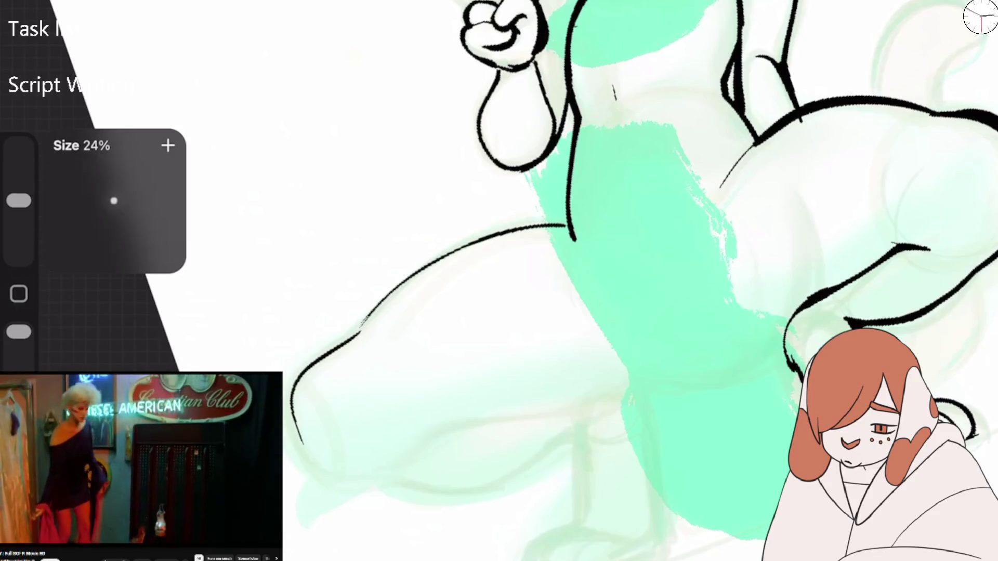
{"action": "key", "text": "ctrl+z"}
{"action": "mouse_move", "coordinate": [308, 456]}
{"action": "left_mouse_down"}
{"action": "mouse_move", "coordinate": [563, 237]}
{"action": "mouse_move", "coordinate": [364, 313]}
{"action": "left_mouse_up"}
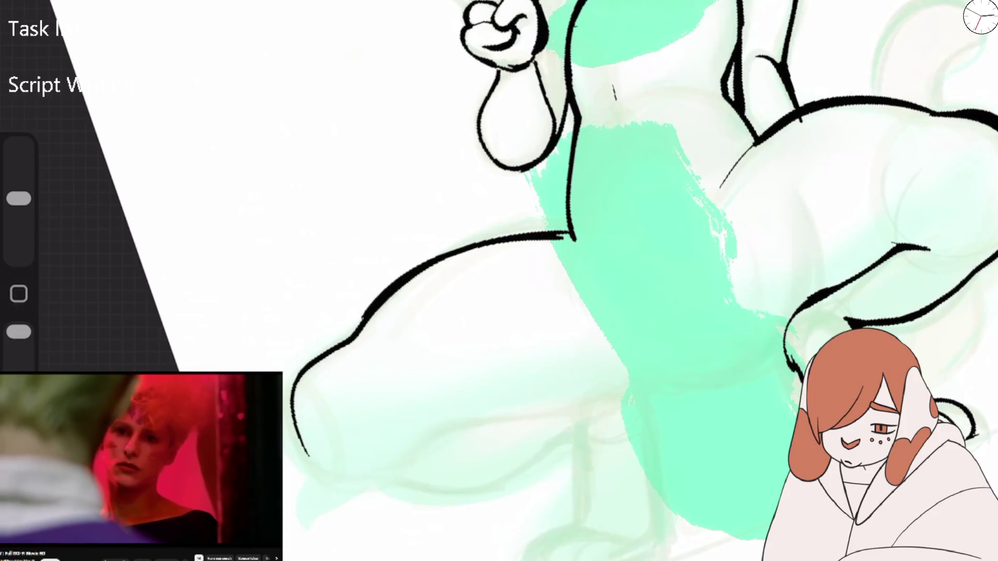
{"action": "left_click_drag", "start_coordinate": [571, 260], "coordinate": [468, 234]}
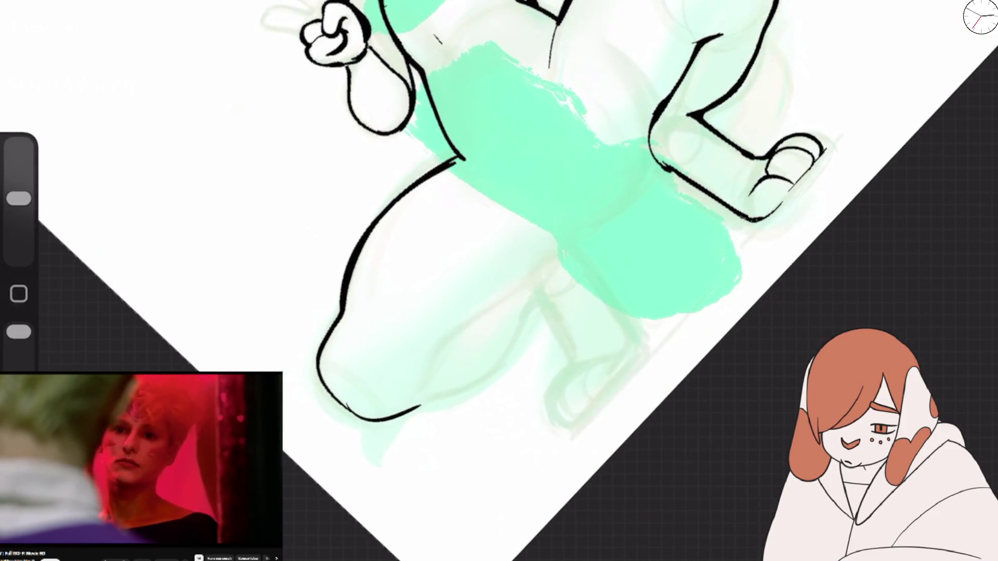
{"action": "mouse_move", "coordinate": [423, 387]}
{"action": "left_mouse_down"}
{"action": "mouse_move", "coordinate": [555, 255]}
{"action": "mouse_move", "coordinate": [574, 210]}
{"action": "left_mouse_up"}
Step: Extend the leg contour down to the foot and outline the paw with claws
{"action": "left_click_drag", "start_coordinate": [499, 234], "coordinate": [519, 208]}
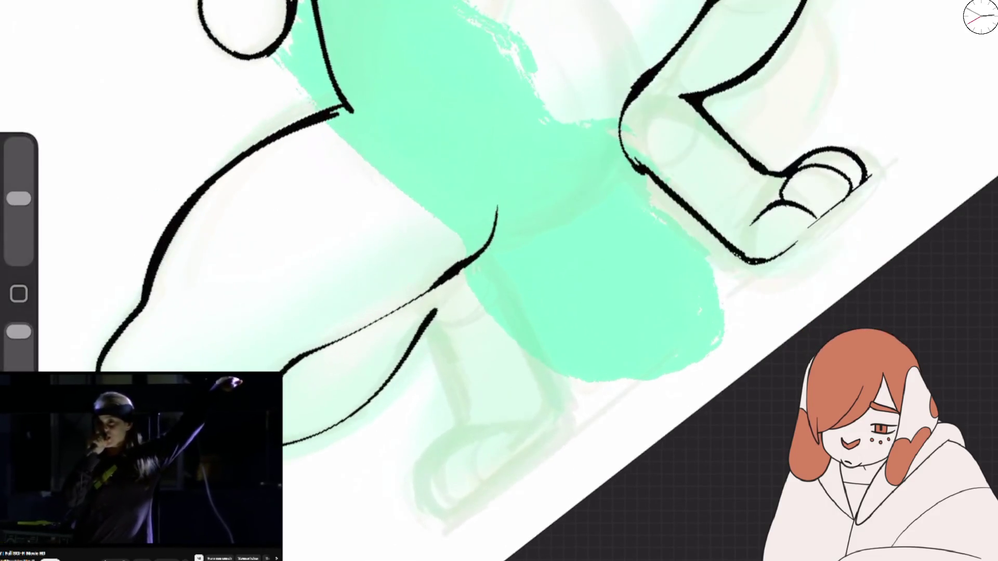
{"action": "mouse_move", "coordinate": [382, 293]}
{"action": "left_mouse_down"}
{"action": "mouse_move", "coordinate": [320, 471]}
{"action": "mouse_move", "coordinate": [334, 496]}
{"action": "mouse_move", "coordinate": [359, 502]}
{"action": "left_mouse_up"}
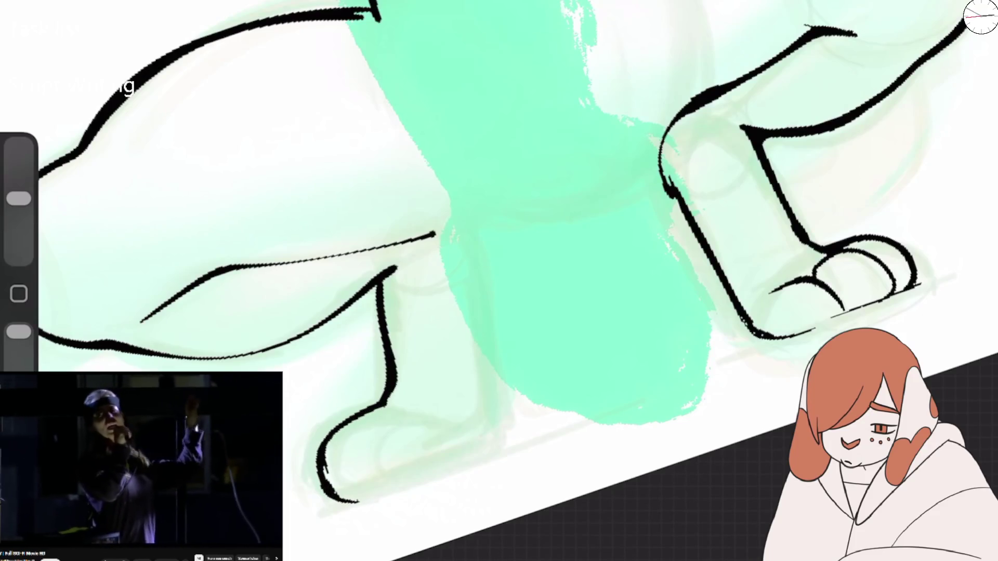
{"action": "left_click_drag", "start_coordinate": [364, 413], "coordinate": [469, 439]}
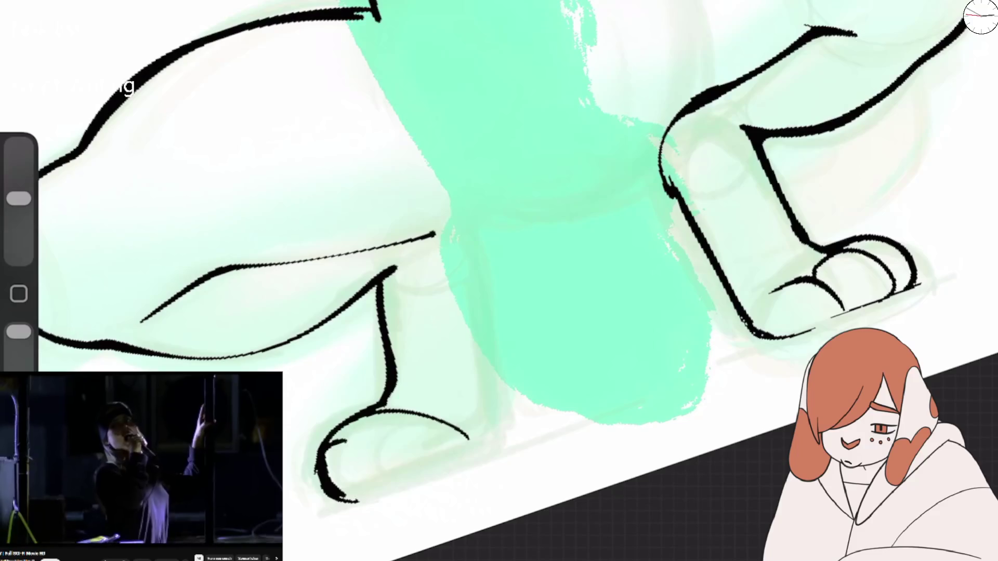
{"action": "left_click_drag", "start_coordinate": [353, 437], "coordinate": [343, 489]}
{"action": "mouse_move", "coordinate": [397, 429]}
{"action": "left_mouse_down"}
{"action": "mouse_move", "coordinate": [387, 475]}
{"action": "mouse_move", "coordinate": [359, 489]}
{"action": "left_mouse_up"}
{"action": "left_click_drag", "start_coordinate": [442, 460], "coordinate": [468, 448]}
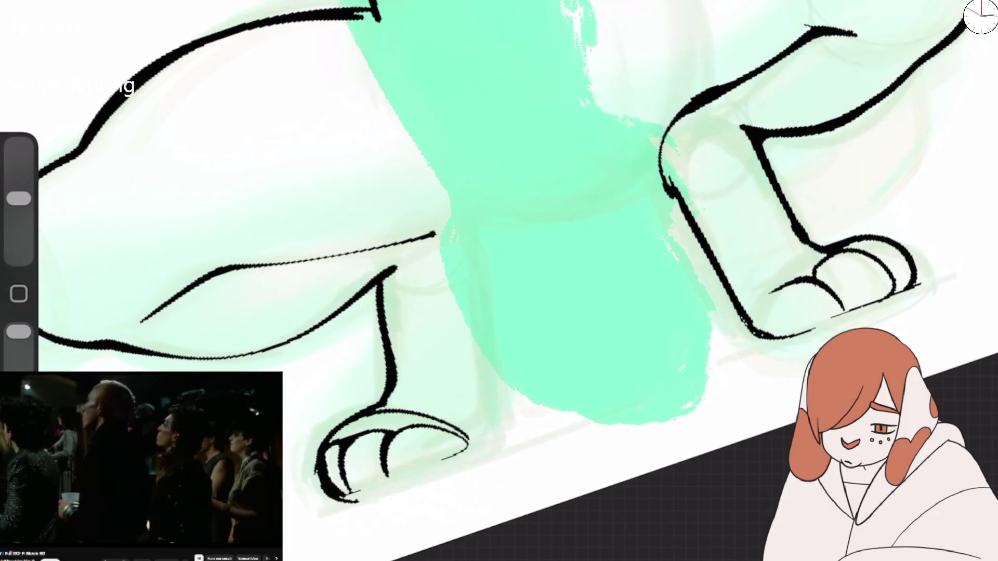
Step: Erase the rejected claw strokes, extend the vertical leg line, and redraw the left foot's toes
{"action": "left_click_drag", "start_coordinate": [18, 198], "coordinate": [19, 183]}
{"action": "left_click_drag", "start_coordinate": [327, 468], "coordinate": [457, 431]}
{"action": "left_click_drag", "start_coordinate": [19, 182], "coordinate": [19, 198]}
{"action": "mouse_move", "coordinate": [387, 291]}
{"action": "left_mouse_down"}
{"action": "mouse_move", "coordinate": [382, 403]}
{"action": "mouse_move", "coordinate": [327, 492]}
{"action": "mouse_move", "coordinate": [395, 439]}
{"action": "left_mouse_up"}
{"action": "left_click_drag", "start_coordinate": [338, 481], "coordinate": [394, 448]}
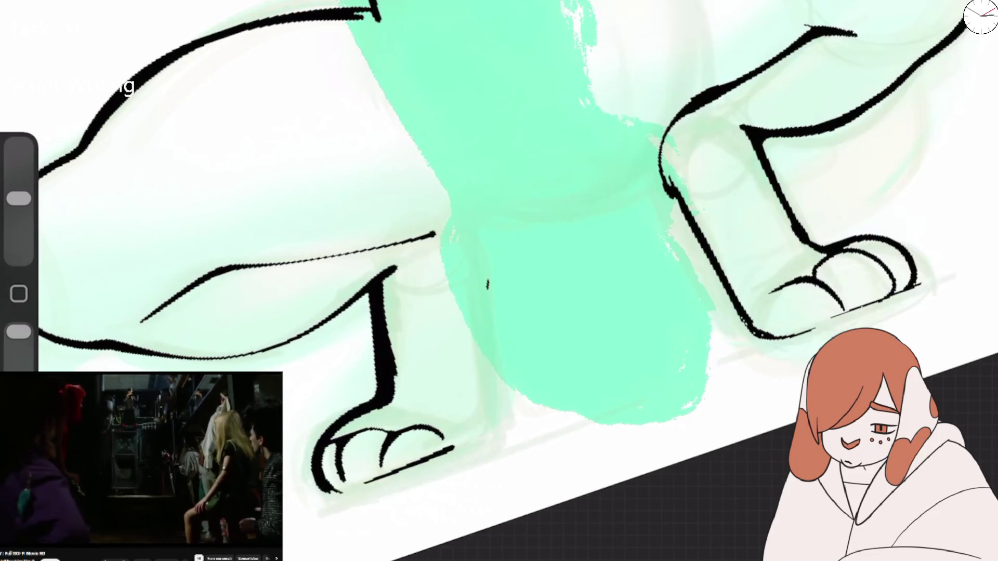
{"action": "scroll", "coordinate": [499, 281], "scroll_direction": "down", "scroll_amount": 5}
{"action": "scroll", "coordinate": [676, 260], "scroll_direction": "up", "scroll_amount": 5}
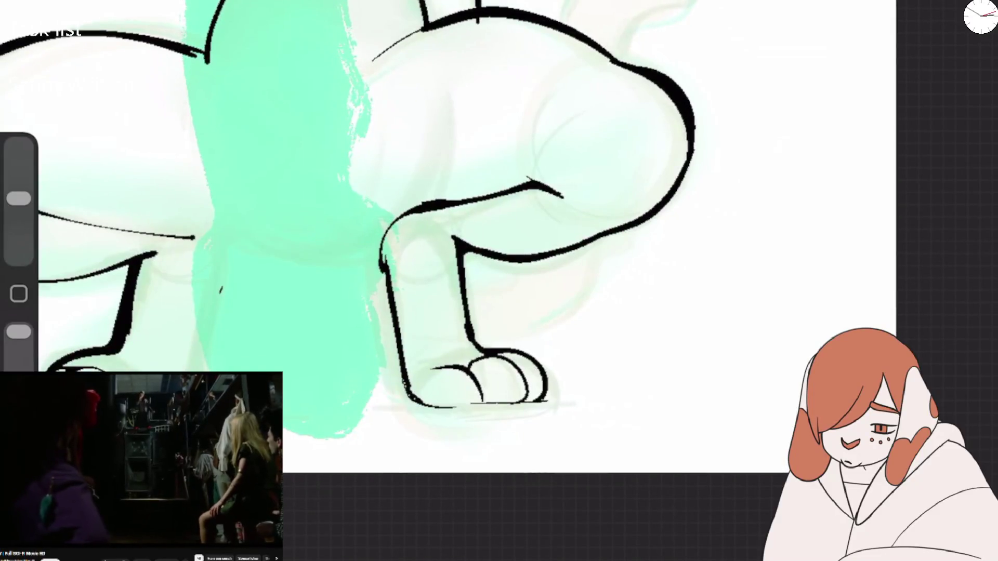
Step: Outline the right foot's toes and an inner leg line running down to the foot
{"action": "left_click_drag", "start_coordinate": [431, 403], "coordinate": [543, 398]}
{"action": "left_click_drag", "start_coordinate": [515, 361], "coordinate": [538, 400]}
{"action": "left_click_drag", "start_coordinate": [428, 405], "coordinate": [494, 408]}
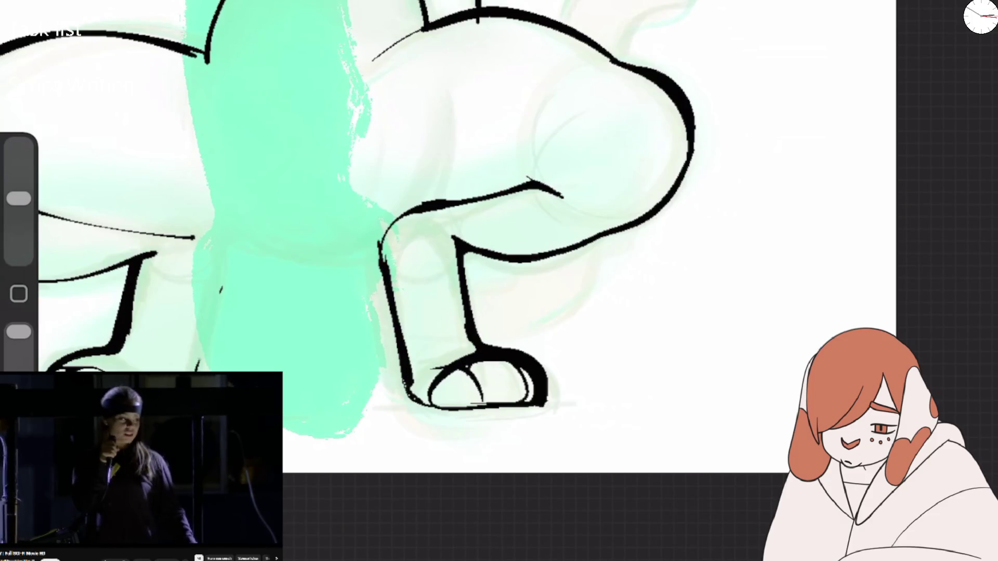
{"action": "left_click_drag", "start_coordinate": [223, 258], "coordinate": [198, 372]}
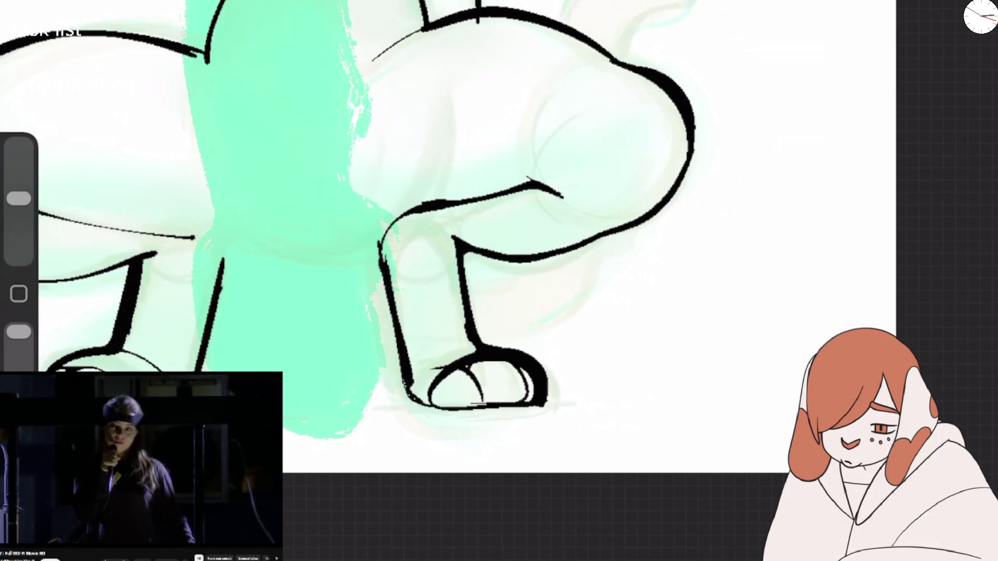
Step: Ink the inner edges of both legs, redrawing the right leg's edge
{"action": "scroll", "coordinate": [468, 234], "scroll_direction": "down", "scroll_amount": 3}
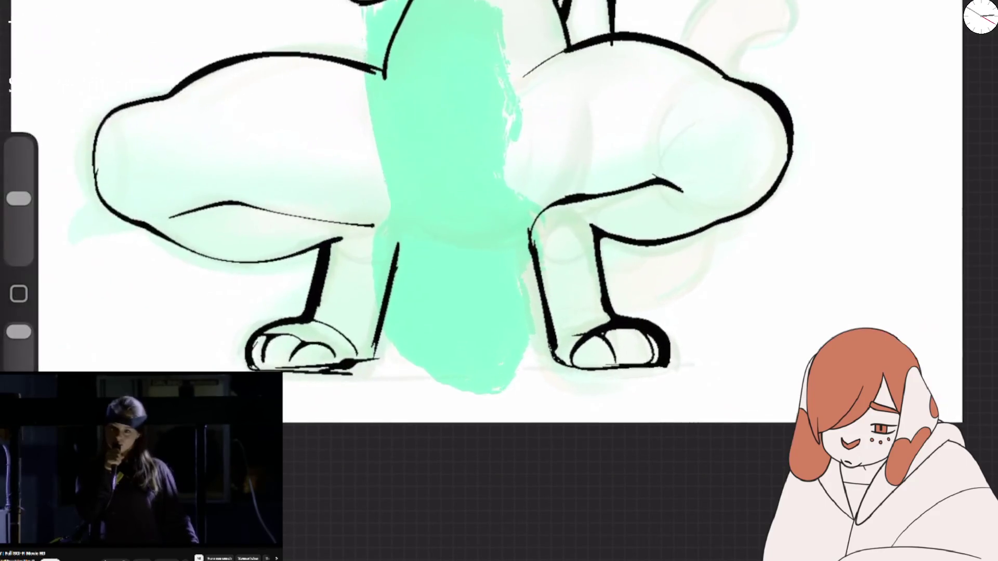
{"action": "left_click_drag", "start_coordinate": [392, 236], "coordinate": [358, 366]}
{"action": "left_click_drag", "start_coordinate": [524, 238], "coordinate": [545, 345]}
{"action": "left_click_drag", "start_coordinate": [522, 244], "coordinate": [541, 337]}
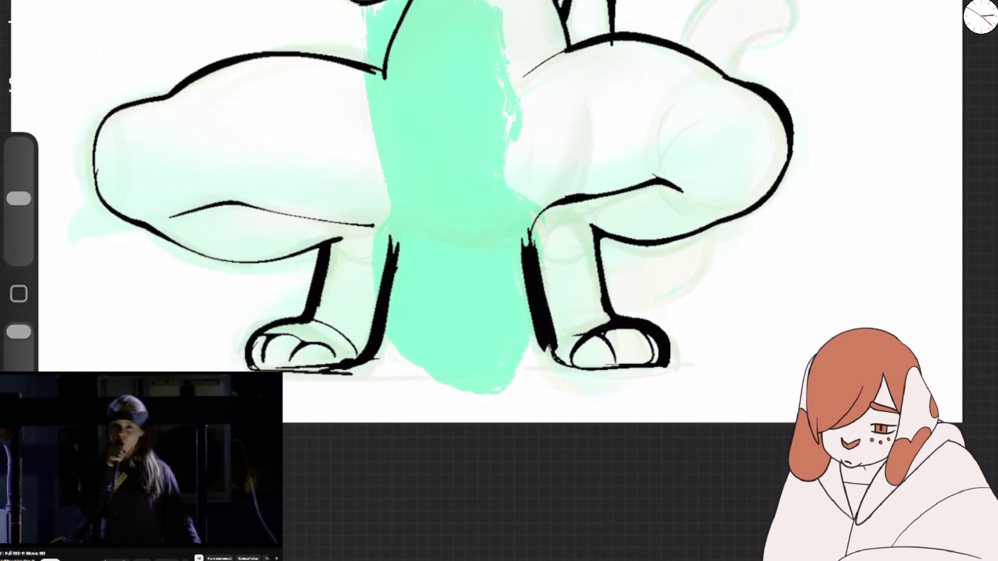
{"action": "mouse_move", "coordinate": [19, 199]}
{"action": "left_mouse_down"}
{"action": "mouse_move", "coordinate": [19, 183]}
{"action": "mouse_move", "coordinate": [19, 199]}
{"action": "left_mouse_up"}
{"action": "key", "text": "ctrl+z"}
{"action": "key", "text": "ctrl+z"}
{"action": "left_click_drag", "start_coordinate": [526, 229], "coordinate": [546, 358]}
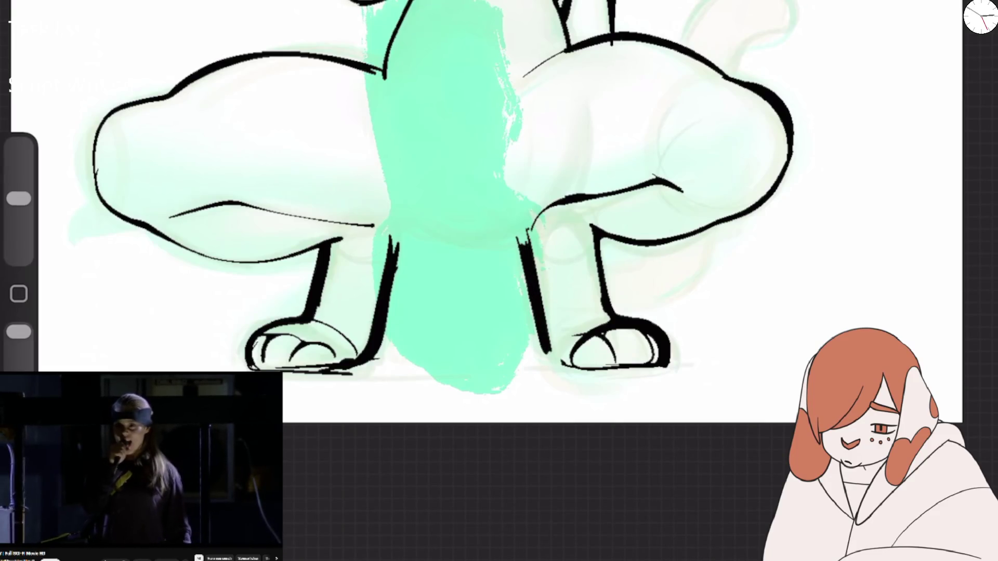
Step: Ink the thigh undersides, the crotch curve between them, and the knees on both thighs
{"action": "left_click_drag", "start_coordinate": [358, 224], "coordinate": [427, 227]}
{"action": "left_click_drag", "start_coordinate": [394, 100], "coordinate": [449, 193]}
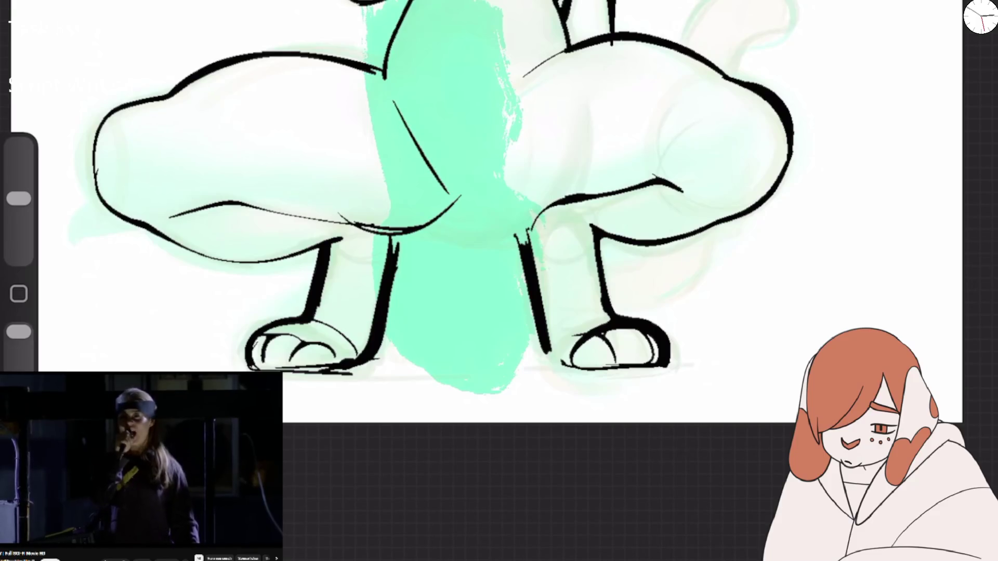
{"action": "left_click_drag", "start_coordinate": [551, 63], "coordinate": [468, 210]}
{"action": "mouse_move", "coordinate": [330, 216]}
{"action": "left_mouse_down"}
{"action": "mouse_move", "coordinate": [465, 190]}
{"action": "mouse_move", "coordinate": [528, 242]}
{"action": "mouse_move", "coordinate": [568, 209]}
{"action": "left_mouse_up"}
{"action": "left_click_drag", "start_coordinate": [515, 234], "coordinate": [636, 195]}
{"action": "mouse_move", "coordinate": [525, 229]}
{"action": "left_mouse_down"}
{"action": "mouse_move", "coordinate": [618, 181]}
{"action": "mouse_move", "coordinate": [782, 171]}
{"action": "left_mouse_up"}
{"action": "left_click_drag", "start_coordinate": [177, 112], "coordinate": [97, 128]}
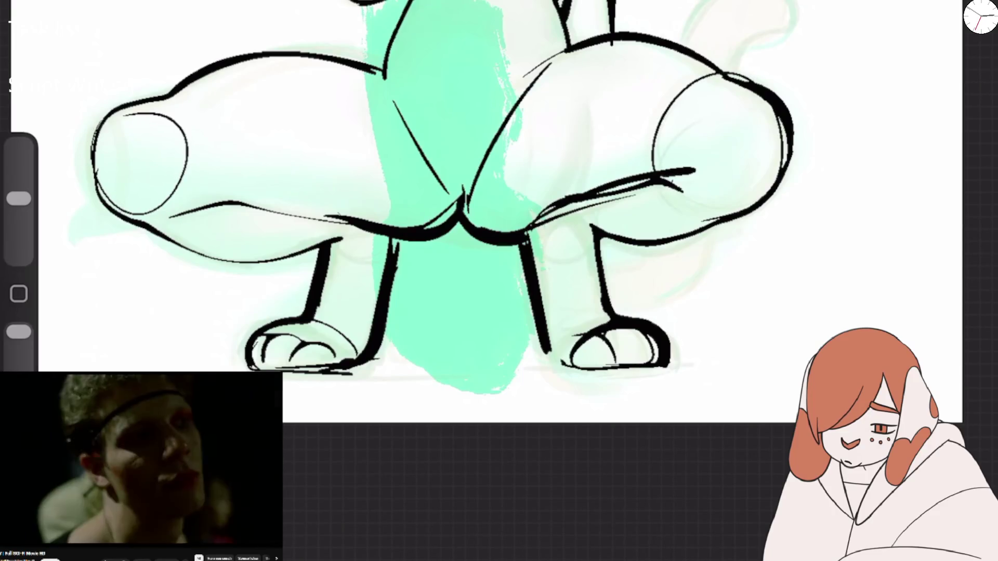
{"action": "scroll", "coordinate": [499, 208], "scroll_direction": "down", "scroll_amount": 5}
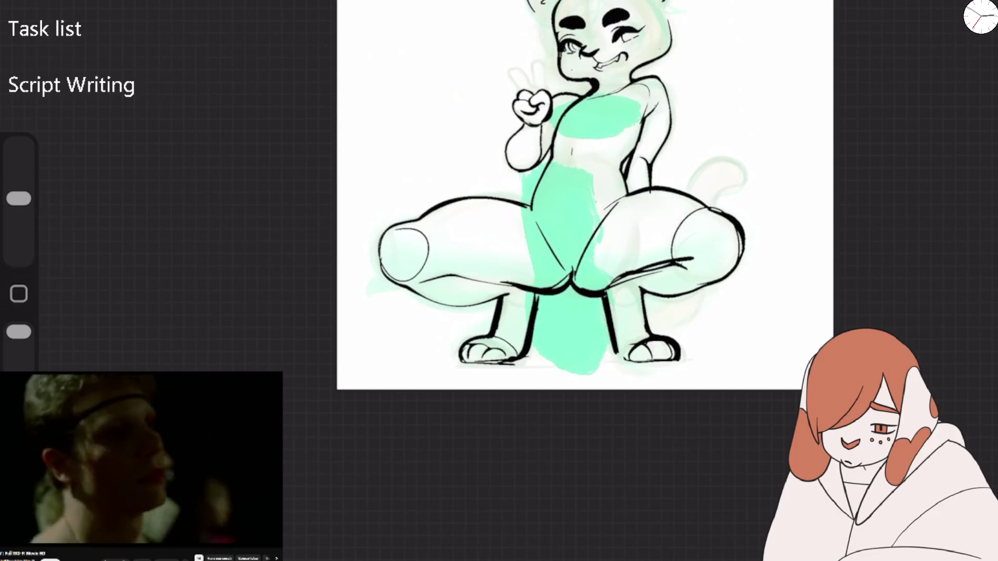
{"action": "scroll", "coordinate": [519, 208], "scroll_direction": "up", "scroll_amount": 2}
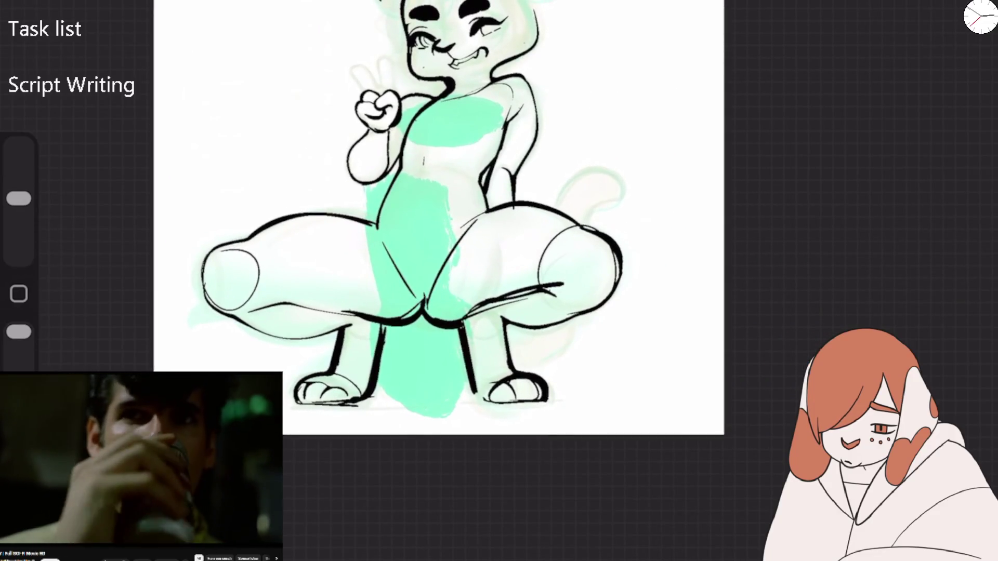
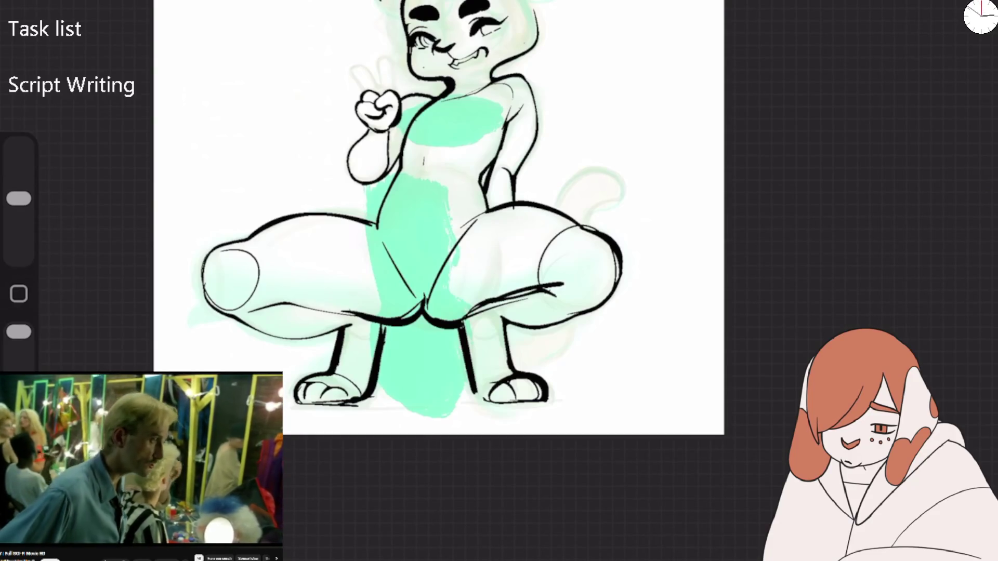
Step: Re-ink the peace-sign fingers with thicker black outlines
{"action": "scroll", "coordinate": [442, 89], "scroll_direction": "up", "scroll_amount": 5}
{"action": "scroll", "coordinate": [426, 52], "scroll_direction": "up", "scroll_amount": 2}
{"action": "mouse_move", "coordinate": [171, 147]}
{"action": "left_mouse_down"}
{"action": "mouse_move", "coordinate": [143, 101]}
{"action": "mouse_move", "coordinate": [160, 59]}
{"action": "mouse_move", "coordinate": [226, 141]}
{"action": "mouse_move", "coordinate": [229, 78]}
{"action": "mouse_move", "coordinate": [275, 29]}
{"action": "mouse_move", "coordinate": [285, 127]}
{"action": "mouse_move", "coordinate": [288, 60]}
{"action": "mouse_move", "coordinate": [237, 31]}
{"action": "mouse_move", "coordinate": [226, 125]}
{"action": "mouse_move", "coordinate": [171, 54]}
{"action": "left_mouse_up"}
{"action": "mouse_move", "coordinate": [156, 55]}
{"action": "left_mouse_down"}
{"action": "mouse_move", "coordinate": [140, 145]}
{"action": "mouse_move", "coordinate": [136, 101]}
{"action": "left_mouse_up"}
{"action": "mouse_move", "coordinate": [161, 68]}
{"action": "left_mouse_down"}
{"action": "mouse_move", "coordinate": [193, 98]}
{"action": "mouse_move", "coordinate": [161, 167]}
{"action": "left_mouse_up"}
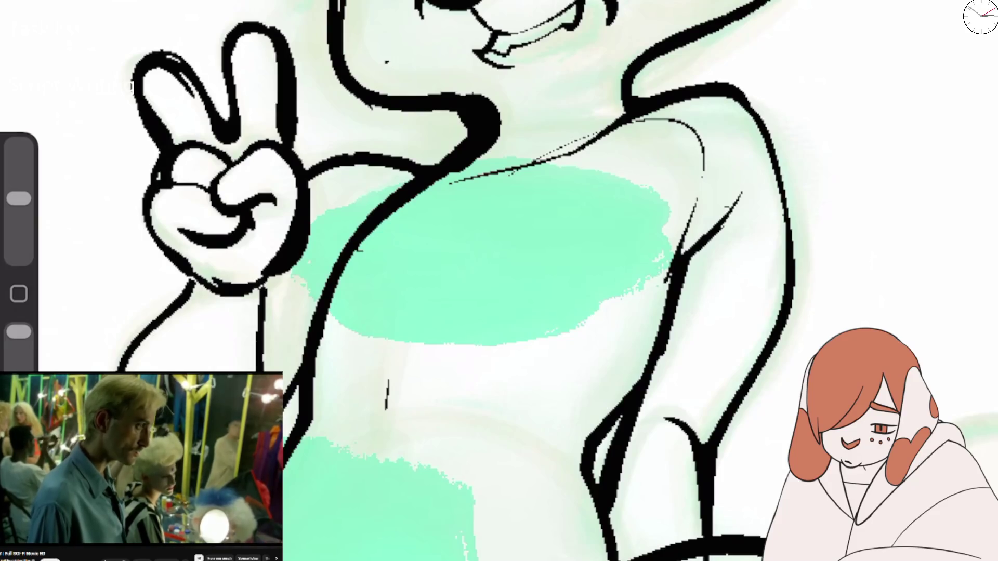
Step: Thicken the black lines on the torso edges, lower torso curve, inner thighs and collar
{"action": "scroll", "coordinate": [499, 281], "scroll_direction": "down", "scroll_amount": 5}
{"action": "left_click_drag", "start_coordinate": [507, 257], "coordinate": [501, 304]}
{"action": "left_click_drag", "start_coordinate": [641, 228], "coordinate": [663, 276]}
{"action": "left_click_drag", "start_coordinate": [577, 243], "coordinate": [536, 350]}
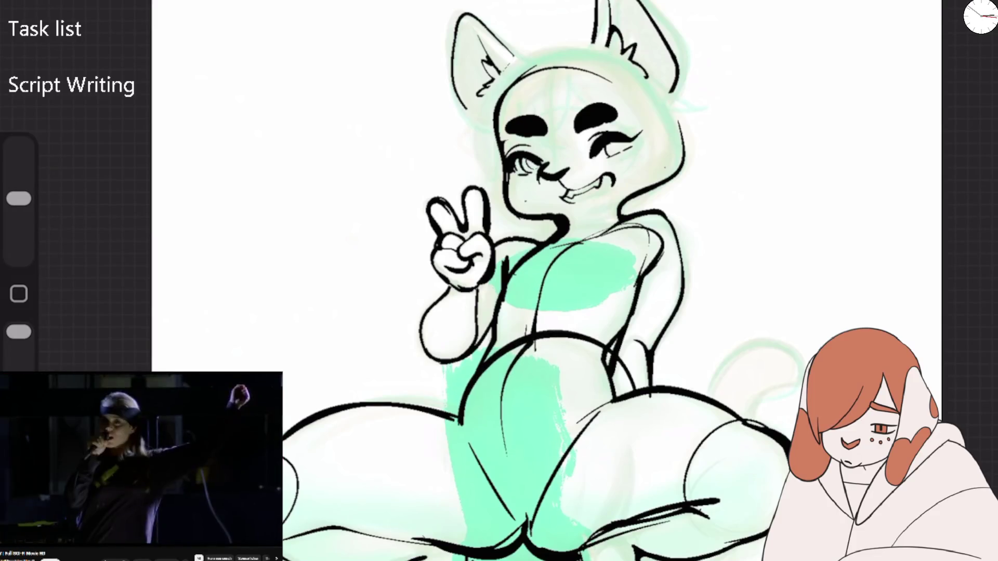
{"action": "left_click_drag", "start_coordinate": [456, 425], "coordinate": [612, 398]}
{"action": "mouse_move", "coordinate": [477, 367]}
{"action": "left_mouse_down"}
{"action": "mouse_move", "coordinate": [454, 430]}
{"action": "mouse_move", "coordinate": [541, 526]}
{"action": "left_mouse_up"}
{"action": "mouse_move", "coordinate": [530, 347]}
{"action": "left_mouse_down"}
{"action": "mouse_move", "coordinate": [496, 439]}
{"action": "mouse_move", "coordinate": [491, 502]}
{"action": "left_mouse_up"}
{"action": "left_click_drag", "start_coordinate": [559, 240], "coordinate": [618, 218]}
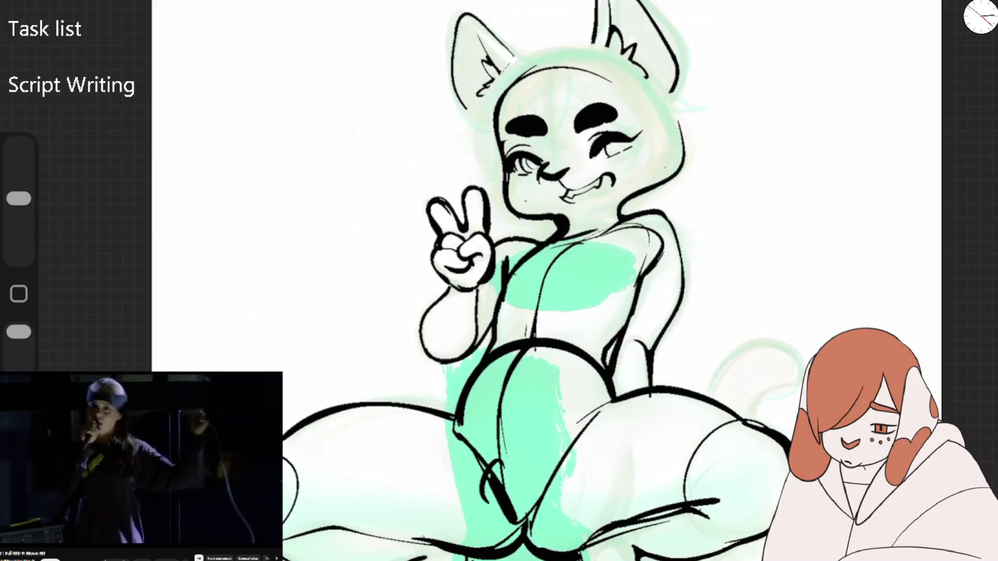
Step: Re-ink the neck, shoulder, head outline, ear edges and left side of the face thicker
{"action": "scroll", "coordinate": [681, 181], "scroll_direction": "up", "scroll_amount": 3}
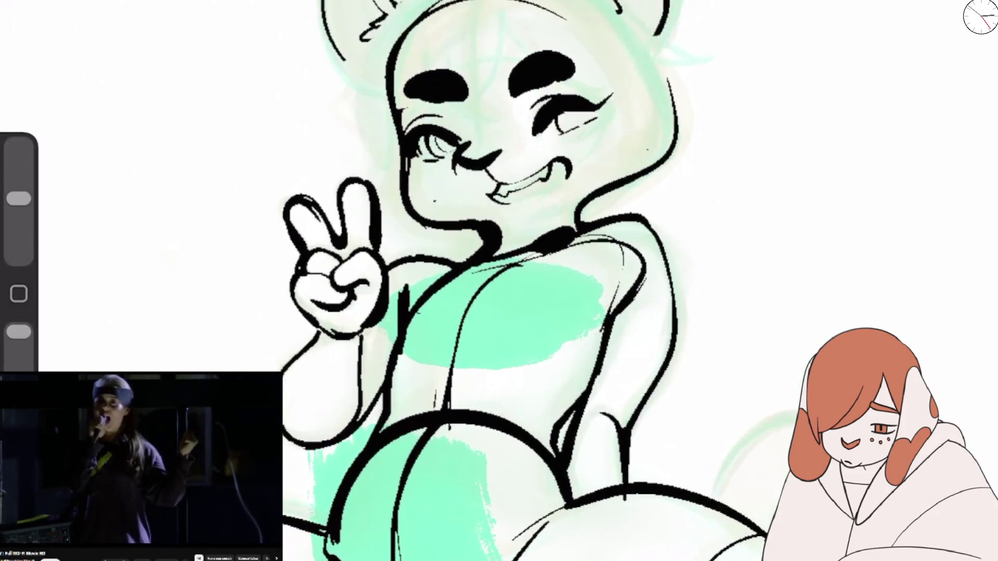
{"action": "mouse_move", "coordinate": [571, 199]}
{"action": "left_mouse_down"}
{"action": "mouse_move", "coordinate": [567, 227]}
{"action": "mouse_move", "coordinate": [661, 255]}
{"action": "left_mouse_up"}
{"action": "mouse_move", "coordinate": [678, 156]}
{"action": "left_mouse_down"}
{"action": "mouse_move", "coordinate": [668, 54]}
{"action": "mouse_move", "coordinate": [647, 2]}
{"action": "left_mouse_up"}
{"action": "mouse_move", "coordinate": [411, 41]}
{"action": "left_mouse_down"}
{"action": "mouse_move", "coordinate": [425, 18]}
{"action": "mouse_move", "coordinate": [390, 54]}
{"action": "left_mouse_up"}
{"action": "left_click_drag", "start_coordinate": [624, 0], "coordinate": [666, 78]}
{"action": "left_click_drag", "start_coordinate": [647, 34], "coordinate": [675, 107]}
{"action": "left_click_drag", "start_coordinate": [387, 59], "coordinate": [380, 166]}
{"action": "left_click_drag", "start_coordinate": [385, 26], "coordinate": [343, 91]}
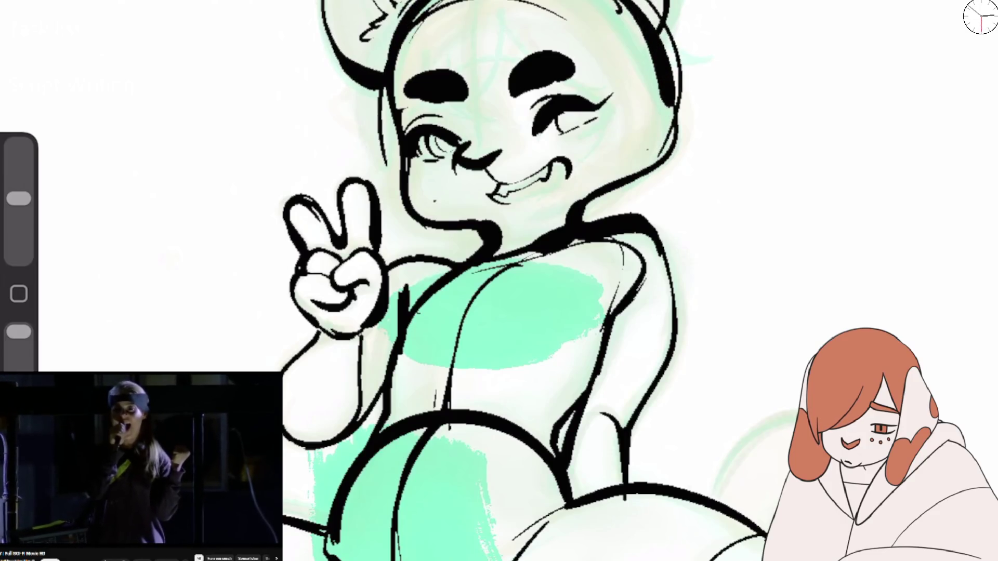
{"action": "left_click_drag", "start_coordinate": [390, 115], "coordinate": [416, 223]}
{"action": "left_click", "coordinate": [980, 17]}
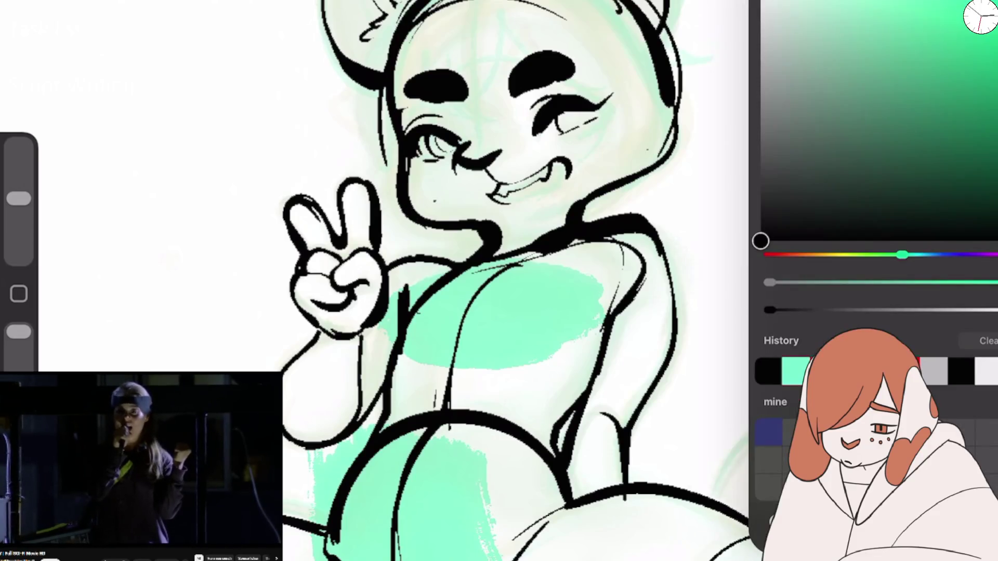
Step: Switch to red and sketch the first hair strands, forehead fringe and bangs arching over the head
{"action": "left_click", "coordinate": [979, 16]}
{"action": "scroll", "coordinate": [499, 280], "scroll_direction": "down", "scroll_amount": 2}
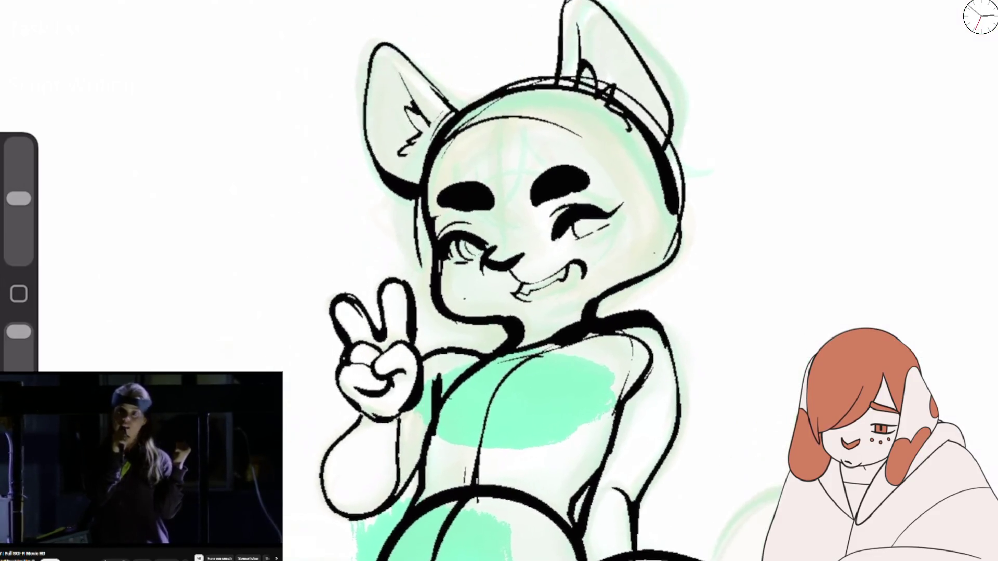
{"action": "mouse_move", "coordinate": [524, 61]}
{"action": "left_mouse_down"}
{"action": "mouse_move", "coordinate": [410, 119]}
{"action": "mouse_move", "coordinate": [366, 228]}
{"action": "mouse_move", "coordinate": [384, 286]}
{"action": "left_mouse_up"}
{"action": "left_click_drag", "start_coordinate": [526, 64], "coordinate": [485, 101]}
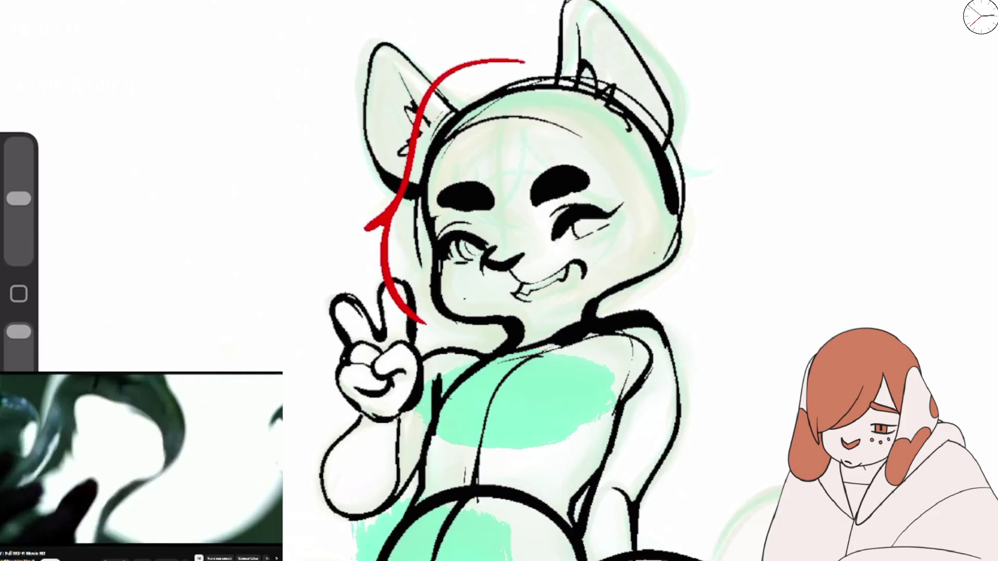
{"action": "left_click_drag", "start_coordinate": [387, 281], "coordinate": [426, 323]}
{"action": "mouse_move", "coordinate": [526, 126]}
{"action": "left_mouse_down"}
{"action": "mouse_move", "coordinate": [467, 138]}
{"action": "mouse_move", "coordinate": [506, 134]}
{"action": "left_mouse_up"}
{"action": "mouse_move", "coordinate": [419, 243]}
{"action": "left_mouse_down"}
{"action": "mouse_move", "coordinate": [478, 103]}
{"action": "mouse_move", "coordinate": [523, 162]}
{"action": "mouse_move", "coordinate": [579, 190]}
{"action": "left_mouse_up"}
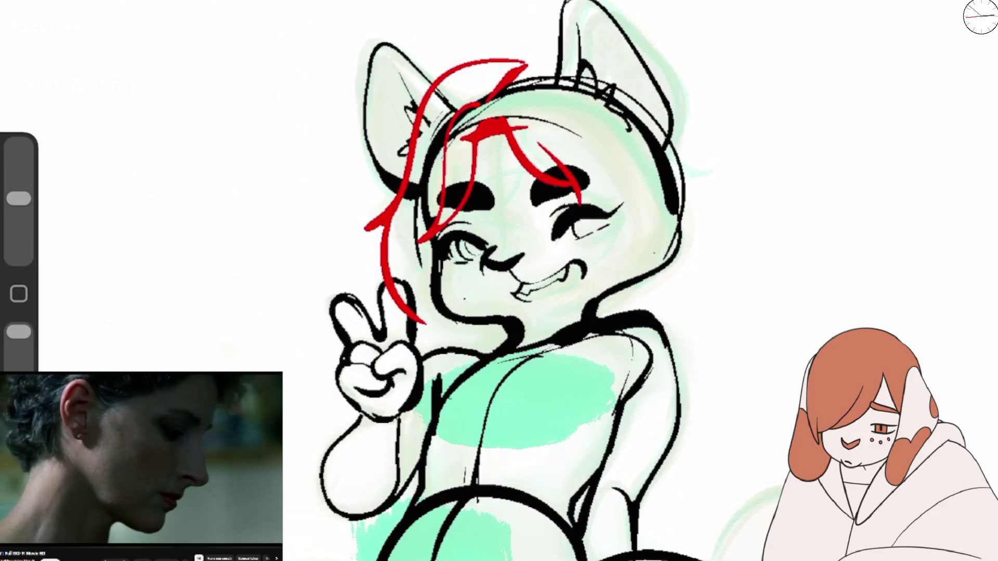
{"action": "left_click_drag", "start_coordinate": [393, 304], "coordinate": [470, 349]}
Step: Redo the cheek strand and sketch red hair across the head top and down the right side
{"action": "key", "text": "ctrl+z"}
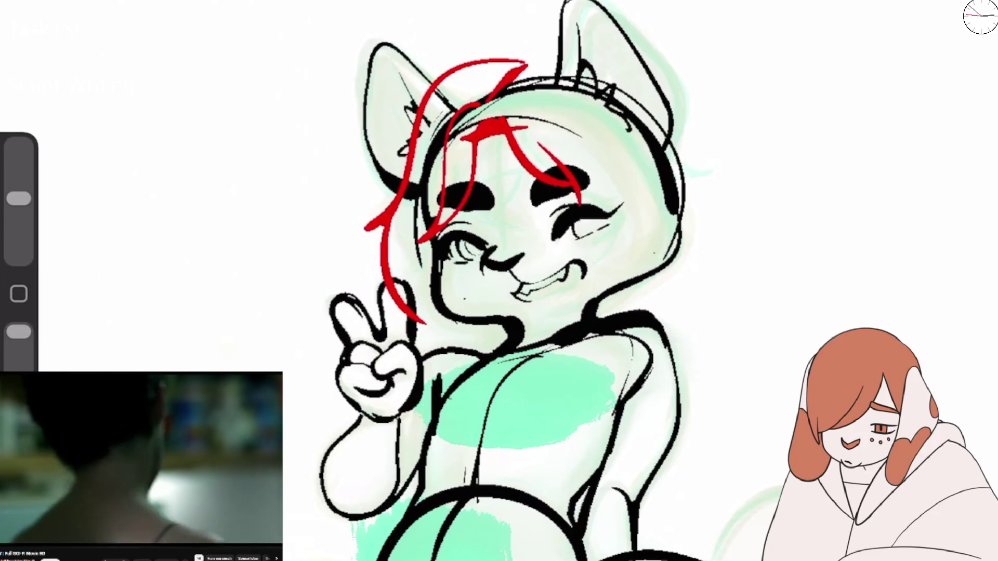
{"action": "left_click_drag", "start_coordinate": [426, 291], "coordinate": [496, 339]}
{"action": "mouse_move", "coordinate": [514, 68]}
{"action": "left_mouse_down"}
{"action": "mouse_move", "coordinate": [558, 56]}
{"action": "mouse_move", "coordinate": [480, 106]}
{"action": "left_mouse_up"}
{"action": "left_click_drag", "start_coordinate": [546, 54], "coordinate": [486, 96]}
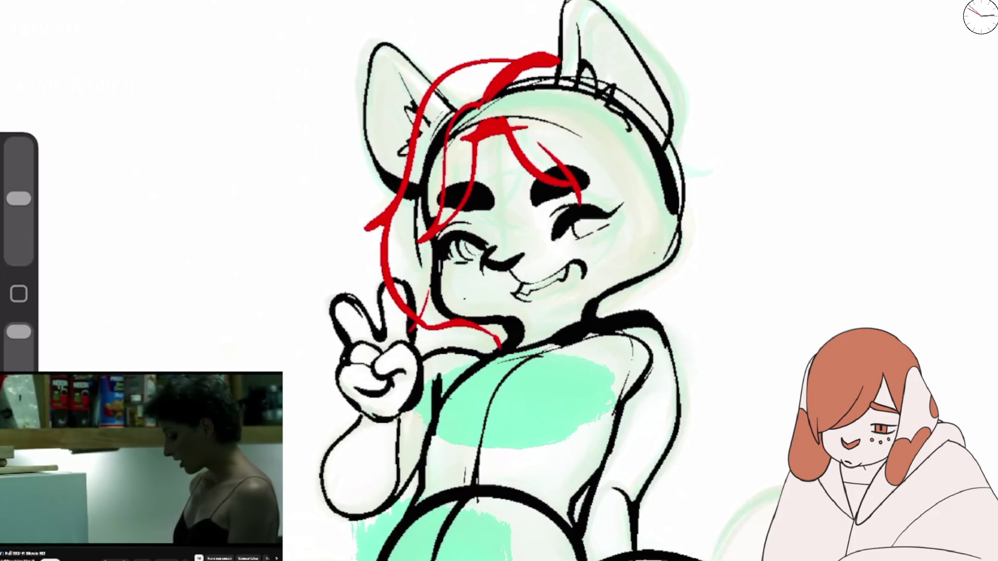
{"action": "mouse_move", "coordinate": [559, 78]}
{"action": "left_mouse_down"}
{"action": "mouse_move", "coordinate": [650, 137]}
{"action": "mouse_move", "coordinate": [647, 176]}
{"action": "mouse_move", "coordinate": [678, 254]}
{"action": "left_mouse_up"}
{"action": "key", "text": "ctrl+z"}
{"action": "key", "text": "ctrl+z"}
{"action": "left_click_drag", "start_coordinate": [527, 106], "coordinate": [631, 187]}
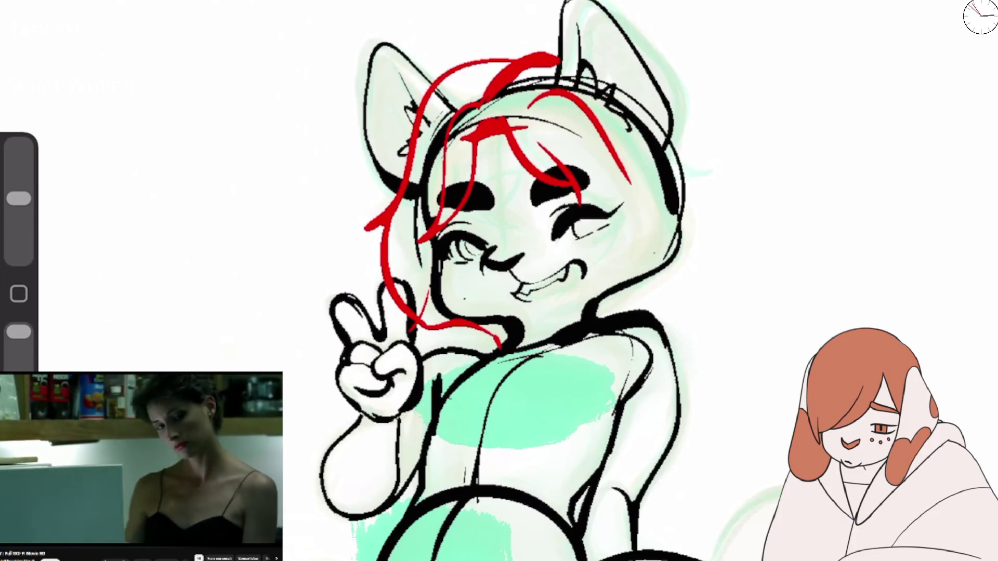
{"action": "left_click_drag", "start_coordinate": [556, 96], "coordinate": [678, 194]}
{"action": "left_click_drag", "start_coordinate": [609, 202], "coordinate": [639, 209]}
{"action": "mouse_move", "coordinate": [579, 187]}
{"action": "left_mouse_down"}
{"action": "mouse_move", "coordinate": [640, 245]}
{"action": "mouse_move", "coordinate": [660, 235]}
{"action": "left_mouse_up"}
{"action": "mouse_move", "coordinate": [642, 94]}
{"action": "left_mouse_down"}
{"action": "mouse_move", "coordinate": [697, 202]}
{"action": "mouse_move", "coordinate": [727, 187]}
{"action": "mouse_move", "coordinate": [684, 214]}
{"action": "mouse_move", "coordinate": [670, 243]}
{"action": "mouse_move", "coordinate": [596, 307]}
{"action": "left_mouse_up"}
Step: Add red hair strands along both sides of the face and across the top of the head
{"action": "left_click_drag", "start_coordinate": [679, 199], "coordinate": [657, 280]}
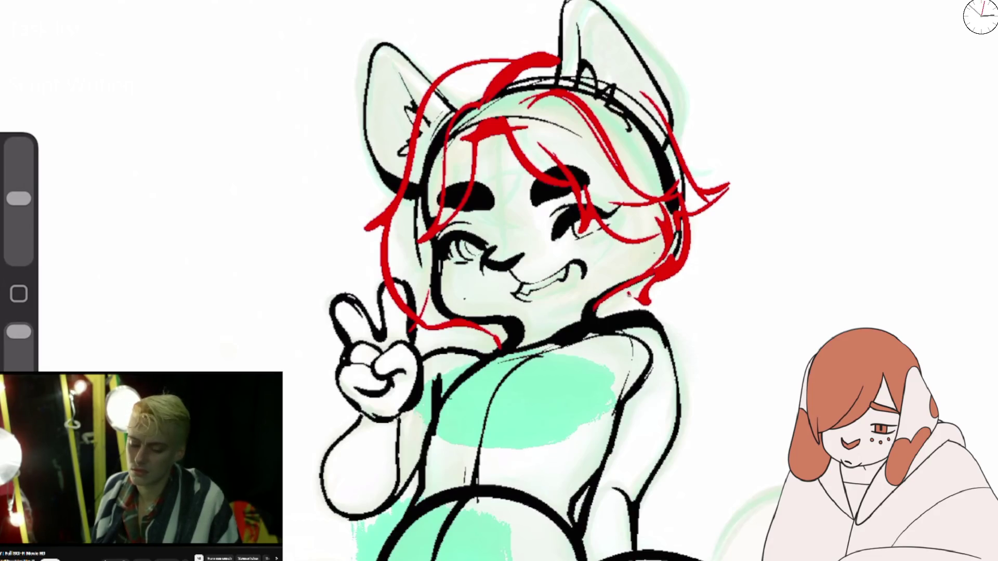
{"action": "left_click_drag", "start_coordinate": [398, 291], "coordinate": [474, 345]}
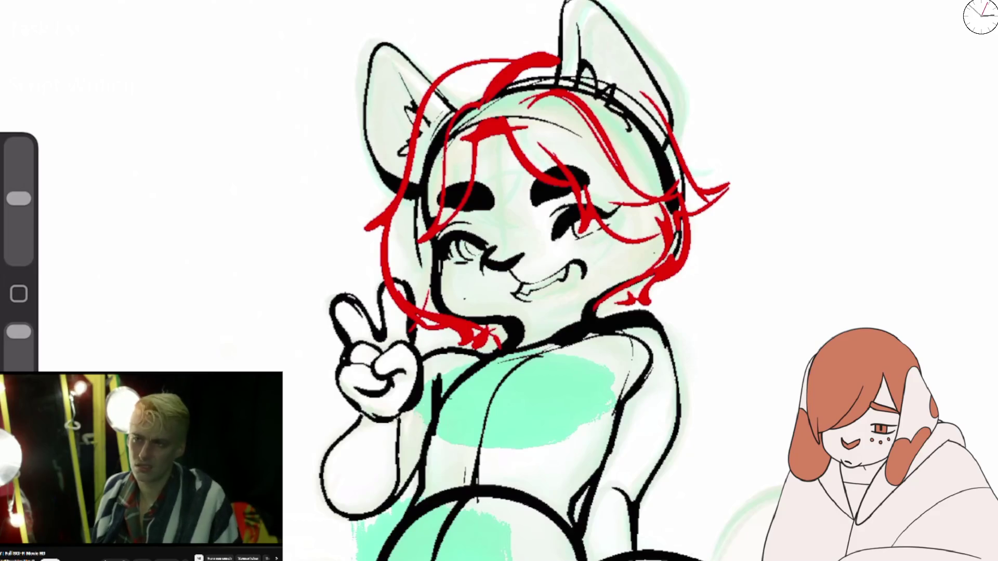
{"action": "mouse_move", "coordinate": [455, 206]}
{"action": "left_mouse_down"}
{"action": "mouse_move", "coordinate": [402, 242]}
{"action": "mouse_move", "coordinate": [473, 62]}
{"action": "left_mouse_up"}
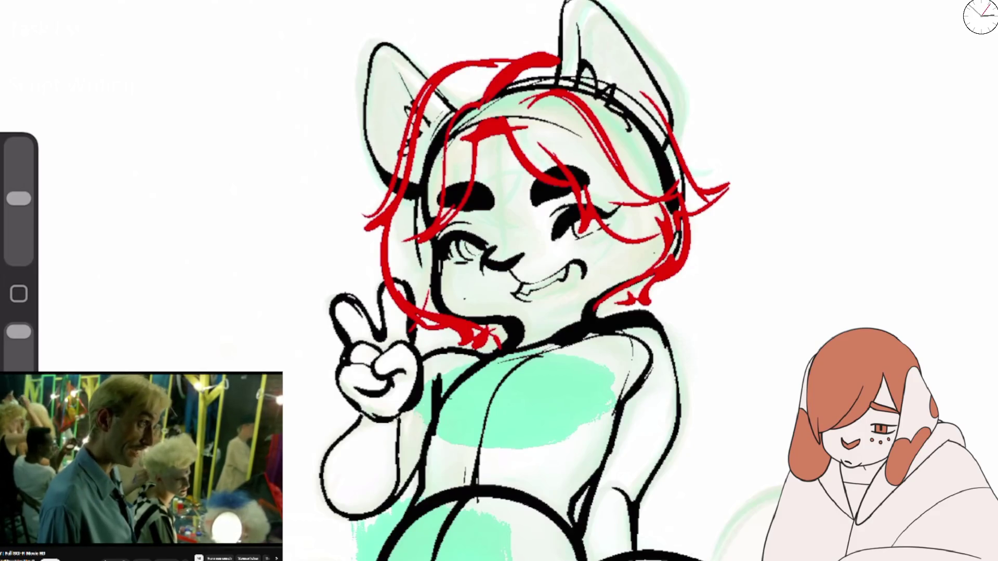
{"action": "left_click_drag", "start_coordinate": [571, 115], "coordinate": [447, 122]}
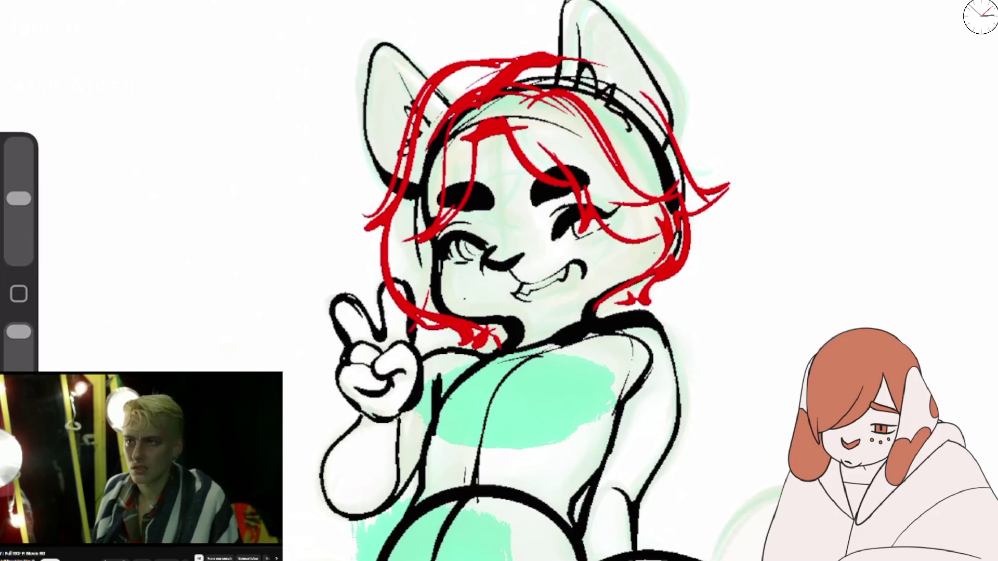
{"action": "left_click_drag", "start_coordinate": [434, 237], "coordinate": [431, 315]}
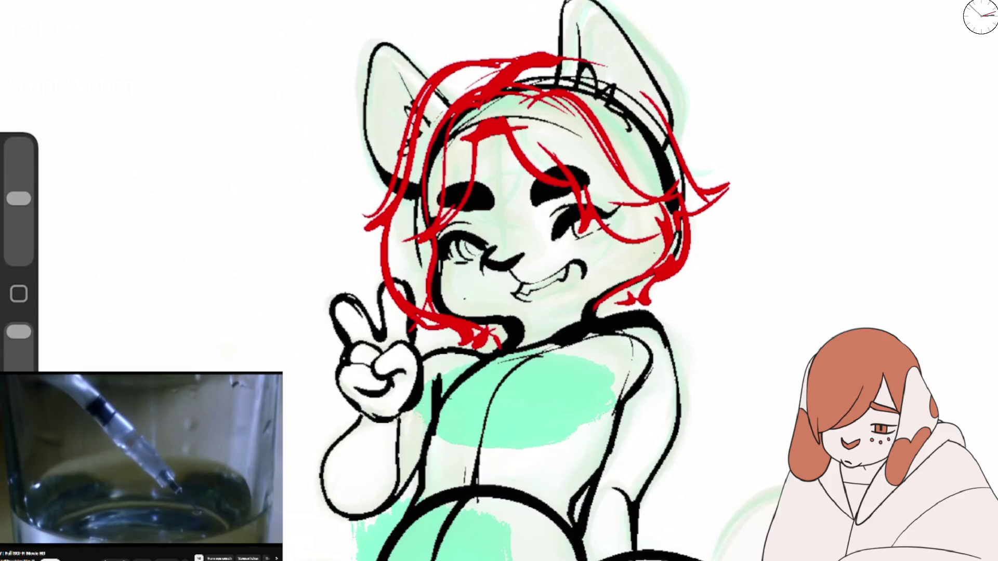
{"action": "left_click_drag", "start_coordinate": [406, 228], "coordinate": [377, 314]}
{"action": "left_click_drag", "start_coordinate": [394, 199], "coordinate": [347, 233]}
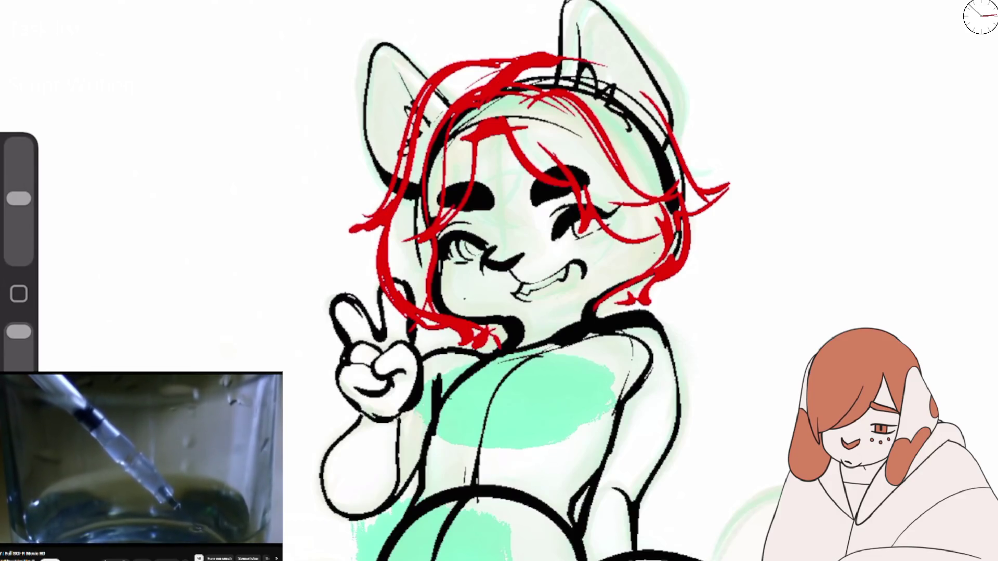
{"action": "left_click_drag", "start_coordinate": [408, 120], "coordinate": [348, 231]}
{"action": "mouse_move", "coordinate": [499, 54]}
{"action": "left_mouse_down"}
{"action": "mouse_move", "coordinate": [397, 140]}
{"action": "mouse_move", "coordinate": [572, 41]}
{"action": "mouse_move", "coordinate": [621, 63]}
{"action": "mouse_move", "coordinate": [660, 110]}
{"action": "left_mouse_up"}
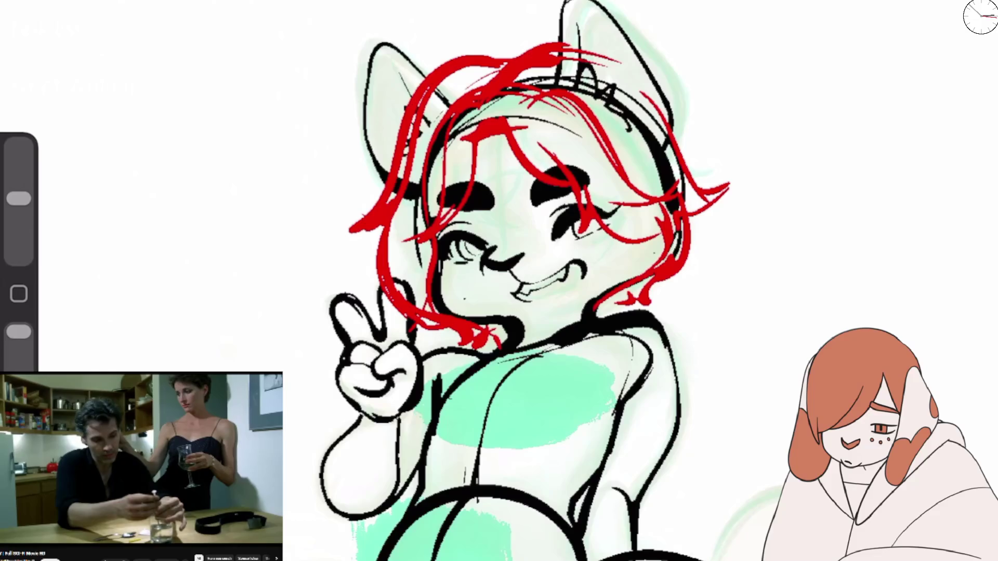
{"action": "mouse_move", "coordinate": [551, 39]}
{"action": "left_mouse_down"}
{"action": "mouse_move", "coordinate": [650, 99]}
{"action": "mouse_move", "coordinate": [694, 190]}
{"action": "mouse_move", "coordinate": [699, 276]}
{"action": "left_mouse_up"}
{"action": "left_click_drag", "start_coordinate": [707, 213], "coordinate": [657, 284]}
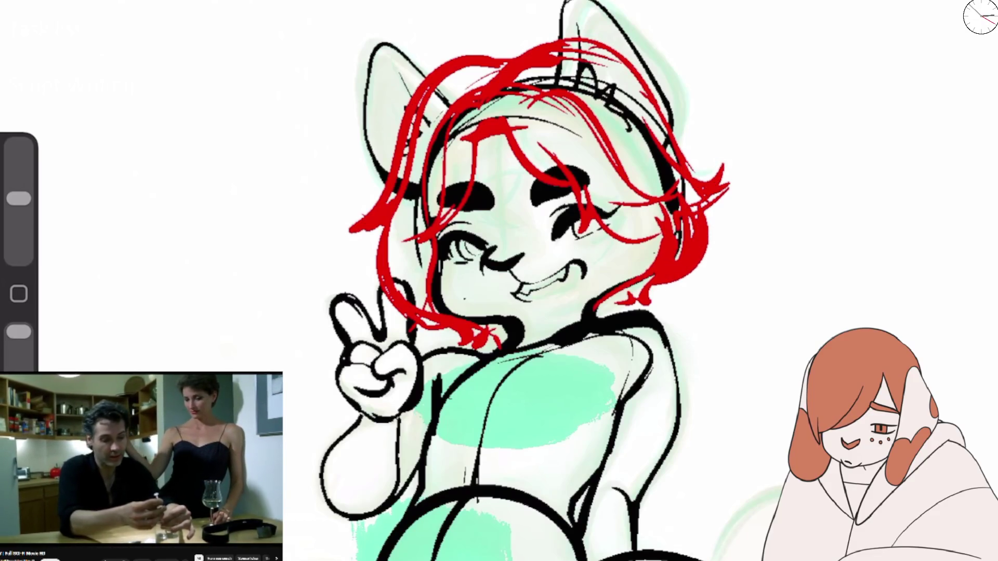
Step: Mark the eyebrows and nose in red and sketch red guide lines down the torso
{"action": "left_click_drag", "start_coordinate": [564, 169], "coordinate": [529, 205]}
{"action": "left_click_drag", "start_coordinate": [447, 197], "coordinate": [489, 206]}
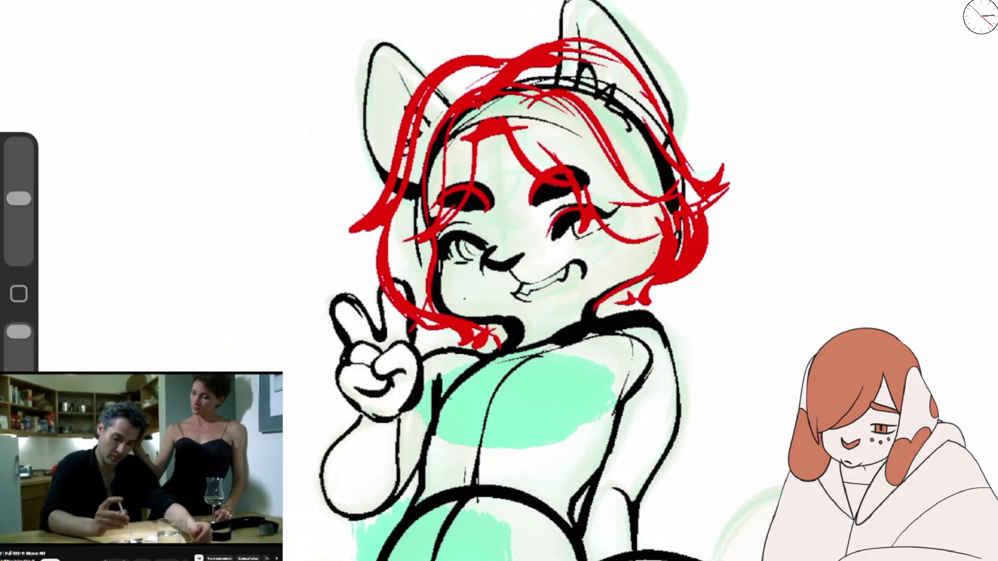
{"action": "left_click_drag", "start_coordinate": [498, 251], "coordinate": [485, 268]}
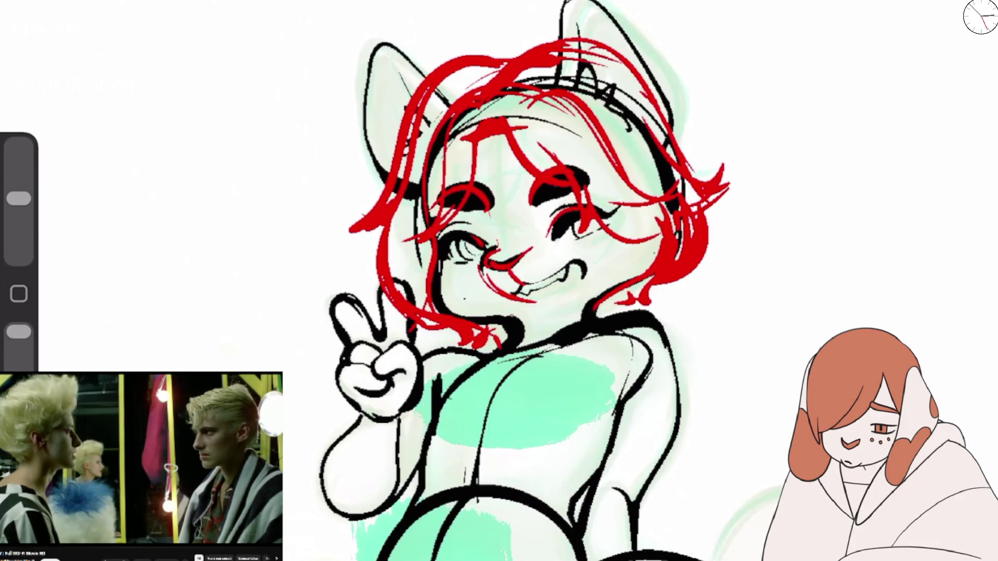
{"action": "left_click_drag", "start_coordinate": [551, 332], "coordinate": [463, 441]}
{"action": "left_click_drag", "start_coordinate": [498, 346], "coordinate": [449, 442]}
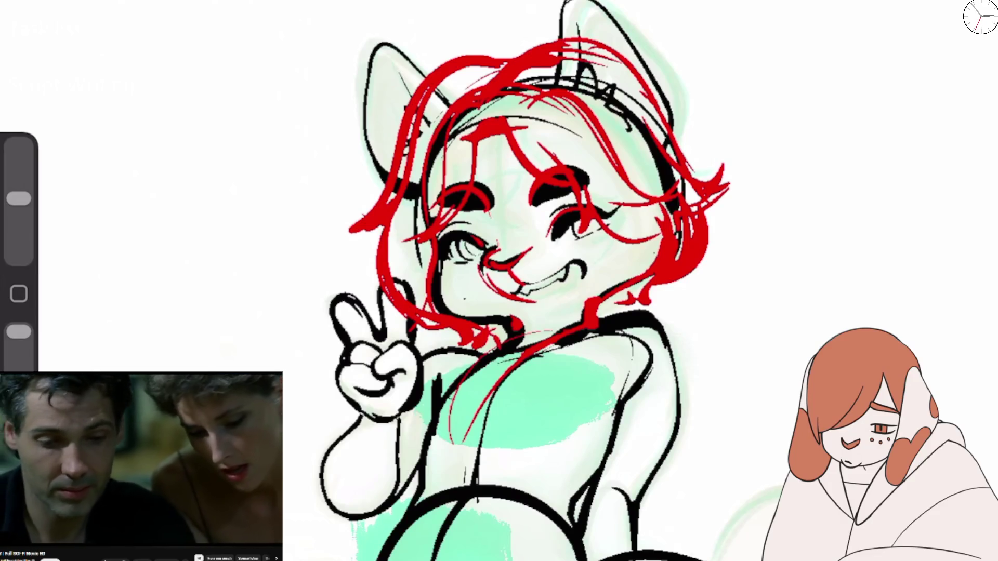
Step: Sketch red outlines of the hips, left leg, right thigh and right knee oval
{"action": "scroll", "coordinate": [499, 281], "scroll_direction": "down", "scroll_amount": 5}
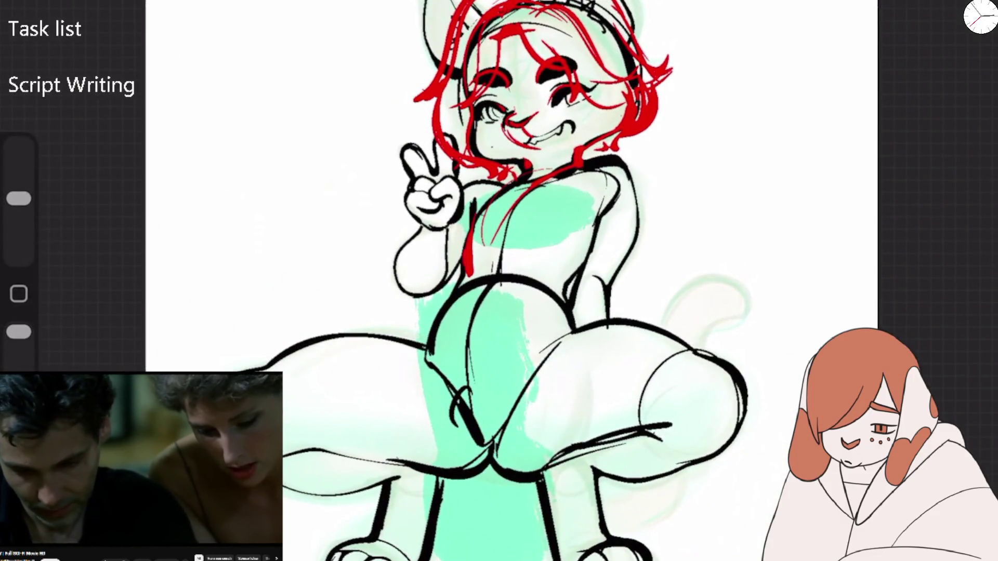
{"action": "mouse_move", "coordinate": [422, 357]}
{"action": "left_mouse_down"}
{"action": "mouse_move", "coordinate": [541, 285]}
{"action": "mouse_move", "coordinate": [609, 171]}
{"action": "mouse_move", "coordinate": [493, 278]}
{"action": "mouse_move", "coordinate": [463, 413]}
{"action": "mouse_move", "coordinate": [568, 330]}
{"action": "left_mouse_up"}
{"action": "mouse_move", "coordinate": [488, 471]}
{"action": "left_mouse_down"}
{"action": "mouse_move", "coordinate": [331, 455]}
{"action": "mouse_move", "coordinate": [649, 429]}
{"action": "left_mouse_up"}
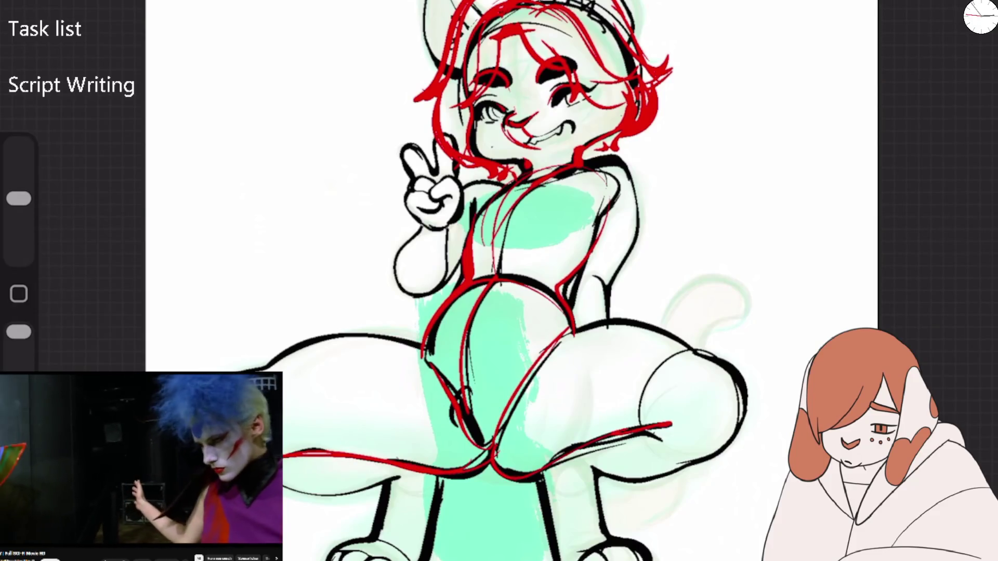
{"action": "left_click_drag", "start_coordinate": [572, 331], "coordinate": [727, 361]}
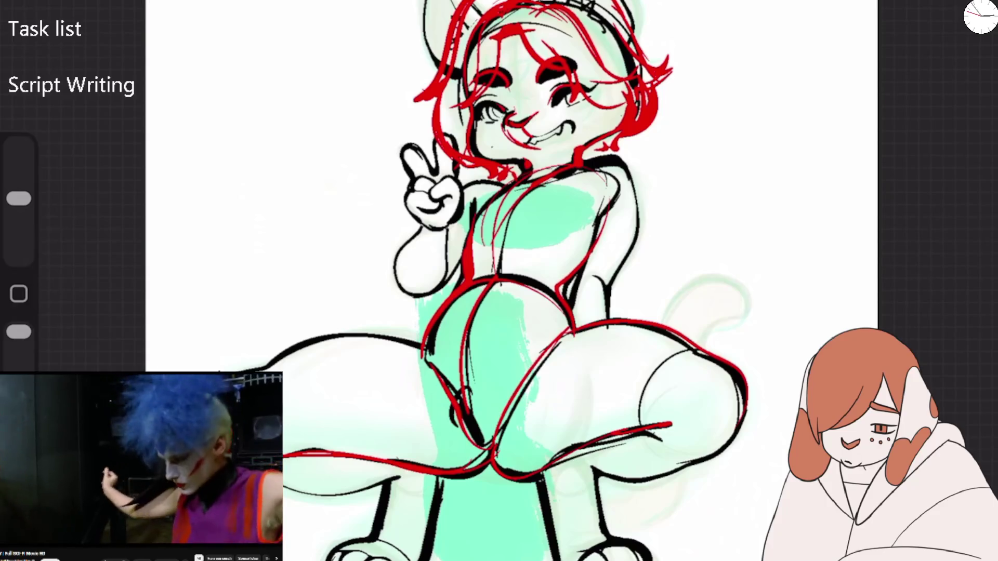
{"action": "mouse_move", "coordinate": [727, 368]}
{"action": "left_mouse_down"}
{"action": "mouse_move", "coordinate": [720, 442]}
{"action": "mouse_move", "coordinate": [730, 370]}
{"action": "left_mouse_up"}
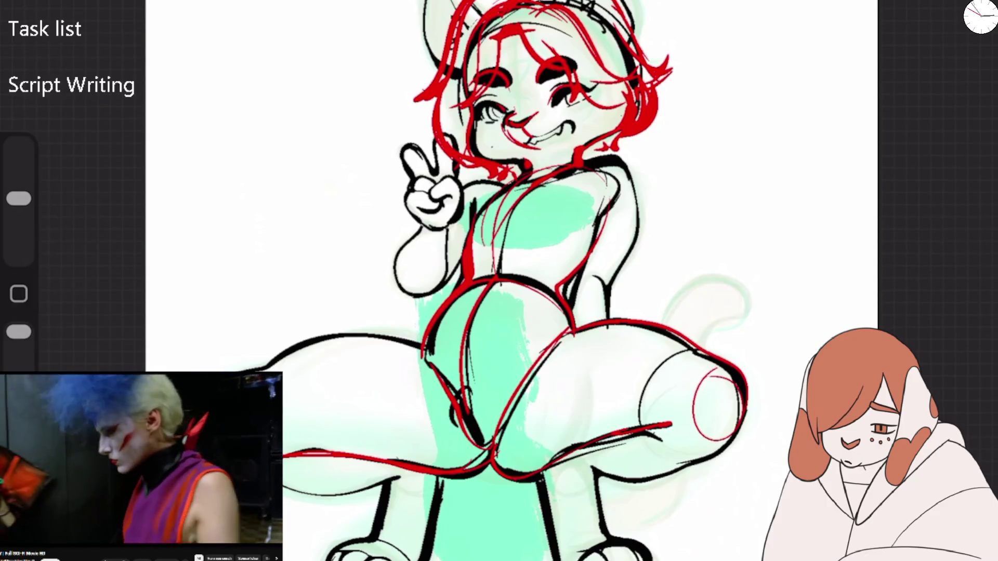
{"action": "left_click_drag", "start_coordinate": [319, 400], "coordinate": [452, 408]}
Step: Rework the red torso arcs and ovals and add lines along the figure's right side
{"action": "left_click_drag", "start_coordinate": [552, 288], "coordinate": [533, 370]}
{"action": "key", "text": "ctrl+z"}
{"action": "left_click_drag", "start_coordinate": [436, 318], "coordinate": [533, 292]}
{"action": "key", "text": "ctrl+z"}
{"action": "mouse_move", "coordinate": [444, 374]}
{"action": "left_mouse_down"}
{"action": "mouse_move", "coordinate": [465, 310]}
{"action": "mouse_move", "coordinate": [521, 379]}
{"action": "left_mouse_up"}
{"action": "left_click_drag", "start_coordinate": [474, 250], "coordinate": [537, 290]}
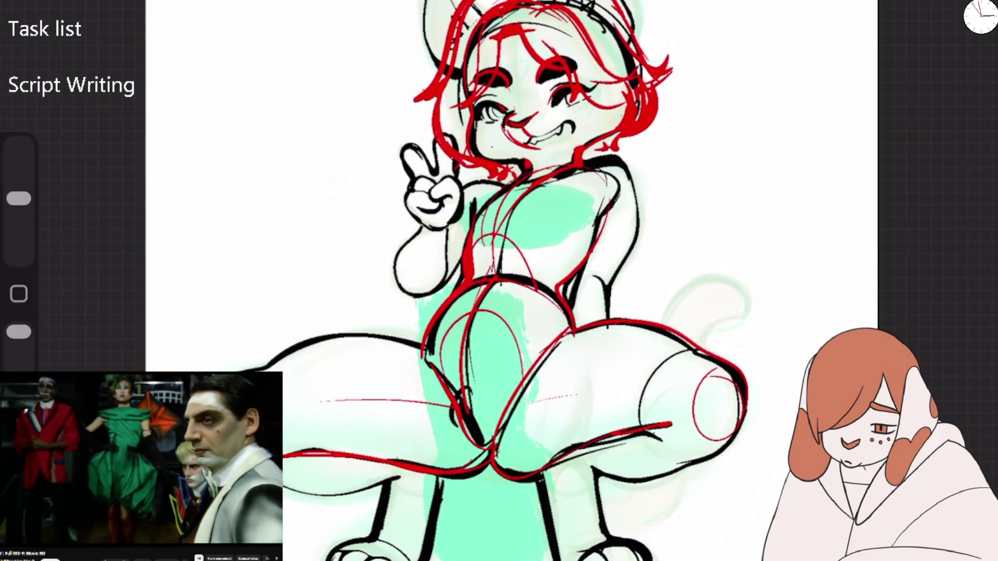
{"action": "mouse_move", "coordinate": [621, 169]}
{"action": "left_mouse_down"}
{"action": "mouse_move", "coordinate": [630, 200]}
{"action": "mouse_move", "coordinate": [609, 270]}
{"action": "left_mouse_up"}
Step: Sketch red circles over both knees and refine the lower-leg and knee construction lines
{"action": "mouse_move", "coordinate": [692, 439]}
{"action": "left_mouse_down"}
{"action": "mouse_move", "coordinate": [640, 384]}
{"action": "mouse_move", "coordinate": [675, 439]}
{"action": "left_mouse_up"}
{"action": "left_click_drag", "start_coordinate": [428, 474], "coordinate": [436, 500]}
{"action": "left_click_drag", "start_coordinate": [541, 470], "coordinate": [548, 517]}
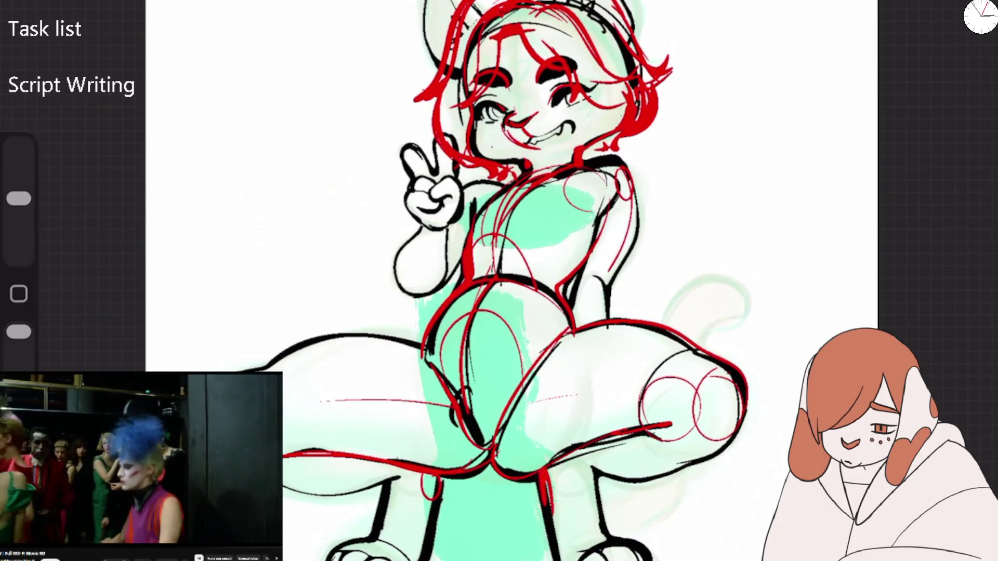
{"action": "left_click_drag", "start_coordinate": [561, 457], "coordinate": [576, 559]}
{"action": "left_click_drag", "start_coordinate": [552, 523], "coordinate": [555, 560]}
{"action": "mouse_move", "coordinate": [567, 473]}
{"action": "left_mouse_down"}
{"action": "mouse_move", "coordinate": [605, 545]}
{"action": "mouse_move", "coordinate": [590, 497]}
{"action": "left_mouse_up"}
{"action": "key", "text": "ctrl+z"}
{"action": "key", "text": "ctrl+z"}
{"action": "mouse_move", "coordinate": [566, 447]}
{"action": "left_mouse_down"}
{"action": "mouse_move", "coordinate": [551, 481]}
{"action": "mouse_move", "coordinate": [691, 462]}
{"action": "left_mouse_up"}
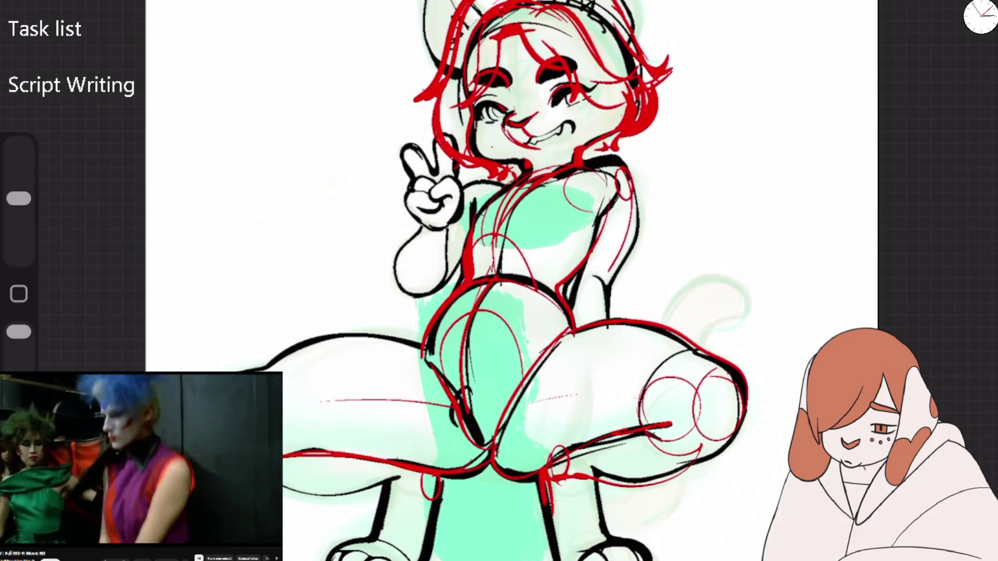
{"action": "left_click_drag", "start_coordinate": [642, 427], "coordinate": [733, 385]}
{"action": "left_click_drag", "start_coordinate": [727, 379], "coordinate": [725, 433]}
{"action": "left_click_drag", "start_coordinate": [663, 374], "coordinate": [647, 434]}
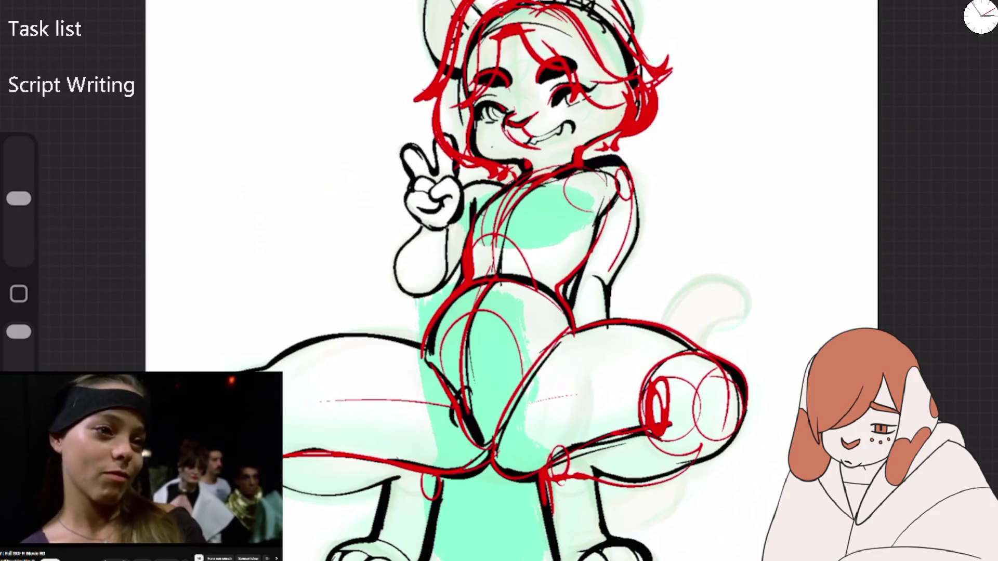
Step: Draw red looping lines on the thigh and a thick tapered stroke along the lower-left leg
{"action": "left_click_drag", "start_coordinate": [644, 392], "coordinate": [602, 424]}
{"action": "left_click_drag", "start_coordinate": [531, 366], "coordinate": [551, 447]}
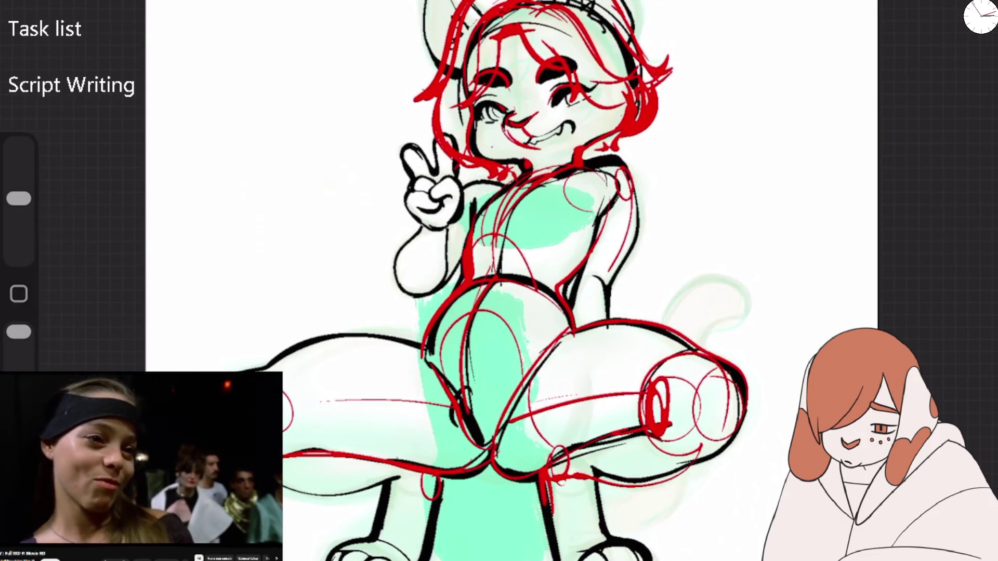
{"action": "left_click_drag", "start_coordinate": [302, 491], "coordinate": [393, 477]}
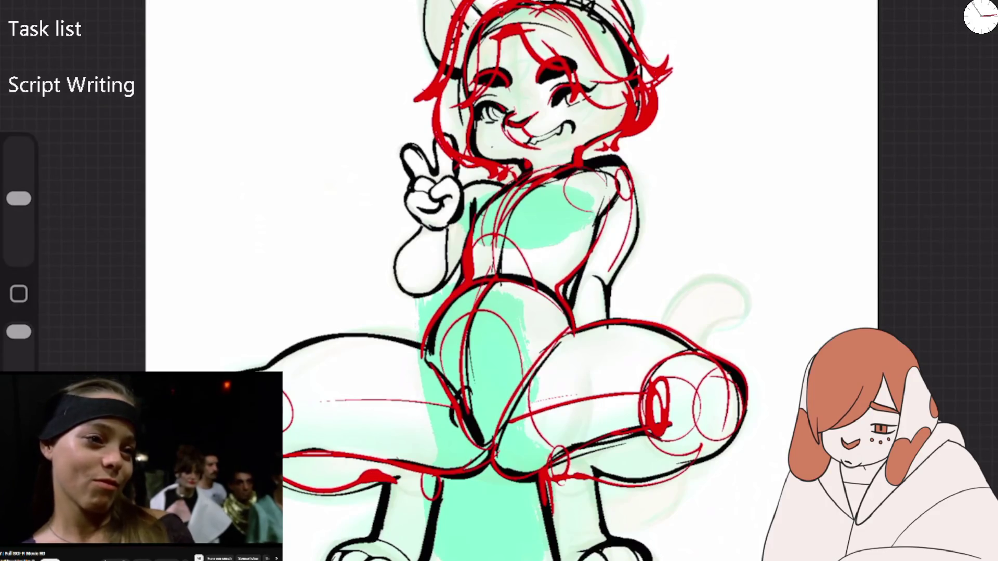
{"action": "scroll", "coordinate": [512, 281], "scroll_direction": "down", "scroll_amount": 5}
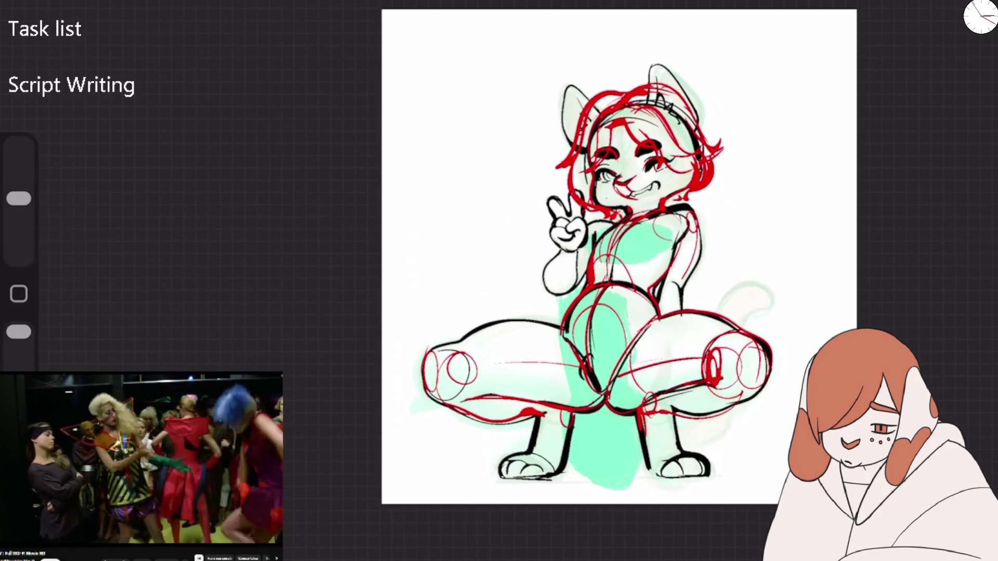
{"action": "scroll", "coordinate": [726, 179], "scroll_direction": "up", "scroll_amount": 5}
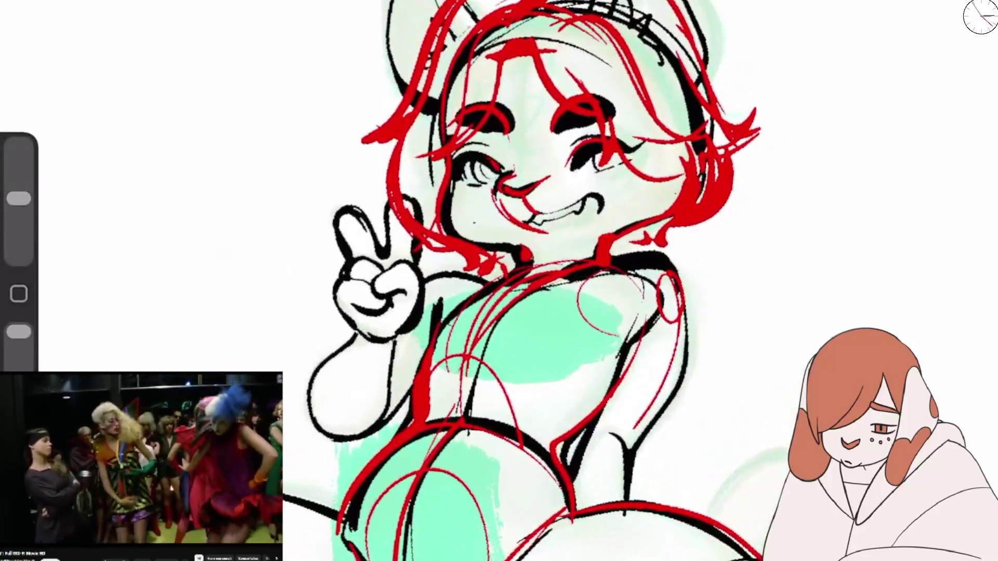
Step: Sketch red lines over the neck, shoulder, arm and both sides of the torso
{"action": "left_click_drag", "start_coordinate": [535, 257], "coordinate": [427, 291]}
{"action": "mouse_move", "coordinate": [558, 278]}
{"action": "left_mouse_down"}
{"action": "mouse_move", "coordinate": [671, 252]}
{"action": "mouse_move", "coordinate": [688, 325]}
{"action": "mouse_move", "coordinate": [676, 341]}
{"action": "left_mouse_up"}
{"action": "left_click_drag", "start_coordinate": [627, 273], "coordinate": [650, 431]}
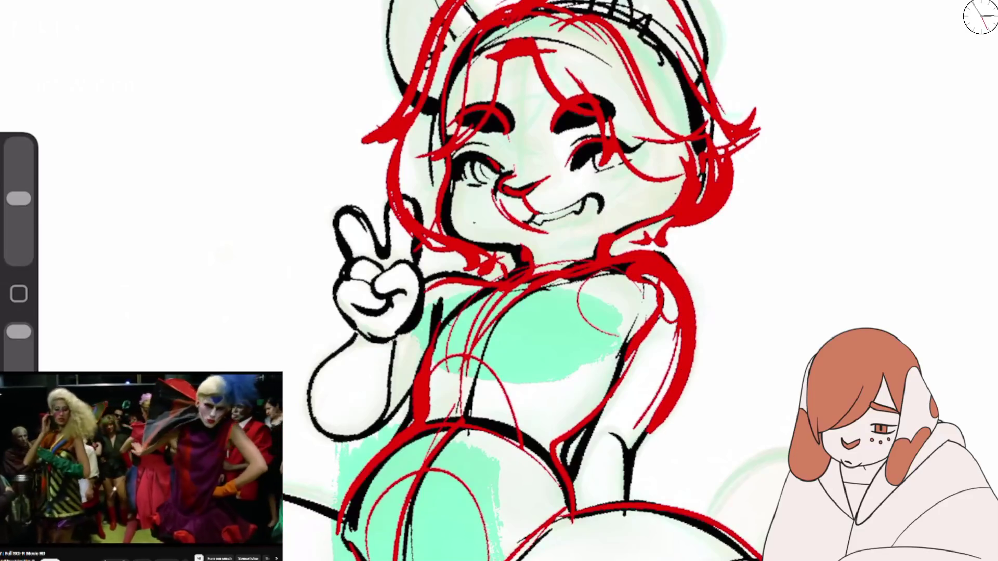
{"action": "left_click_drag", "start_coordinate": [571, 281], "coordinate": [619, 359]}
{"action": "left_click_drag", "start_coordinate": [603, 270], "coordinate": [629, 293]}
{"action": "left_click_drag", "start_coordinate": [624, 337], "coordinate": [556, 370]}
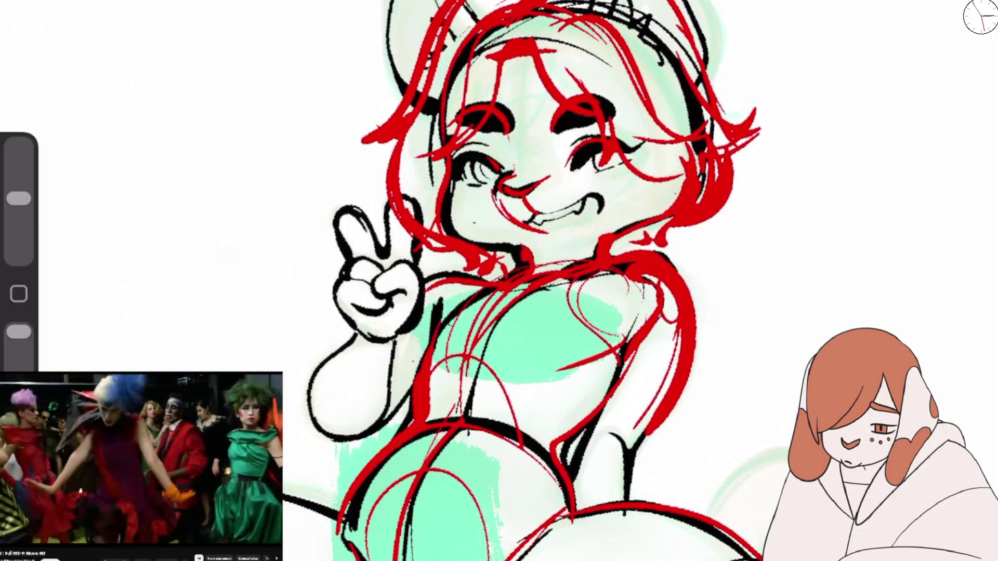
{"action": "left_click_drag", "start_coordinate": [447, 318], "coordinate": [398, 379]}
{"action": "left_click_drag", "start_coordinate": [416, 346], "coordinate": [400, 382]}
{"action": "left_click_drag", "start_coordinate": [483, 301], "coordinate": [395, 364]}
Step: Redo the red torso contours, adding a large loop and small touch-up strokes
{"action": "left_click_drag", "start_coordinate": [520, 351], "coordinate": [592, 374]}
{"action": "left_click_drag", "start_coordinate": [519, 359], "coordinate": [585, 337]}
{"action": "left_click_drag", "start_coordinate": [563, 292], "coordinate": [489, 335]}
{"action": "left_click_drag", "start_coordinate": [551, 294], "coordinate": [572, 319]}
{"action": "key", "text": "ctrl+z"}
{"action": "key", "text": "ctrl+z"}
{"action": "key", "text": "ctrl+z"}
{"action": "left_click_drag", "start_coordinate": [486, 314], "coordinate": [504, 360]}
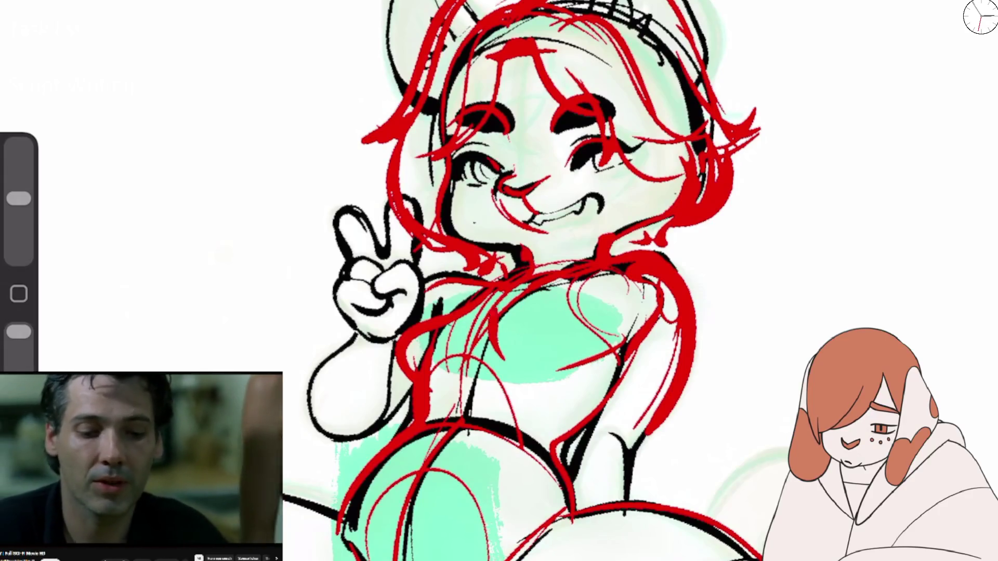
{"action": "left_click_drag", "start_coordinate": [540, 292], "coordinate": [551, 370]}
{"action": "left_click_drag", "start_coordinate": [467, 347], "coordinate": [431, 383]}
{"action": "left_click_drag", "start_coordinate": [538, 368], "coordinate": [574, 385]}
{"action": "left_click_drag", "start_coordinate": [520, 302], "coordinate": [592, 288]}
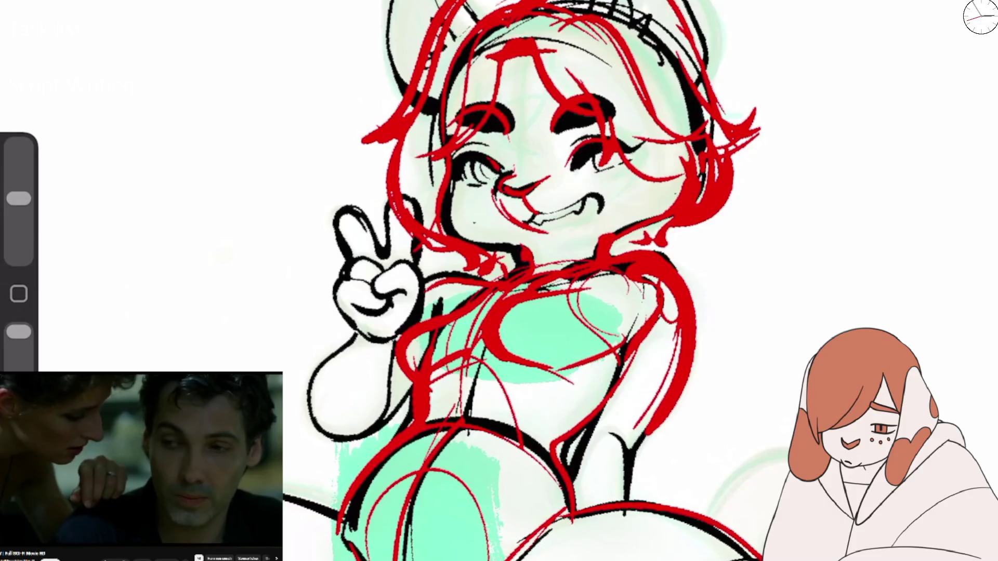
Step: Thicken the red hair outline across the head and along its right side
{"action": "scroll", "coordinate": [519, 280], "scroll_direction": "down", "scroll_amount": 2}
{"action": "scroll", "coordinate": [520, 281], "scroll_direction": "down", "scroll_amount": 2}
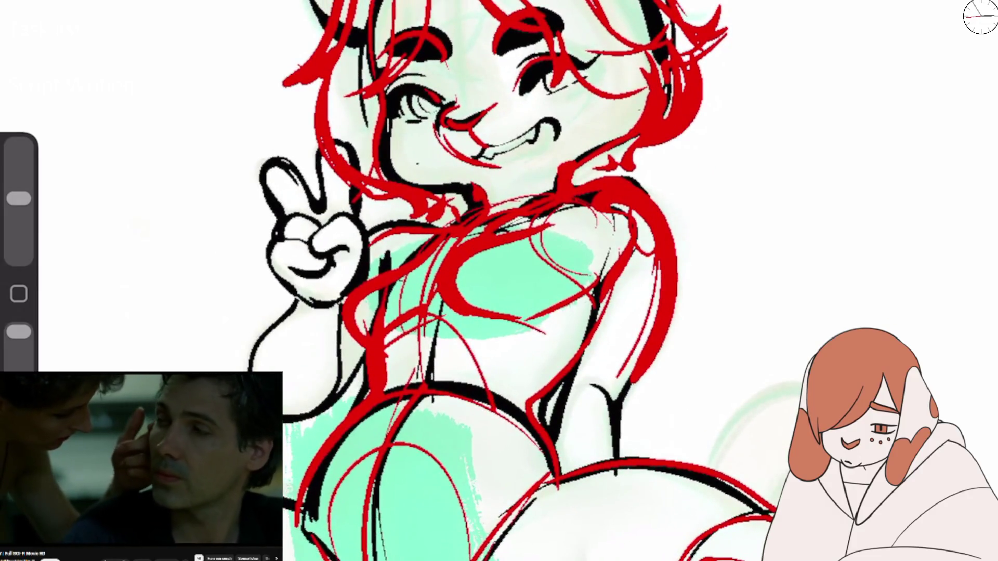
{"action": "scroll", "coordinate": [499, 281], "scroll_direction": "down", "scroll_amount": 5}
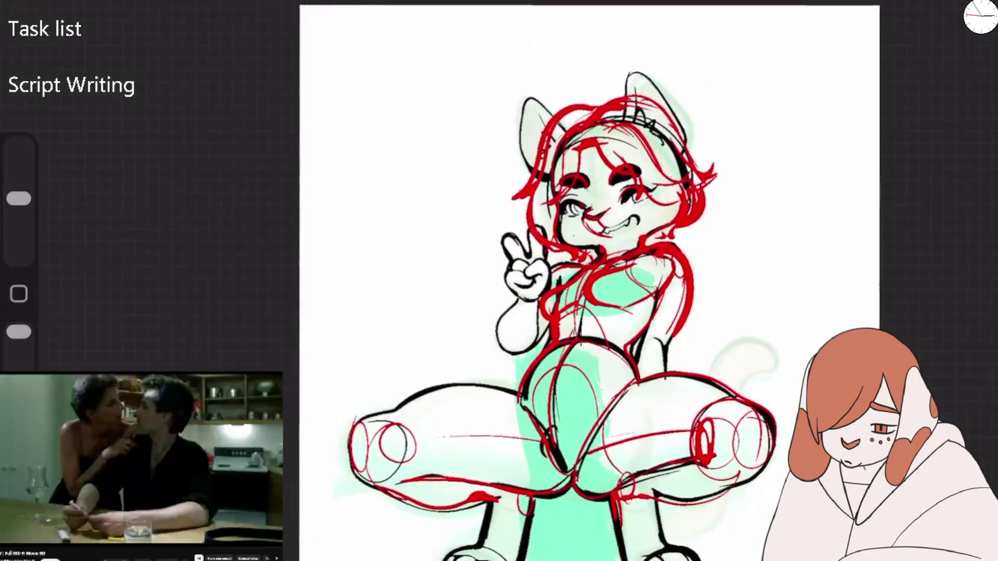
{"action": "scroll", "coordinate": [468, 218], "scroll_direction": "up", "scroll_amount": 4}
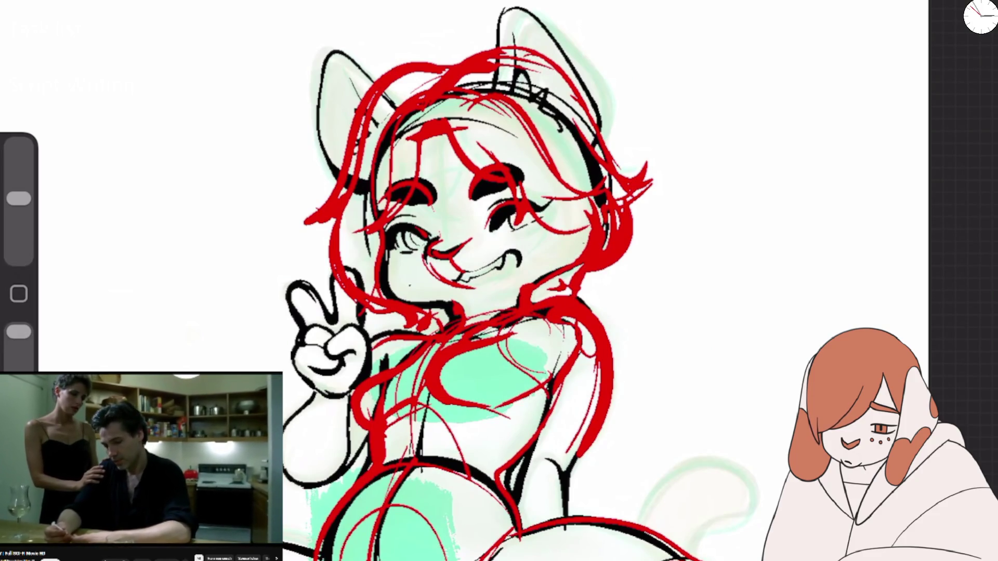
{"action": "left_click_drag", "start_coordinate": [358, 144], "coordinate": [439, 75]}
{"action": "mouse_move", "coordinate": [363, 122]}
{"action": "left_mouse_down"}
{"action": "mouse_move", "coordinate": [454, 61]}
{"action": "mouse_move", "coordinate": [523, 54]}
{"action": "left_mouse_up"}
{"action": "left_click_drag", "start_coordinate": [572, 78], "coordinate": [628, 135]}
{"action": "mouse_move", "coordinate": [590, 93]}
{"action": "left_mouse_down"}
{"action": "mouse_move", "coordinate": [611, 125]}
{"action": "mouse_move", "coordinate": [629, 200]}
{"action": "left_mouse_up"}
{"action": "left_click_drag", "start_coordinate": [603, 136], "coordinate": [612, 155]}
{"action": "left_click_drag", "start_coordinate": [622, 154], "coordinate": [642, 214]}
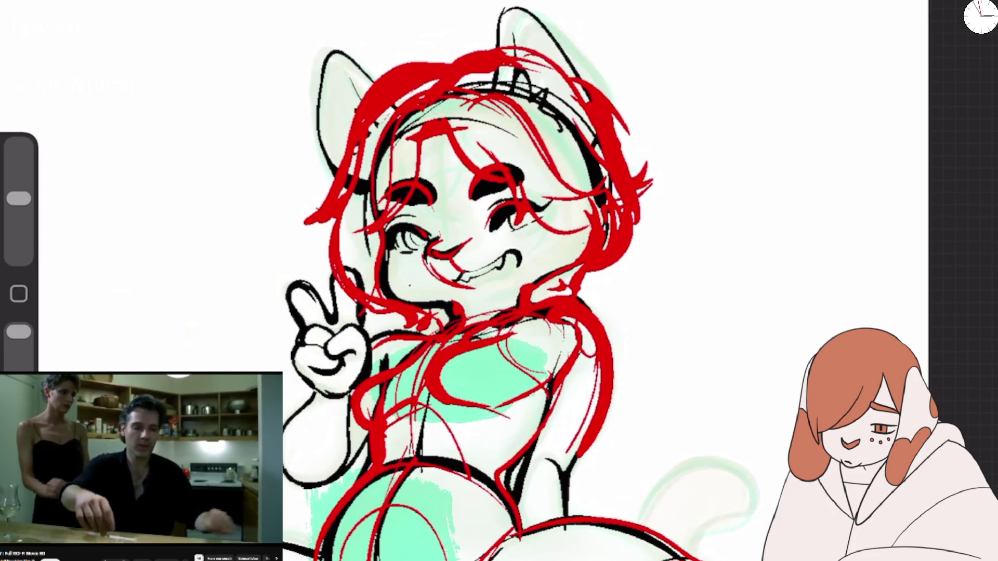
Step: Draw a red guide line above the head and trace both cat ears in red
{"action": "left_click_drag", "start_coordinate": [316, 47], "coordinate": [483, 8]}
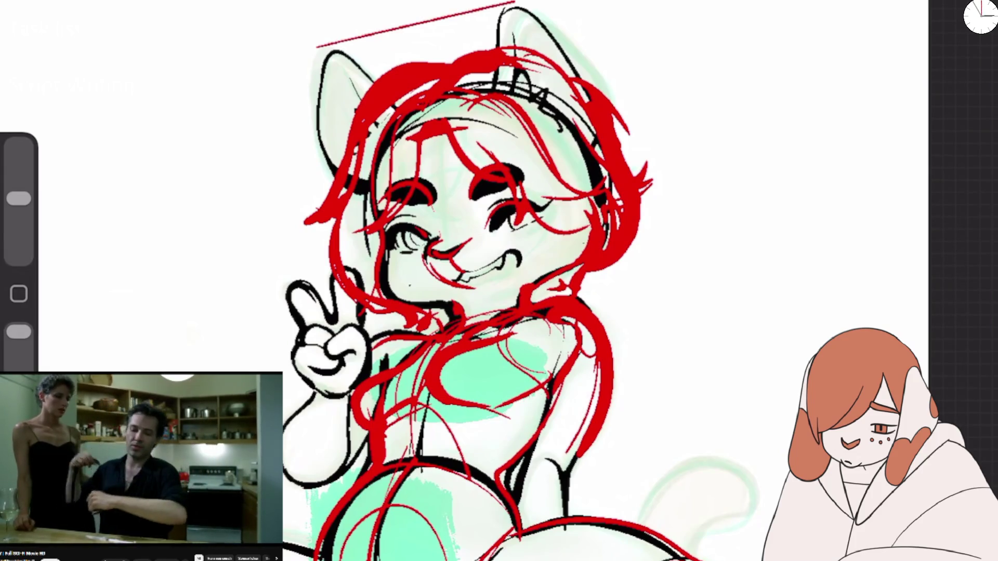
{"action": "mouse_move", "coordinate": [483, 49]}
{"action": "left_mouse_down"}
{"action": "mouse_move", "coordinate": [491, 4]}
{"action": "mouse_move", "coordinate": [562, 67]}
{"action": "left_mouse_up"}
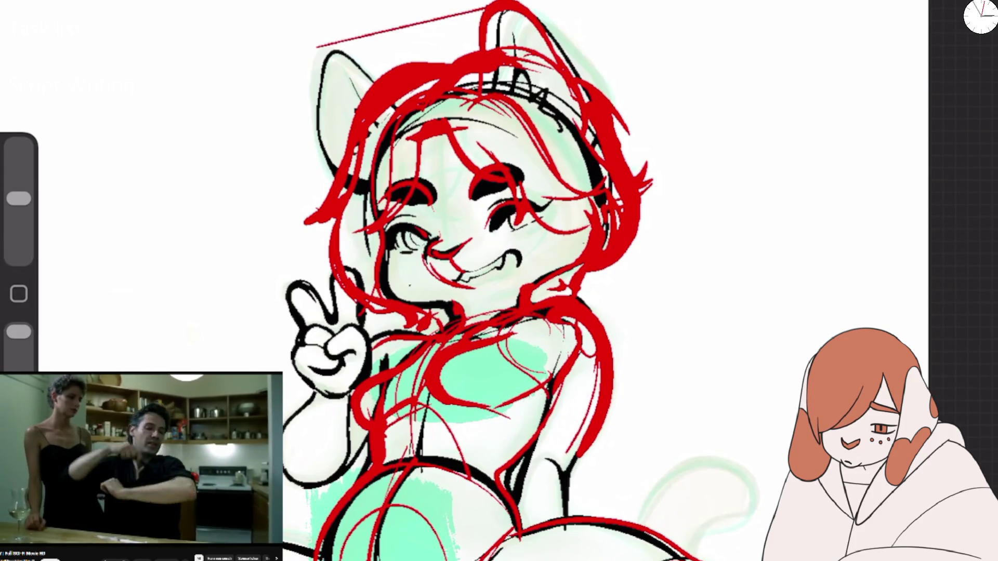
{"action": "mouse_move", "coordinate": [320, 174]}
{"action": "left_mouse_down"}
{"action": "mouse_move", "coordinate": [337, 34]}
{"action": "mouse_move", "coordinate": [375, 80]}
{"action": "left_mouse_up"}
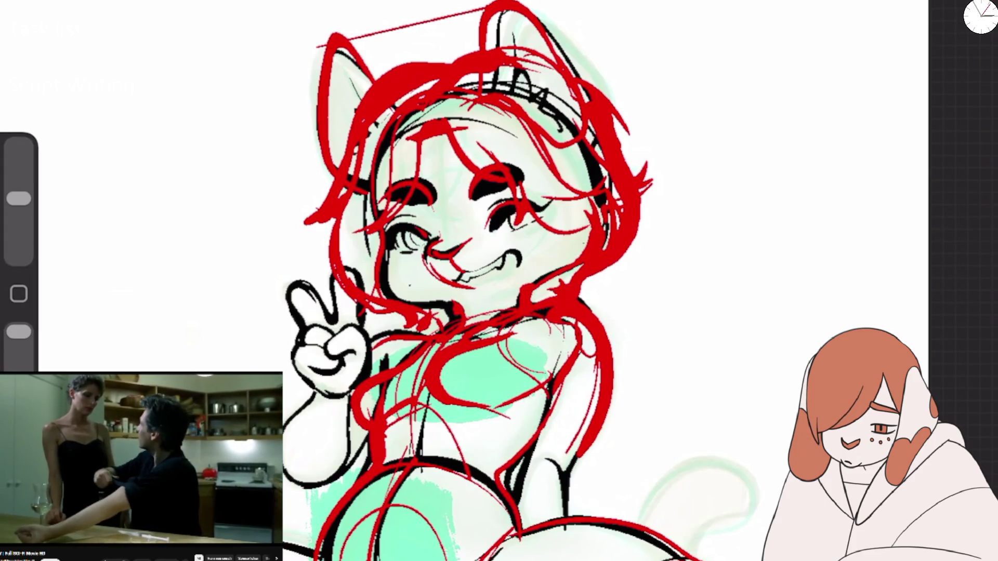
{"action": "scroll", "coordinate": [494, 281], "scroll_direction": "down", "scroll_amount": 5}
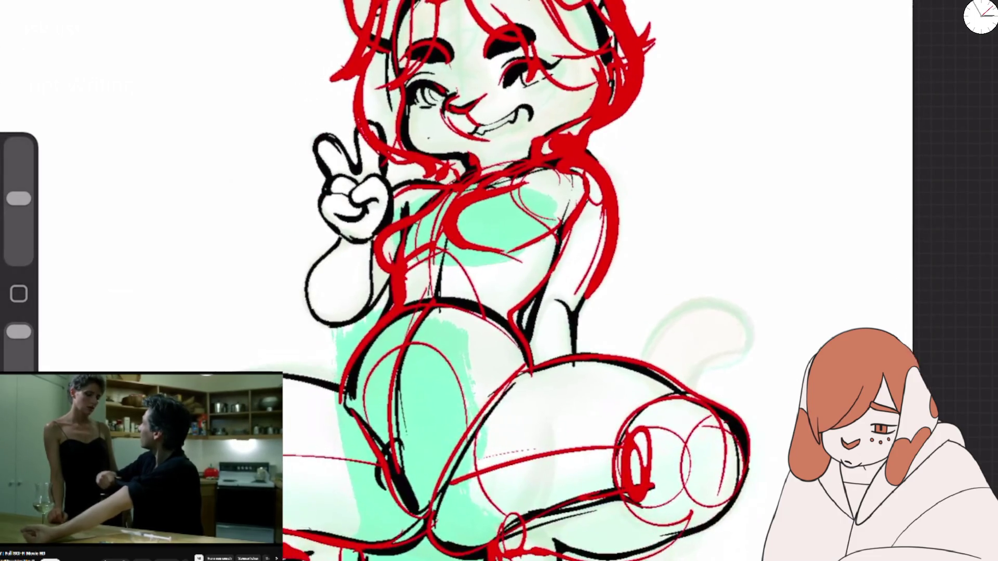
Step: Paint a thick red stripe across the hip and add red lines on the right shoulder
{"action": "mouse_move", "coordinate": [505, 402]}
{"action": "left_mouse_down"}
{"action": "mouse_move", "coordinate": [527, 430]}
{"action": "mouse_move", "coordinate": [575, 429]}
{"action": "left_mouse_up"}
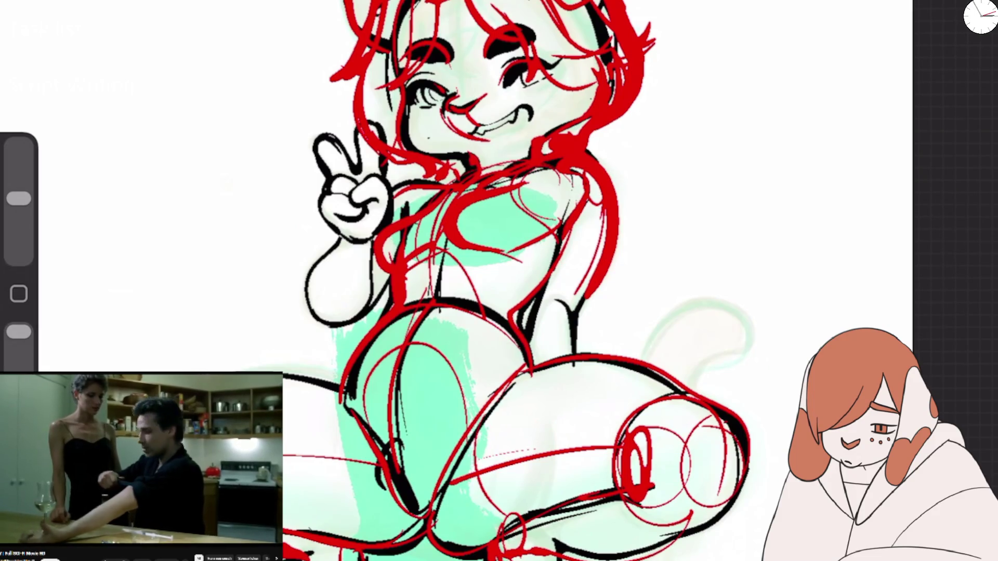
{"action": "mouse_move", "coordinate": [660, 377]}
{"action": "left_mouse_down"}
{"action": "mouse_move", "coordinate": [533, 424]}
{"action": "mouse_move", "coordinate": [546, 416]}
{"action": "left_mouse_up"}
{"action": "left_click_drag", "start_coordinate": [572, 364], "coordinate": [519, 379]}
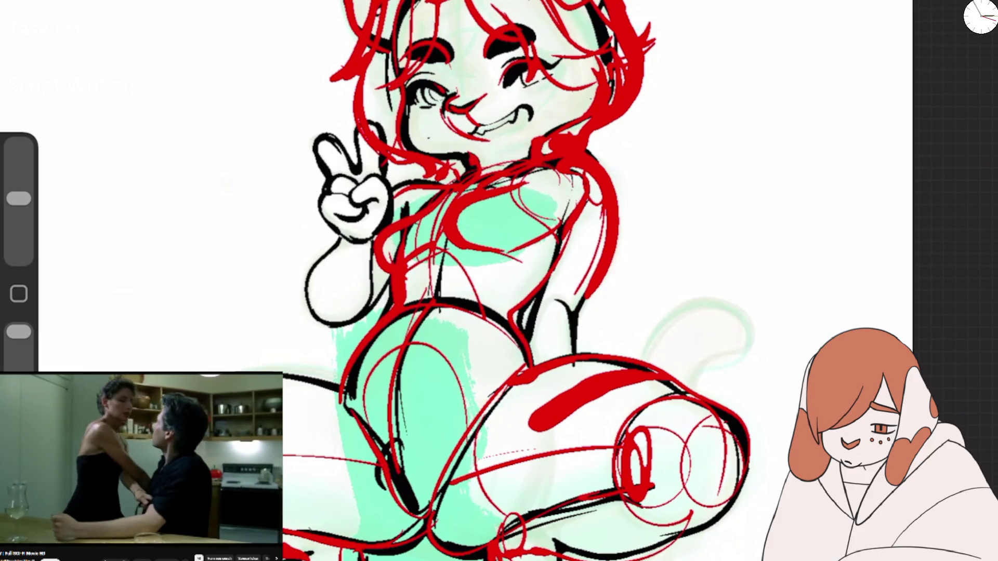
{"action": "mouse_move", "coordinate": [587, 176]}
{"action": "left_mouse_down"}
{"action": "mouse_move", "coordinate": [602, 218]}
{"action": "mouse_move", "coordinate": [575, 252]}
{"action": "left_mouse_up"}
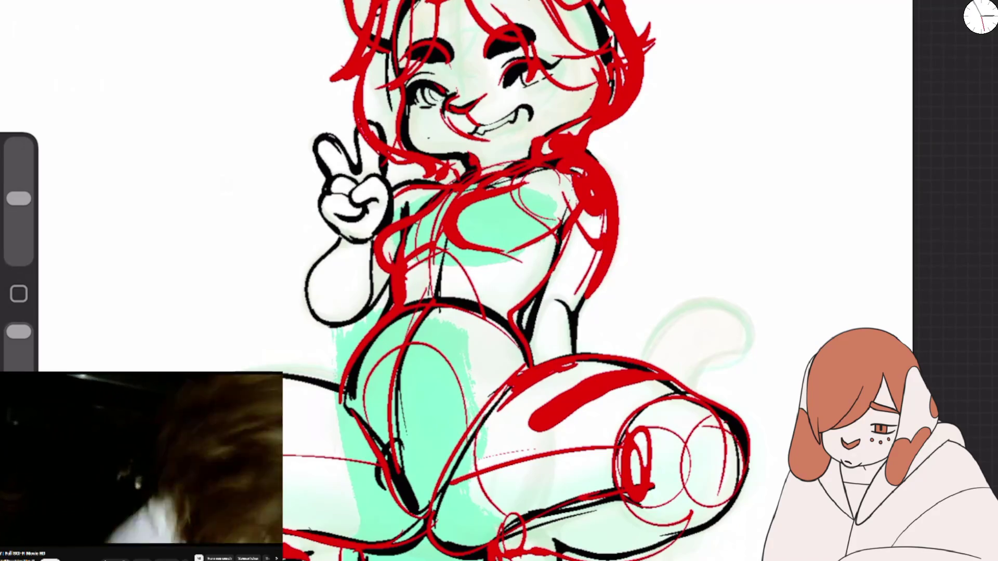
{"action": "scroll", "coordinate": [499, 281], "scroll_direction": "down", "scroll_amount": 3}
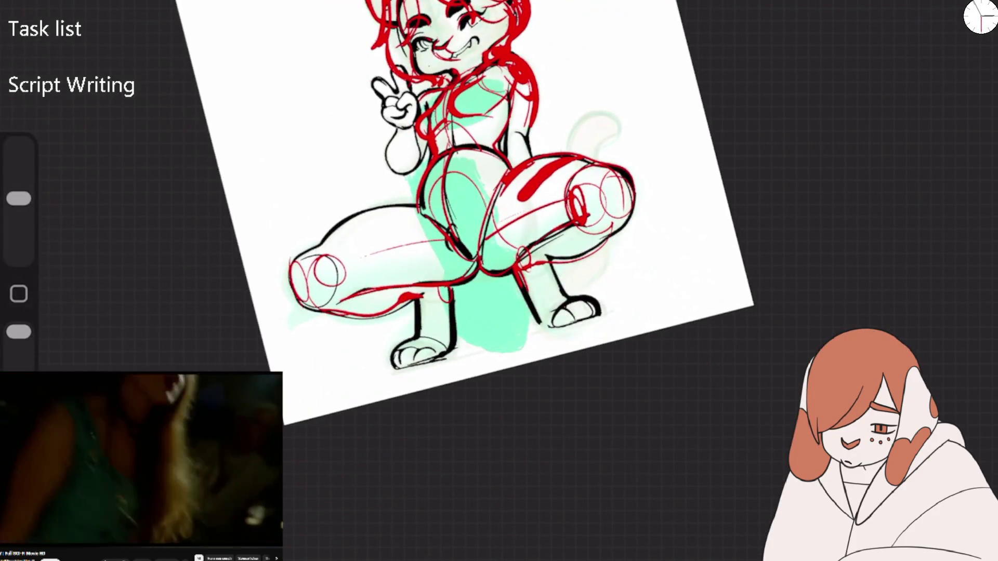
Step: Touch up the right lower leg, draw the curled red tail, and open the Layers list
{"action": "mouse_move", "coordinate": [543, 284]}
{"action": "left_mouse_down"}
{"action": "mouse_move", "coordinate": [597, 296]}
{"action": "mouse_move", "coordinate": [588, 263]}
{"action": "left_mouse_up"}
{"action": "left_click_drag", "start_coordinate": [570, 139], "coordinate": [649, 128]}
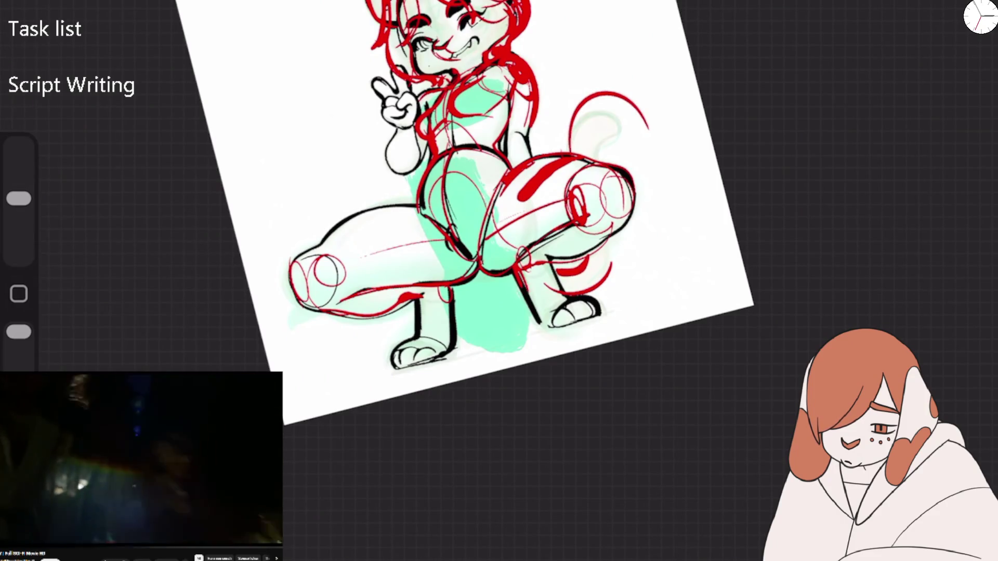
{"action": "left_click_drag", "start_coordinate": [607, 169], "coordinate": [619, 231]}
{"action": "left_click_drag", "start_coordinate": [602, 154], "coordinate": [656, 156]}
{"action": "mouse_move", "coordinate": [635, 111]}
{"action": "left_mouse_down"}
{"action": "mouse_move", "coordinate": [662, 150]}
{"action": "mouse_move", "coordinate": [656, 101]}
{"action": "left_mouse_up"}
{"action": "mouse_move", "coordinate": [670, 151]}
{"action": "left_mouse_down"}
{"action": "mouse_move", "coordinate": [655, 102]}
{"action": "mouse_move", "coordinate": [661, 132]}
{"action": "left_mouse_up"}
{"action": "mouse_move", "coordinate": [642, 104]}
{"action": "left_mouse_down"}
{"action": "mouse_move", "coordinate": [588, 86]}
{"action": "mouse_move", "coordinate": [575, 147]}
{"action": "left_mouse_up"}
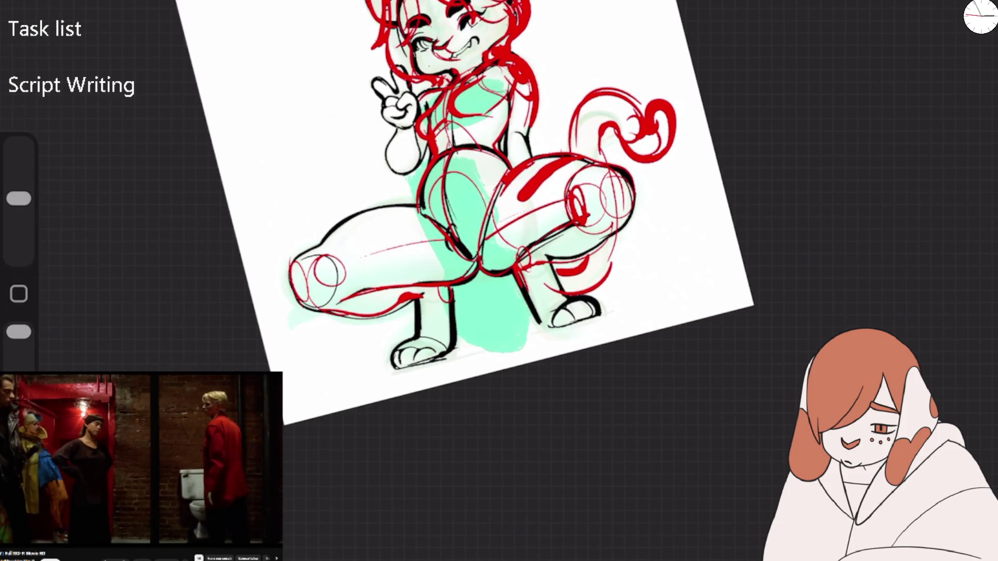
{"action": "key", "text": "l"}
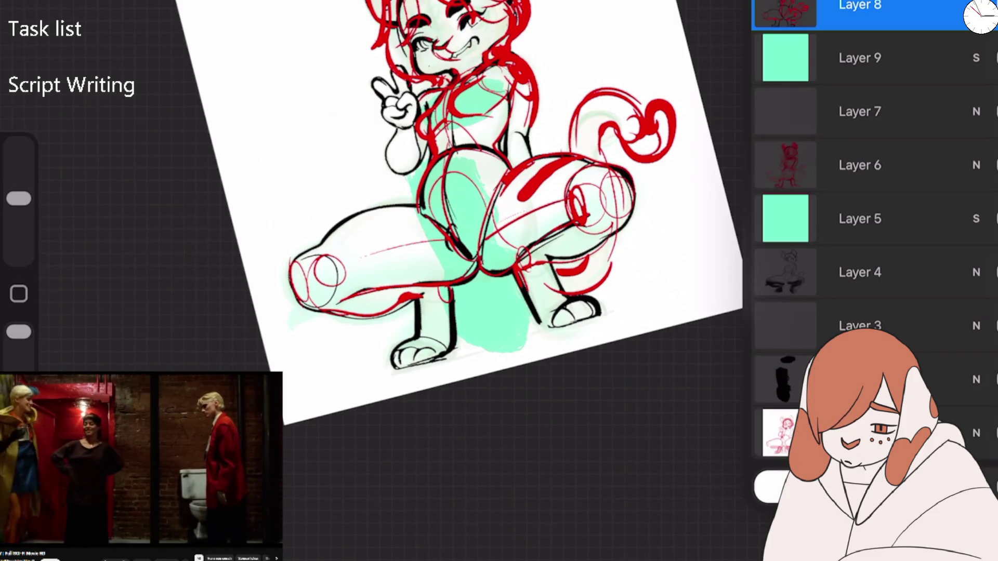
Step: Move Layer 8 beneath Layer 9, add a new layer, and test then undo a black stroke
{"action": "left_click_drag", "start_coordinate": [860, 8], "coordinate": [860, 58]}
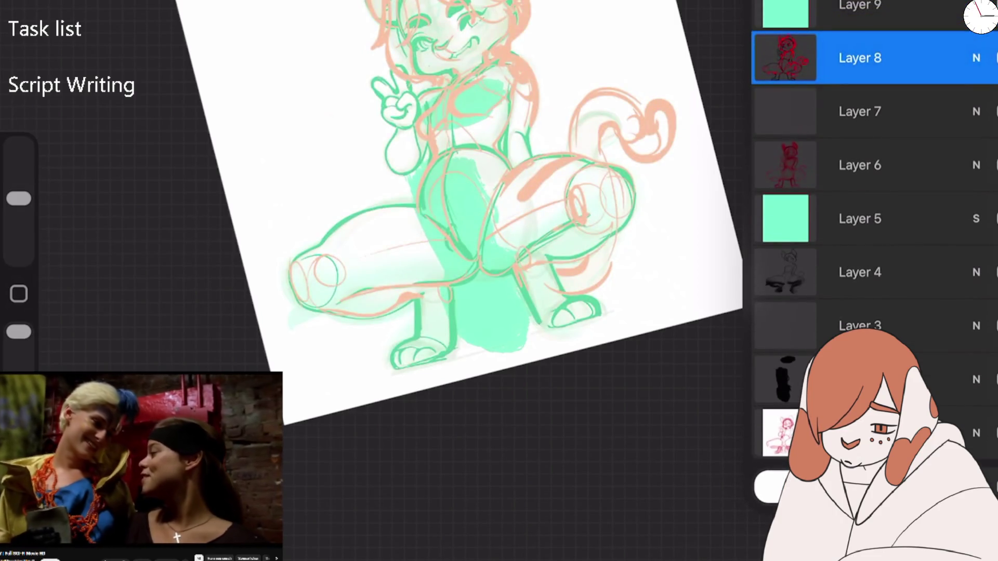
{"action": "left_click", "coordinate": [936, 3]}
{"action": "left_click", "coordinate": [980, 16]}
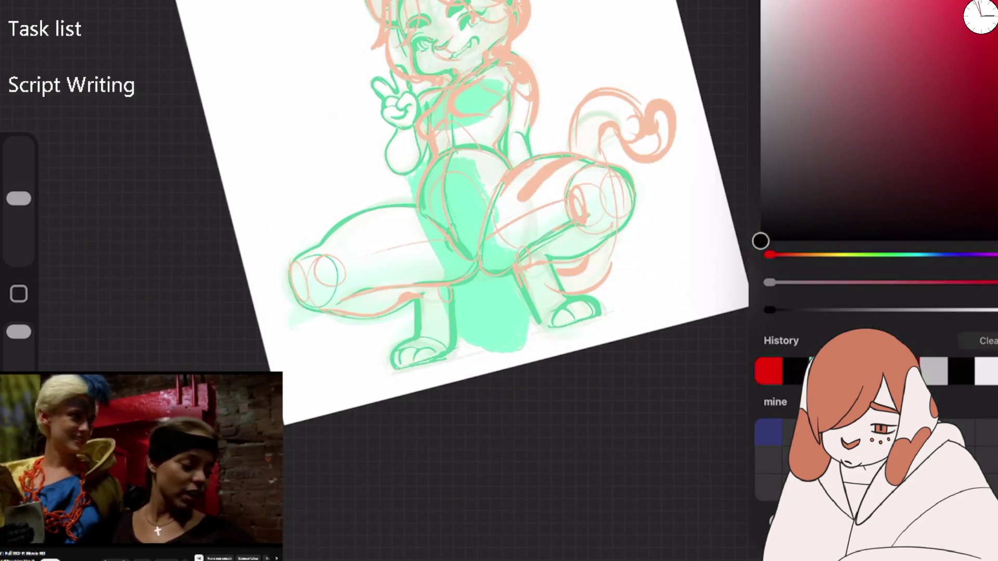
{"action": "scroll", "coordinate": [468, 234], "scroll_direction": "up", "scroll_amount": 5}
{"action": "mouse_move", "coordinate": [453, 177]}
{"action": "left_mouse_down"}
{"action": "mouse_move", "coordinate": [566, 112]}
{"action": "mouse_move", "coordinate": [738, 203]}
{"action": "left_mouse_up"}
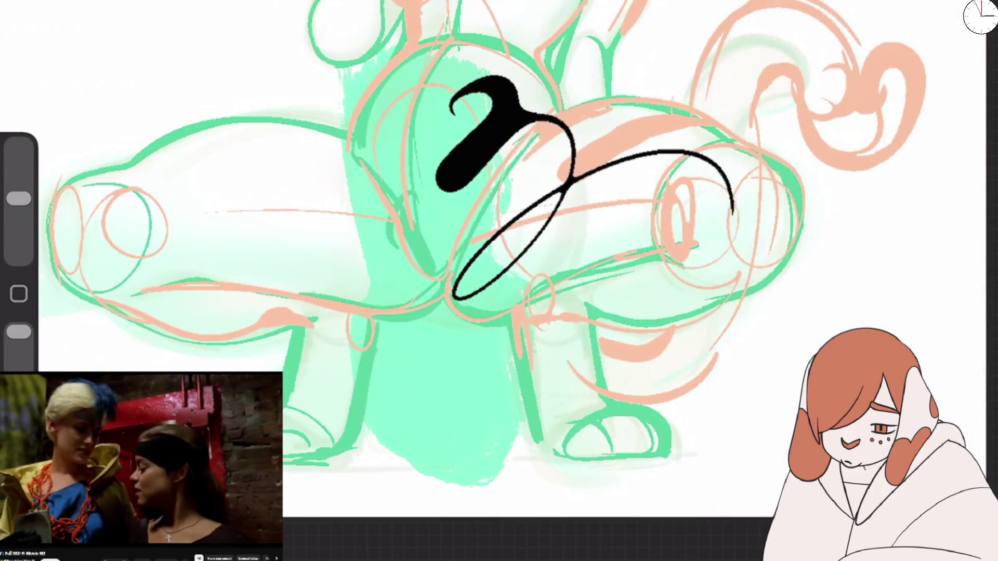
{"action": "scroll", "coordinate": [499, 234], "scroll_direction": "down", "scroll_amount": 3}
{"action": "key", "text": "ctrl+z"}
{"action": "key", "text": "ctrl+z"}
Step: Set Layer 10 to full opacity
{"action": "left_click", "coordinate": [935, 7]}
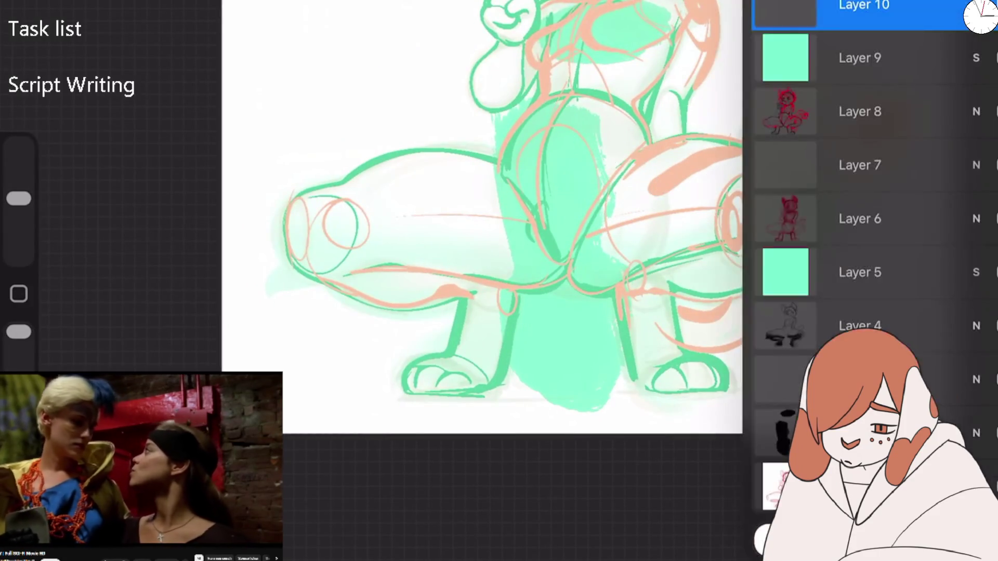
{"action": "left_click", "coordinate": [976, 5]}
{"action": "left_click_drag", "start_coordinate": [925, 123], "coordinate": [996, 122]}
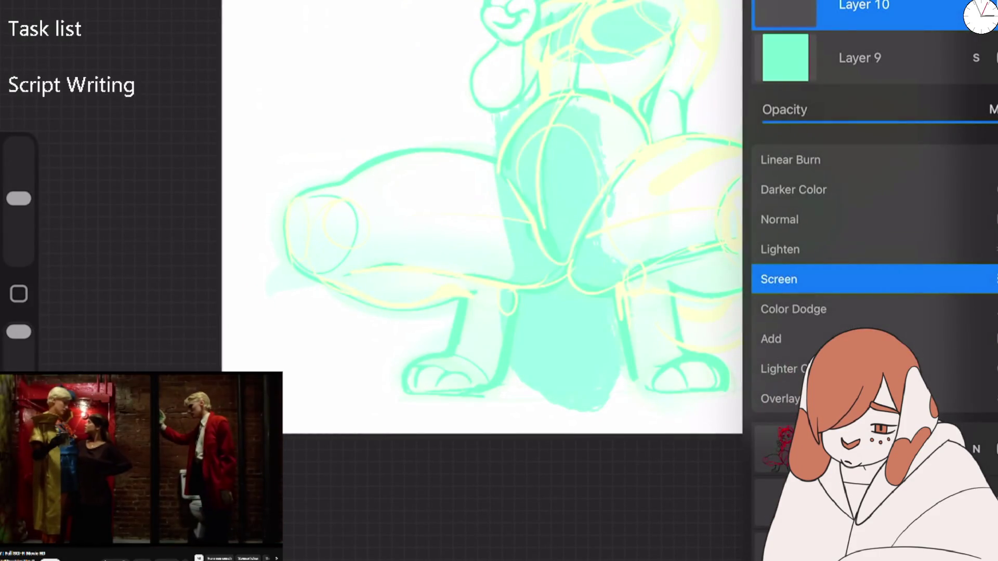
{"action": "left_click", "coordinate": [976, 5]}
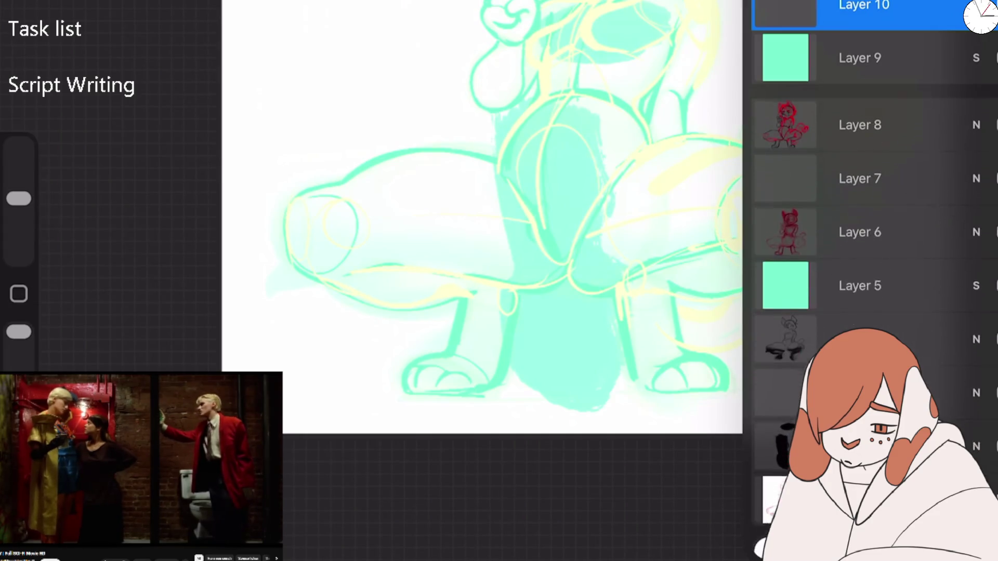
Step: Reduce the brush size to about 18% and try a test line over the sketch
{"action": "left_click", "coordinate": [853, 5]}
{"action": "left_click", "coordinate": [852, 6]}
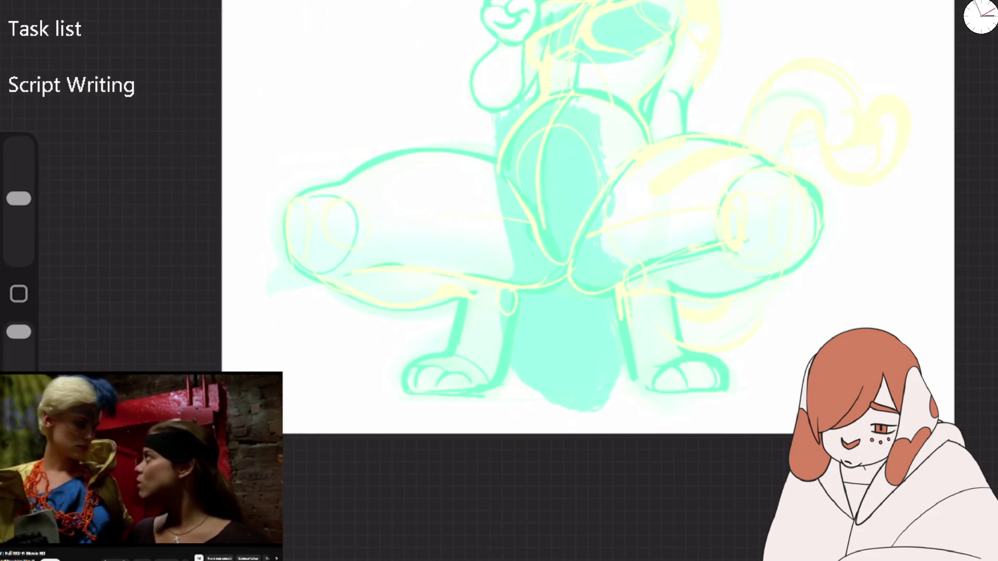
{"action": "left_click_drag", "start_coordinate": [18, 198], "coordinate": [19, 208]}
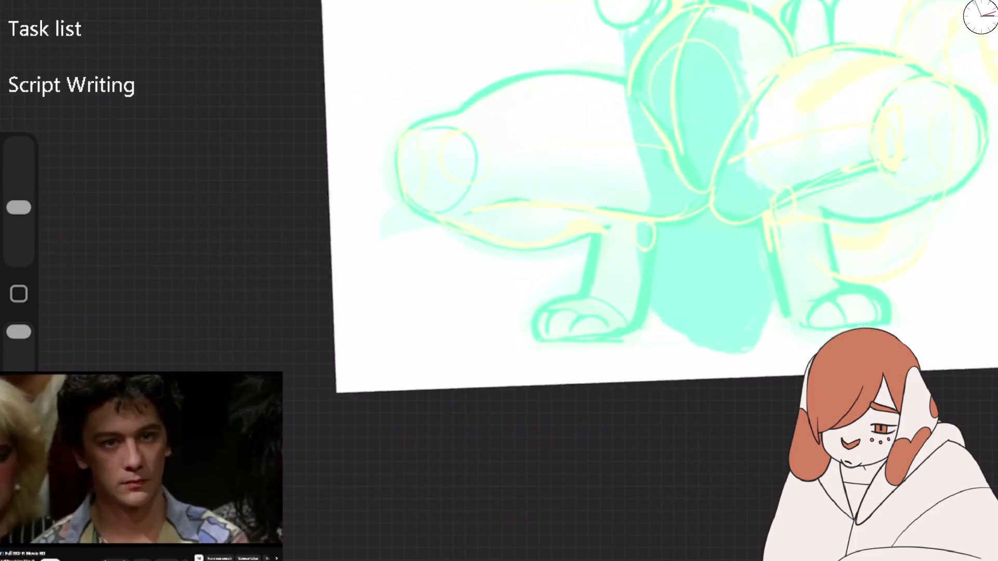
{"action": "mouse_move", "coordinate": [592, 136]}
{"action": "left_mouse_down"}
{"action": "mouse_move", "coordinate": [598, 235]}
{"action": "mouse_move", "coordinate": [571, 140]}
{"action": "left_mouse_up"}
{"action": "scroll", "coordinate": [572, 207], "scroll_direction": "up", "scroll_amount": 3}
Step: Undo the test stroke, then try High Flow Ink Filler and The Conte, undoing the scribble
{"action": "key", "text": "ctrl+z"}
{"action": "left_click", "coordinate": [852, 5]}
{"action": "left_click", "coordinate": [873, 184]}
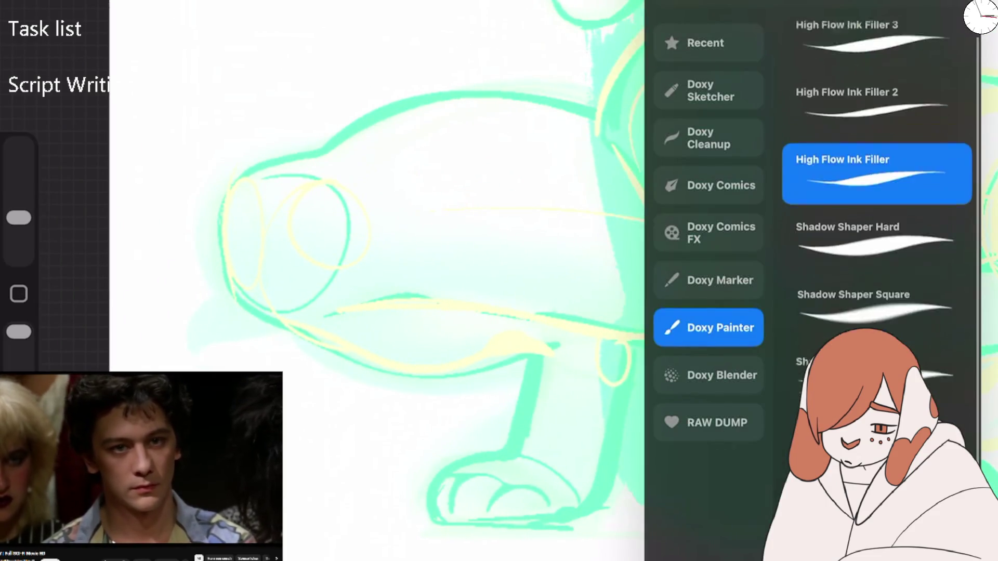
{"action": "scroll", "coordinate": [874, 207], "scroll_direction": "down", "scroll_amount": 5}
{"action": "left_click", "coordinate": [873, 285]}
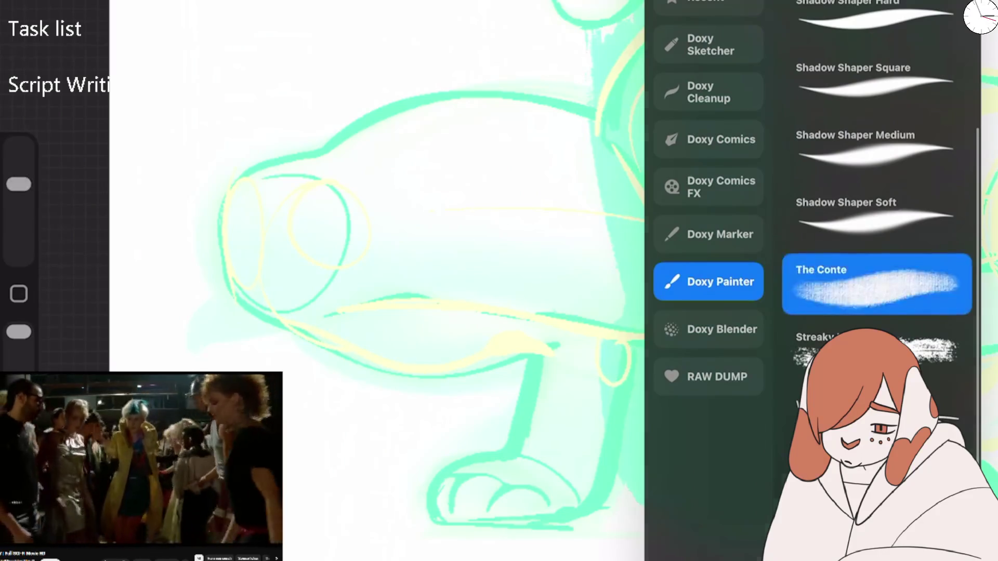
{"action": "left_click_drag", "start_coordinate": [597, 198], "coordinate": [457, 338]}
{"action": "left_click", "coordinate": [852, 5]}
{"action": "key", "text": "ctrl+z"}
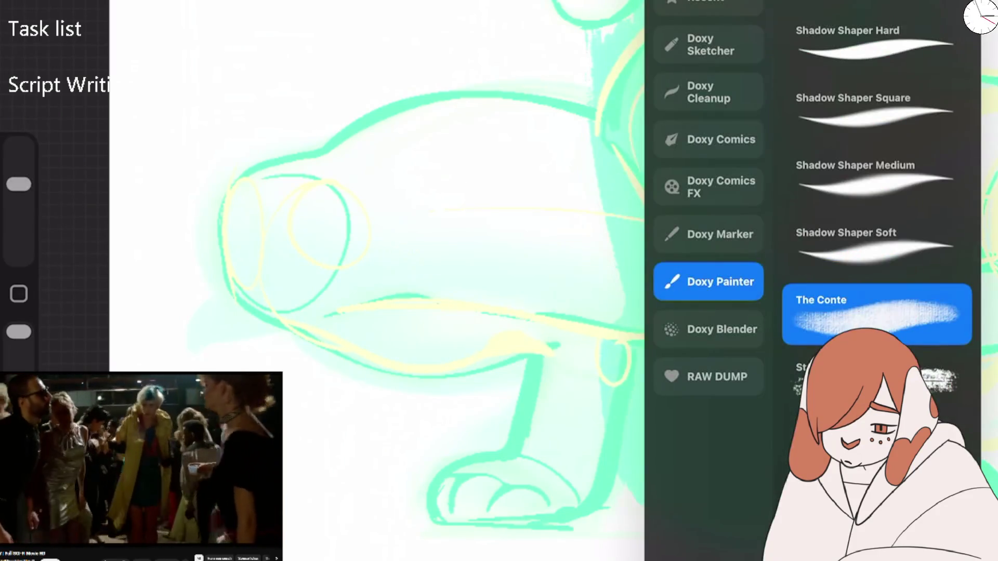
Step: Choose Doxy Marker > Dry Monoline, test it, and ink the left thigh's top outline
{"action": "left_click", "coordinate": [877, 448]}
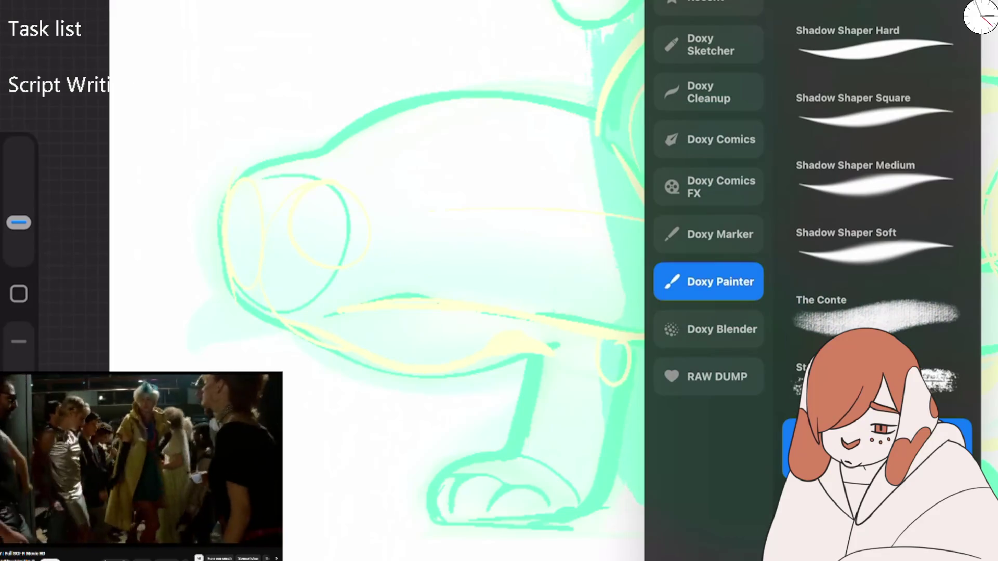
{"action": "left_click", "coordinate": [708, 329]}
{"action": "left_click", "coordinate": [708, 234]}
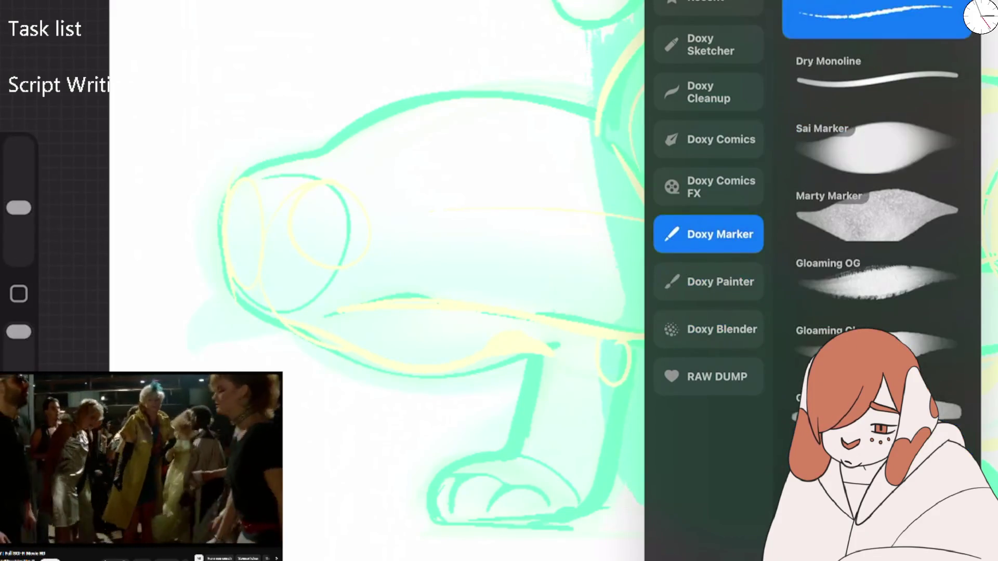
{"action": "left_click", "coordinate": [876, 72]}
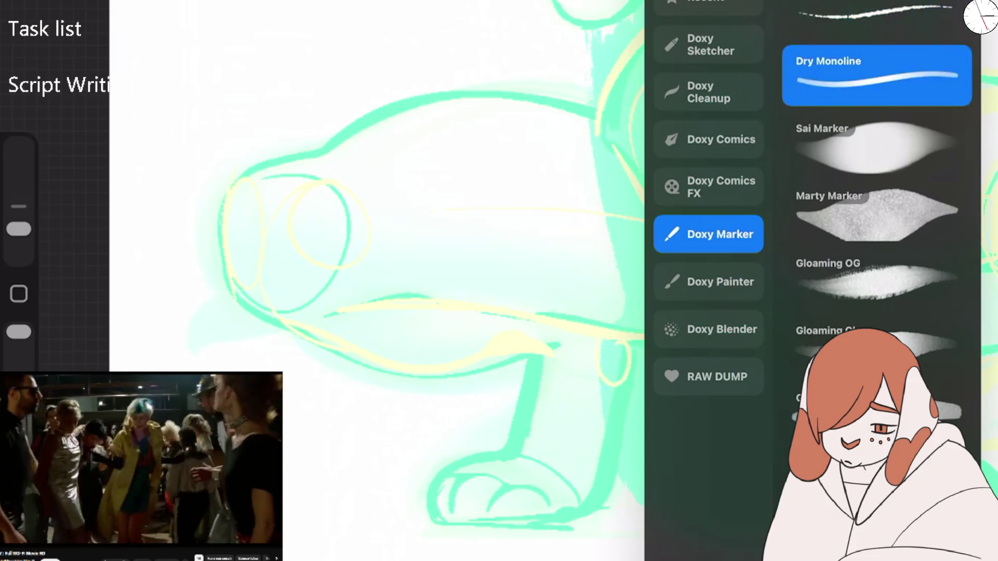
{"action": "left_click_drag", "start_coordinate": [524, 223], "coordinate": [670, 156]}
{"action": "key", "text": "ctrl+z"}
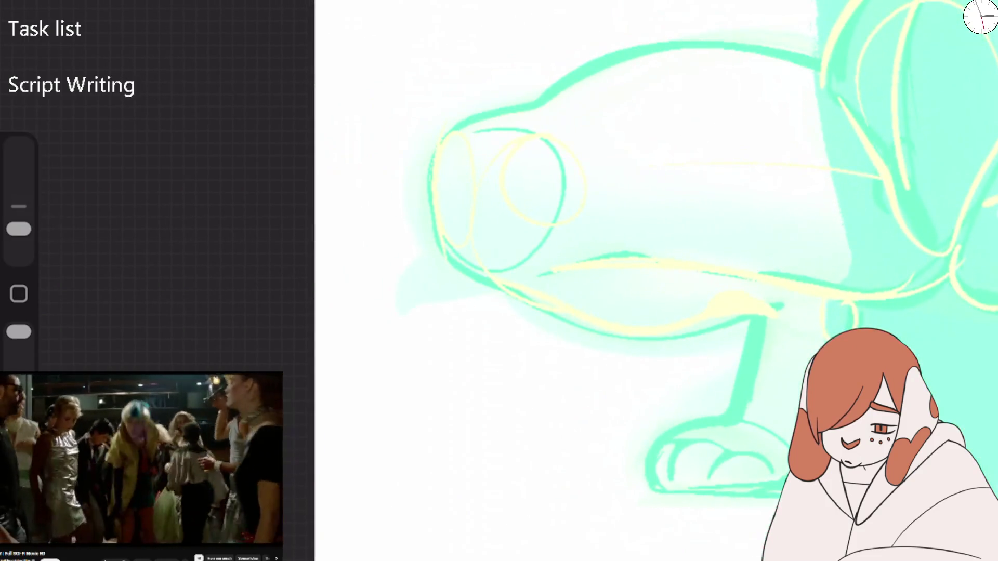
{"action": "mouse_move", "coordinate": [445, 251]}
{"action": "left_mouse_down"}
{"action": "mouse_move", "coordinate": [426, 196]}
{"action": "mouse_move", "coordinate": [535, 92]}
{"action": "mouse_move", "coordinate": [694, 42]}
{"action": "mouse_move", "coordinate": [828, 81]}
{"action": "left_mouse_up"}
Step: Shrink the brush to about 3% and redraw the left thigh's top and lower edges
{"action": "key", "text": "ctrl+z"}
{"action": "left_click_drag", "start_coordinate": [19, 229], "coordinate": [18, 242]}
{"action": "mouse_move", "coordinate": [369, 257]}
{"action": "left_mouse_down"}
{"action": "mouse_move", "coordinate": [358, 174]}
{"action": "mouse_move", "coordinate": [474, 112]}
{"action": "mouse_move", "coordinate": [696, 70]}
{"action": "mouse_move", "coordinate": [774, 109]}
{"action": "left_mouse_up"}
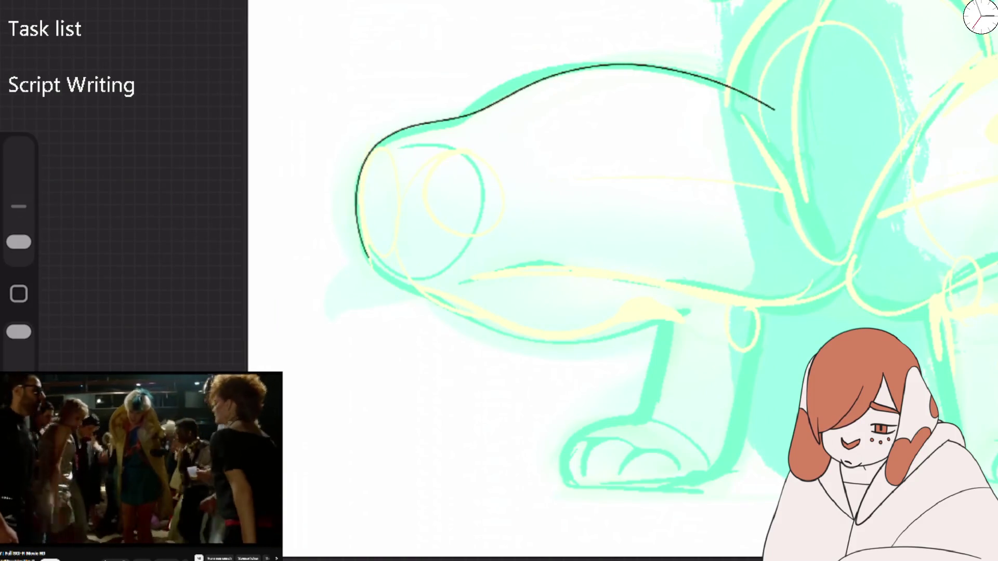
{"action": "mouse_move", "coordinate": [464, 283]}
{"action": "left_mouse_down"}
{"action": "mouse_move", "coordinate": [540, 262]}
{"action": "mouse_move", "coordinate": [810, 266]}
{"action": "left_mouse_up"}
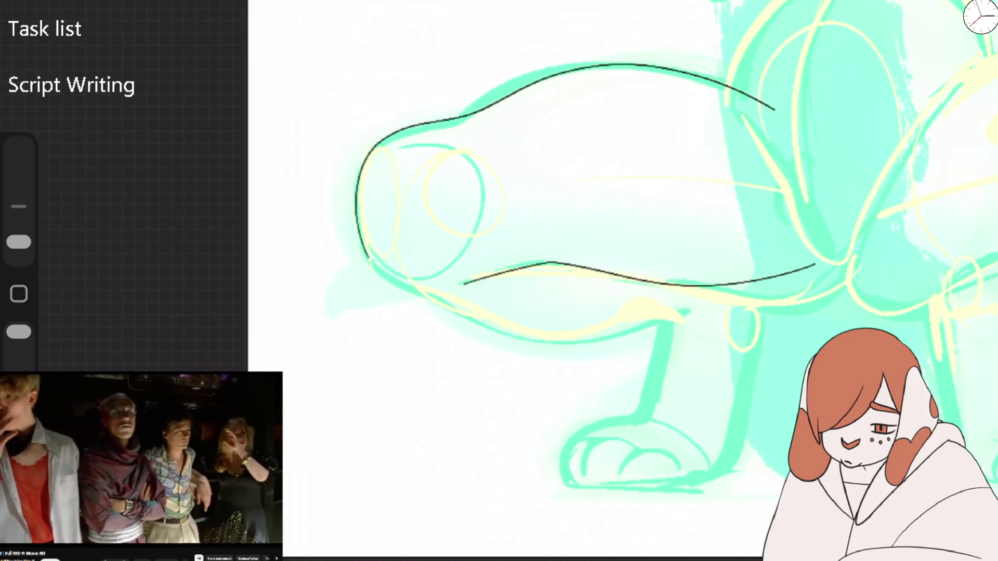
{"action": "left_click_drag", "start_coordinate": [571, 208], "coordinate": [520, 260]}
Step: Sketch the left thigh underside, the front, back and inner sides of the left leg, and the paw toes
{"action": "mouse_move", "coordinate": [518, 307]}
{"action": "left_mouse_down"}
{"action": "mouse_move", "coordinate": [719, 207]}
{"action": "mouse_move", "coordinate": [753, 162]}
{"action": "left_mouse_up"}
{"action": "mouse_move", "coordinate": [445, 382]}
{"action": "left_mouse_down"}
{"action": "mouse_move", "coordinate": [509, 370]}
{"action": "mouse_move", "coordinate": [681, 253]}
{"action": "left_mouse_up"}
{"action": "mouse_move", "coordinate": [670, 338]}
{"action": "left_mouse_down"}
{"action": "mouse_move", "coordinate": [677, 359]}
{"action": "mouse_move", "coordinate": [644, 444]}
{"action": "left_mouse_up"}
{"action": "mouse_move", "coordinate": [690, 396]}
{"action": "left_mouse_down"}
{"action": "mouse_move", "coordinate": [694, 427]}
{"action": "mouse_move", "coordinate": [647, 447]}
{"action": "left_mouse_up"}
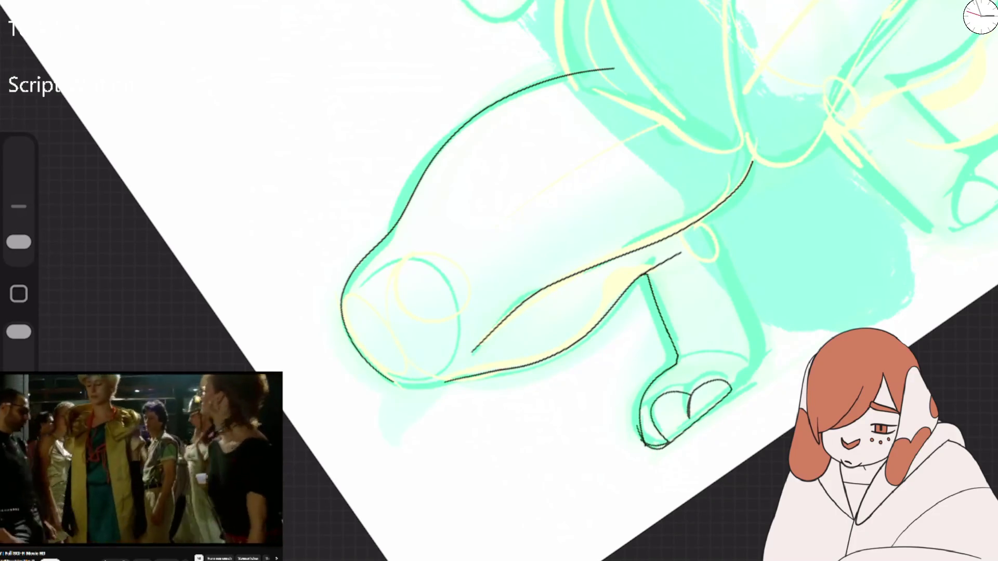
{"action": "left_click_drag", "start_coordinate": [730, 392], "coordinate": [725, 262]}
{"action": "mouse_move", "coordinate": [655, 416]}
{"action": "left_mouse_down"}
{"action": "mouse_move", "coordinate": [601, 323]}
{"action": "mouse_move", "coordinate": [445, 272]}
{"action": "left_mouse_up"}
{"action": "left_click_drag", "start_coordinate": [633, 81], "coordinate": [604, 258]}
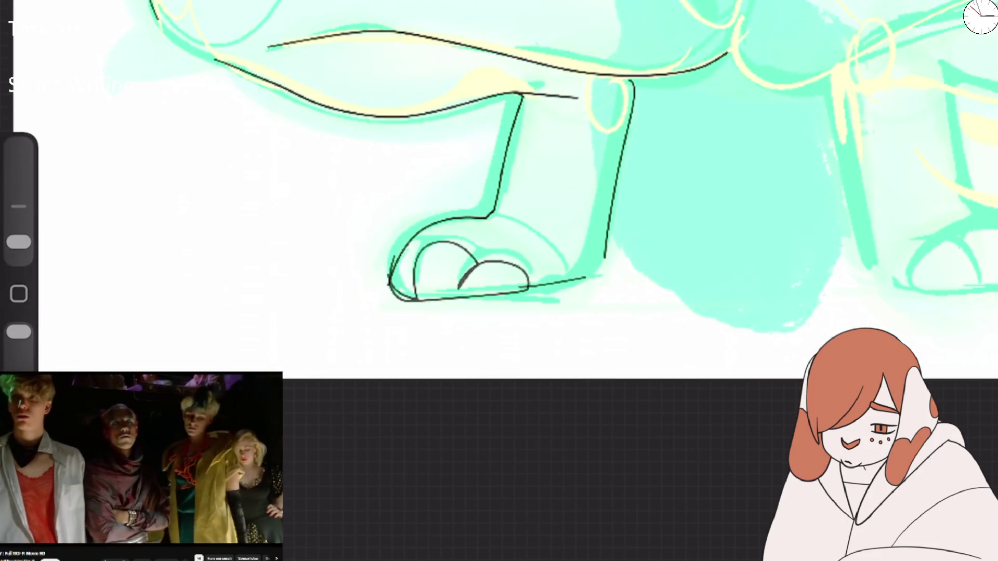
Step: Sketch the right leg's inner and outer sides and the right paw's outline and toe curve
{"action": "left_click_drag", "start_coordinate": [499, 208], "coordinate": [325, 236]}
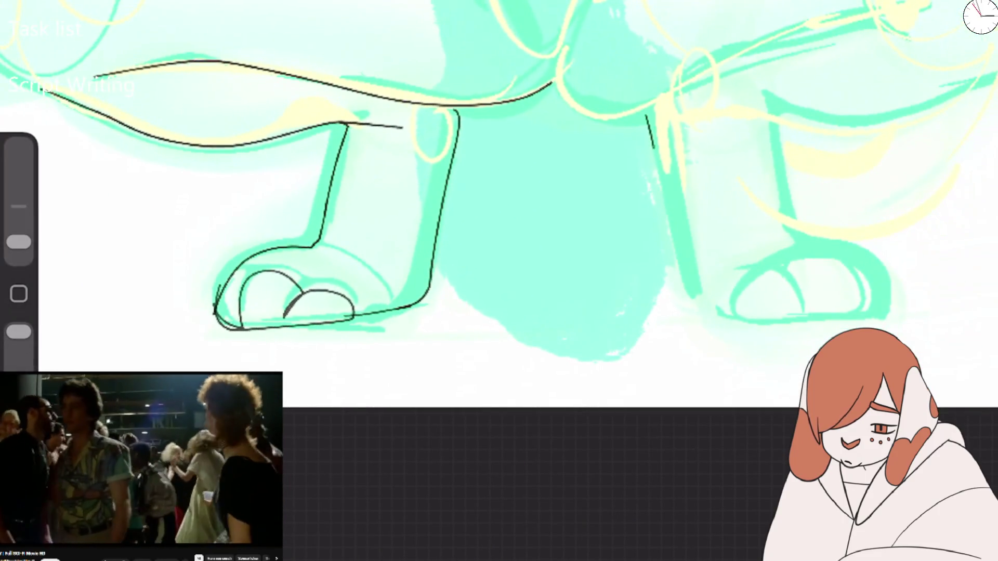
{"action": "left_click_drag", "start_coordinate": [646, 115], "coordinate": [690, 298]}
{"action": "left_click_drag", "start_coordinate": [759, 92], "coordinate": [779, 201]}
{"action": "key", "text": "ctrl+z"}
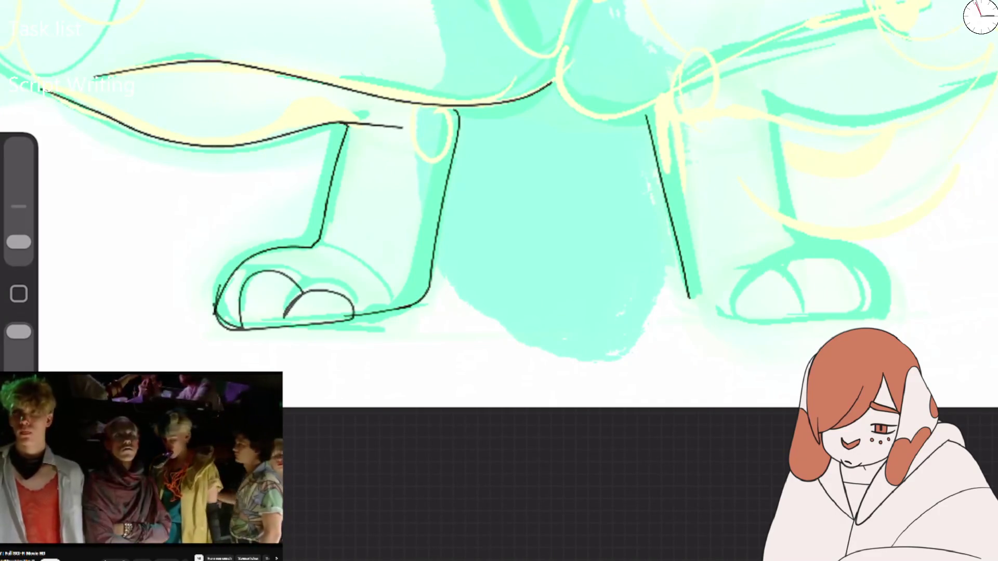
{"action": "mouse_move", "coordinate": [755, 82]}
{"action": "left_mouse_down"}
{"action": "mouse_move", "coordinate": [790, 223]}
{"action": "mouse_move", "coordinate": [875, 284]}
{"action": "left_mouse_up"}
{"action": "mouse_move", "coordinate": [689, 297]}
{"action": "left_mouse_down"}
{"action": "mouse_move", "coordinate": [747, 321]}
{"action": "mouse_move", "coordinate": [792, 279]}
{"action": "mouse_move", "coordinate": [852, 298]}
{"action": "left_mouse_up"}
{"action": "left_click_drag", "start_coordinate": [835, 257], "coordinate": [865, 312]}
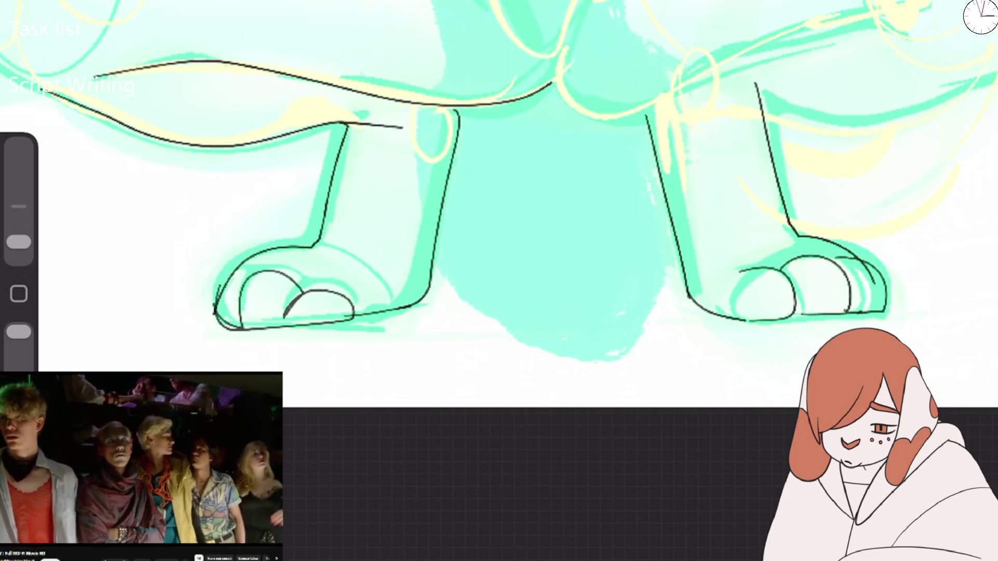
{"action": "key", "text": "ctrl+z"}
{"action": "left_click_drag", "start_coordinate": [838, 268], "coordinate": [880, 320]}
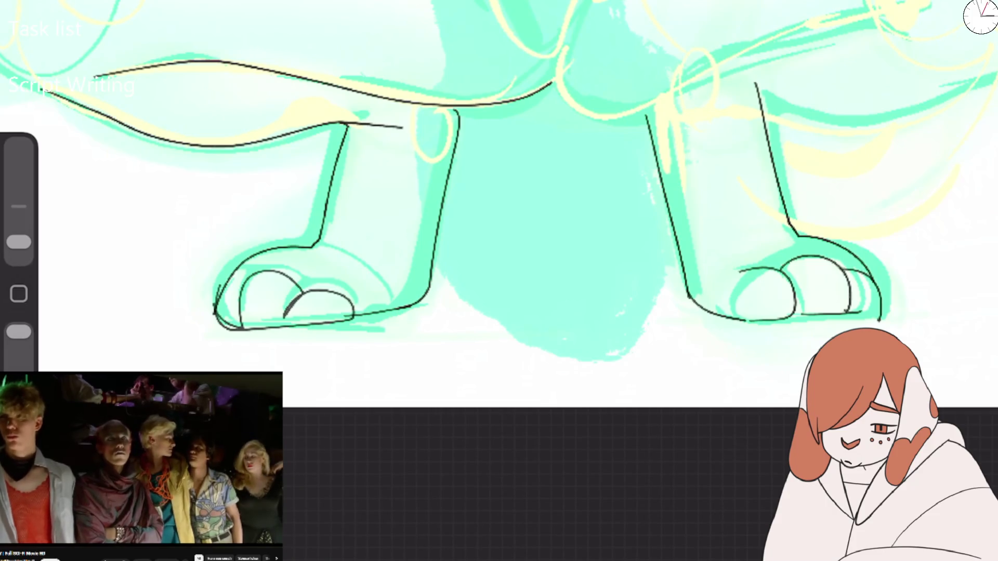
Step: Redraw the left paw's top and side outline
{"action": "scroll", "coordinate": [572, 208], "scroll_direction": "down", "scroll_amount": 3}
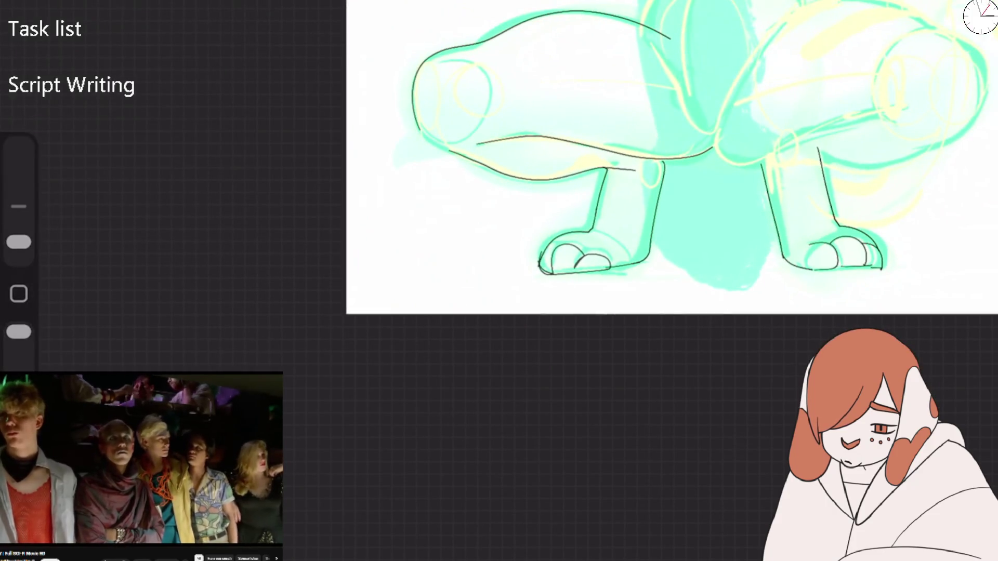
{"action": "scroll", "coordinate": [592, 234], "scroll_direction": "up", "scroll_amount": 3}
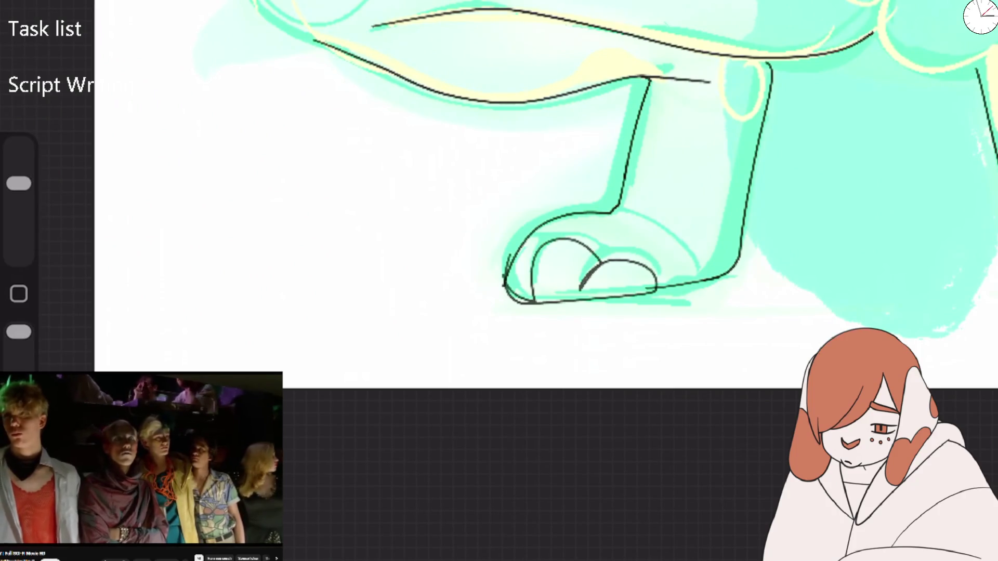
{"action": "key", "text": "ctrl+z"}
{"action": "key", "text": "ctrl+z"}
{"action": "key", "text": "ctrl+z"}
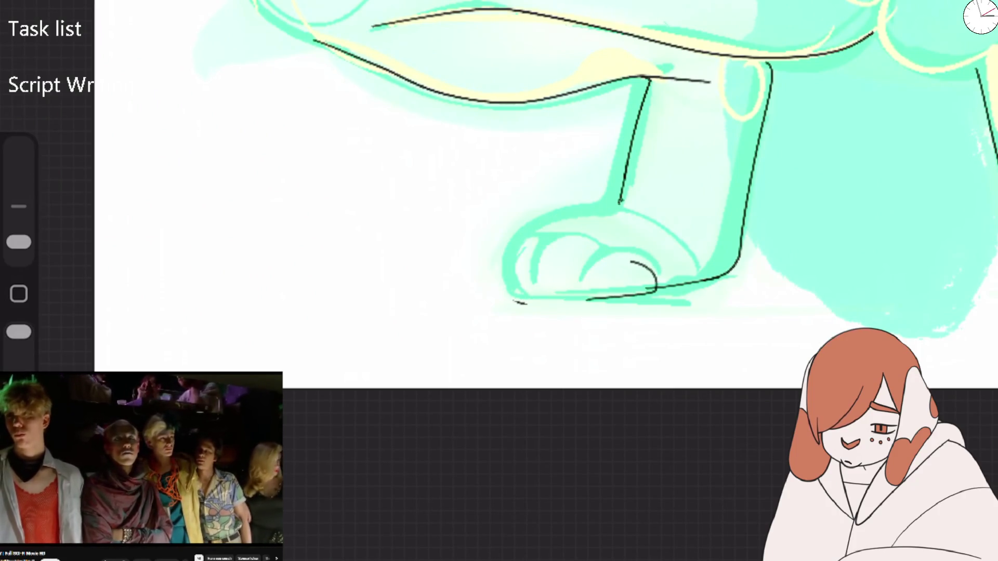
{"action": "mouse_move", "coordinate": [621, 203]}
{"action": "left_mouse_down"}
{"action": "mouse_move", "coordinate": [525, 299]}
{"action": "mouse_move", "coordinate": [603, 263]}
{"action": "mouse_move", "coordinate": [579, 304]}
{"action": "left_mouse_up"}
{"action": "scroll", "coordinate": [572, 208], "scroll_direction": "down", "scroll_amount": 2}
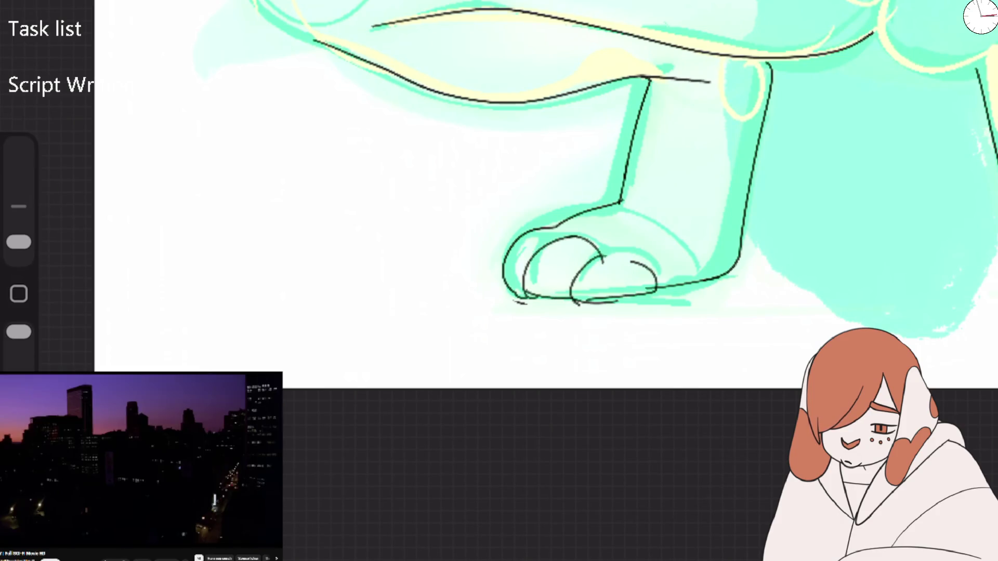
{"action": "scroll", "coordinate": [520, 260], "scroll_direction": "down", "scroll_amount": 5}
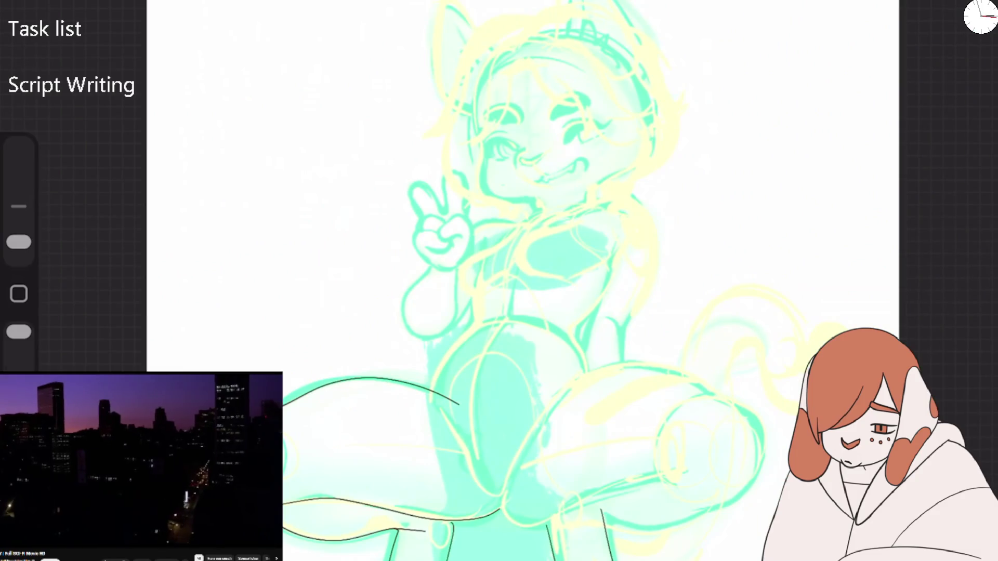
{"action": "scroll", "coordinate": [499, 415], "scroll_direction": "up", "scroll_amount": 3}
{"action": "scroll", "coordinate": [499, 312], "scroll_direction": "up", "scroll_amount": 3}
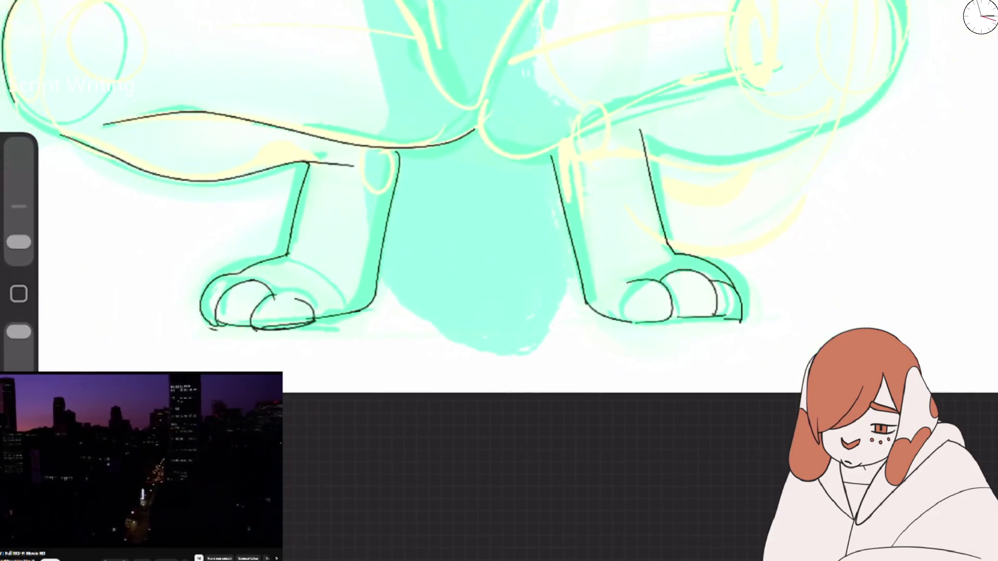
Step: Erase both paws' rough toe lines and redraw the left paw's outline, toes and bottom edge
{"action": "left_click_drag", "start_coordinate": [19, 243], "coordinate": [19, 183]}
{"action": "left_click_drag", "start_coordinate": [629, 286], "coordinate": [738, 306]}
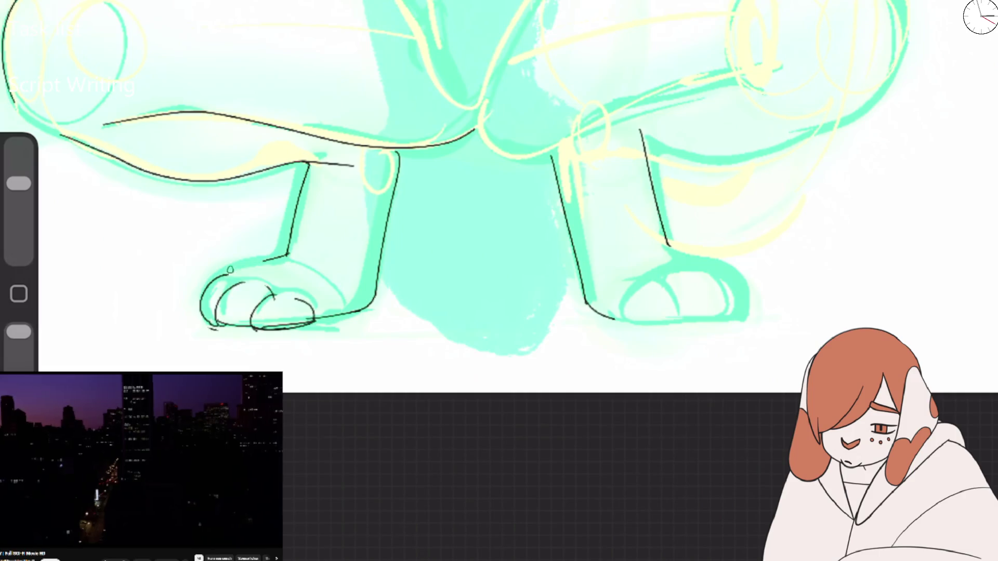
{"action": "left_click_drag", "start_coordinate": [208, 301], "coordinate": [317, 320]}
{"action": "left_click_drag", "start_coordinate": [18, 183], "coordinate": [19, 243]}
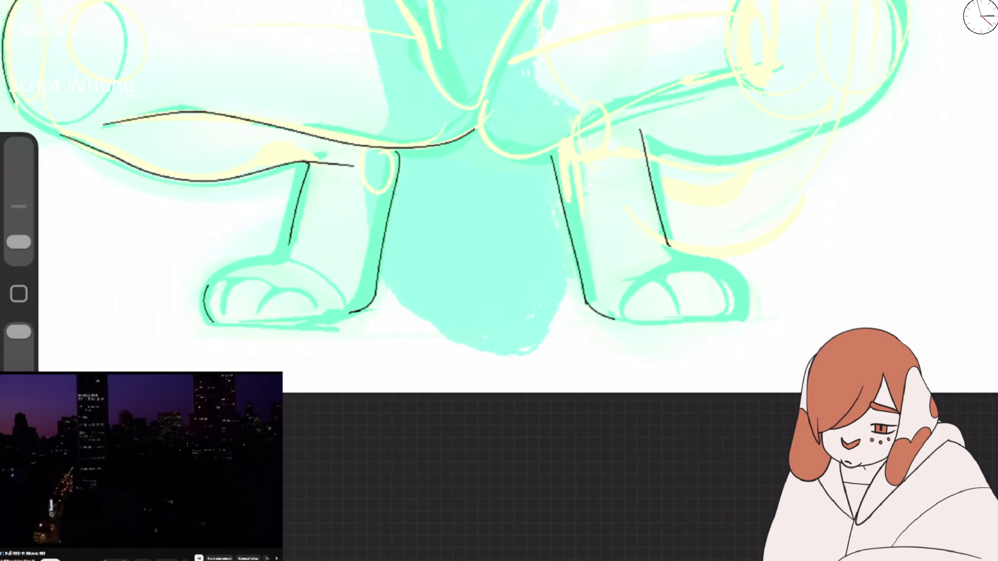
{"action": "mouse_move", "coordinate": [234, 324]}
{"action": "left_mouse_down"}
{"action": "mouse_move", "coordinate": [243, 277]}
{"action": "mouse_move", "coordinate": [270, 282]}
{"action": "mouse_move", "coordinate": [306, 322]}
{"action": "left_mouse_up"}
{"action": "left_click_drag", "start_coordinate": [240, 276], "coordinate": [280, 257]}
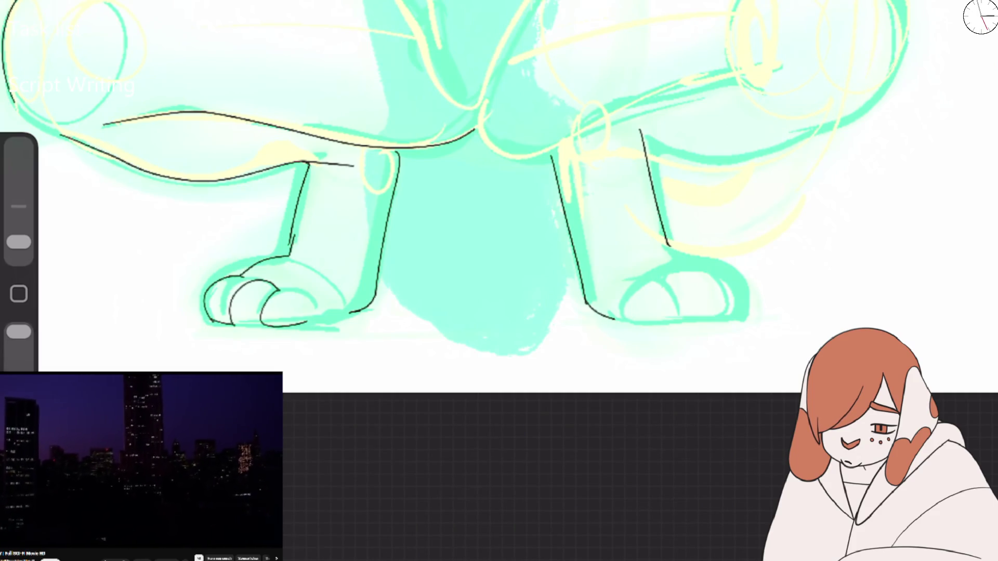
{"action": "key", "text": "ctrl+z"}
{"action": "left_click_drag", "start_coordinate": [224, 278], "coordinate": [292, 243]}
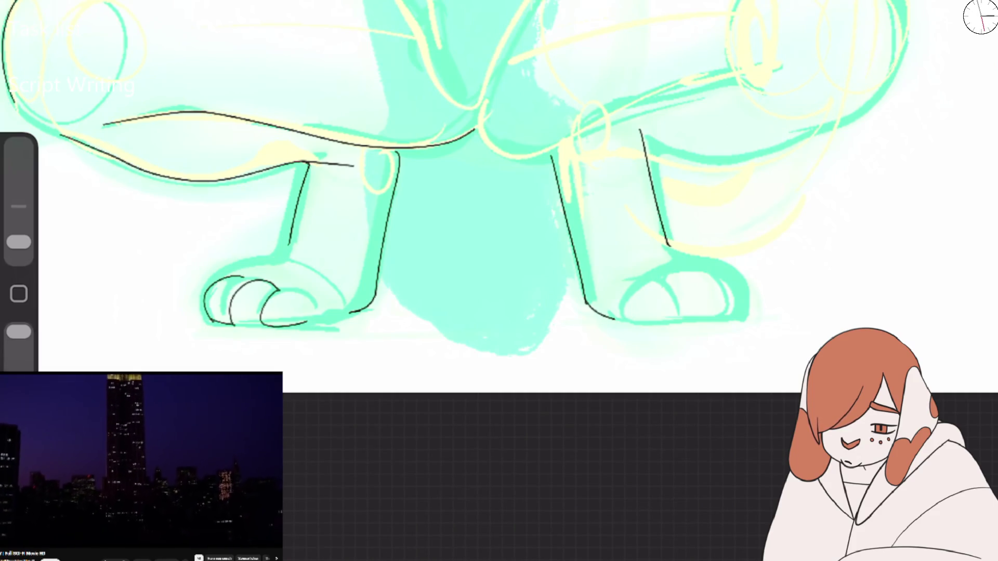
{"action": "left_click_drag", "start_coordinate": [295, 324], "coordinate": [386, 309]}
Step: Sketch the right paw's base, toes and outer edge, the right leg's back, and the belly curve
{"action": "mouse_move", "coordinate": [586, 312]}
{"action": "left_mouse_down"}
{"action": "mouse_move", "coordinate": [660, 328]}
{"action": "mouse_move", "coordinate": [673, 268]}
{"action": "mouse_move", "coordinate": [746, 311]}
{"action": "left_mouse_up"}
{"action": "left_click_drag", "start_coordinate": [671, 278], "coordinate": [678, 321]}
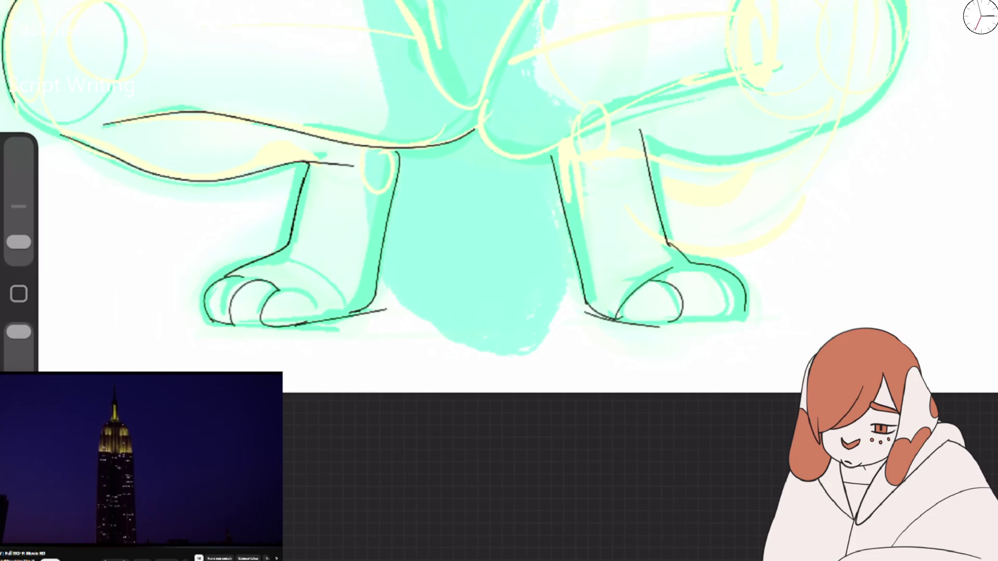
{"action": "left_click_drag", "start_coordinate": [673, 276], "coordinate": [720, 316]}
{"action": "left_click_drag", "start_coordinate": [723, 273], "coordinate": [743, 317]}
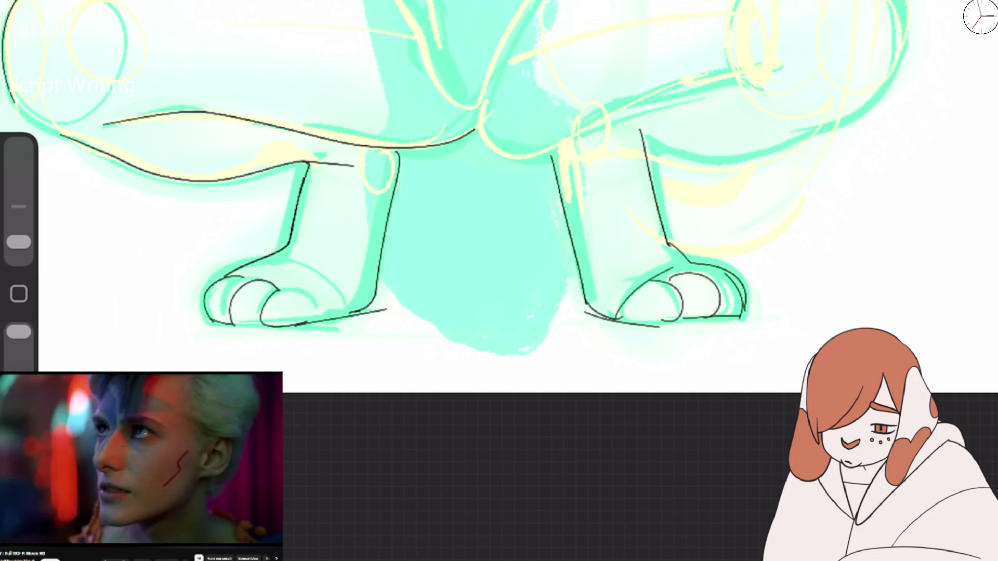
{"action": "mouse_move", "coordinate": [596, 130]}
{"action": "left_mouse_down"}
{"action": "mouse_move", "coordinate": [780, 159]}
{"action": "mouse_move", "coordinate": [899, 2]}
{"action": "left_mouse_up"}
{"action": "mouse_move", "coordinate": [477, 115]}
{"action": "left_mouse_down"}
{"action": "mouse_move", "coordinate": [587, 145]}
{"action": "mouse_move", "coordinate": [733, 75]}
{"action": "left_mouse_up"}
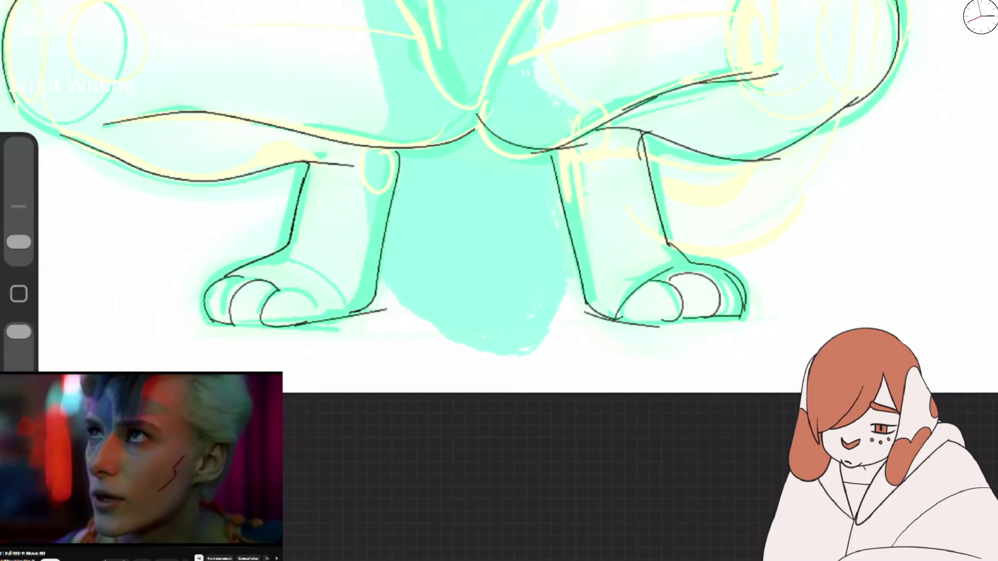
Step: Sketch the back curve between the legs, the right thigh's upper outline and the right front leg contours
{"action": "scroll", "coordinate": [499, 198], "scroll_direction": "down", "scroll_amount": 5}
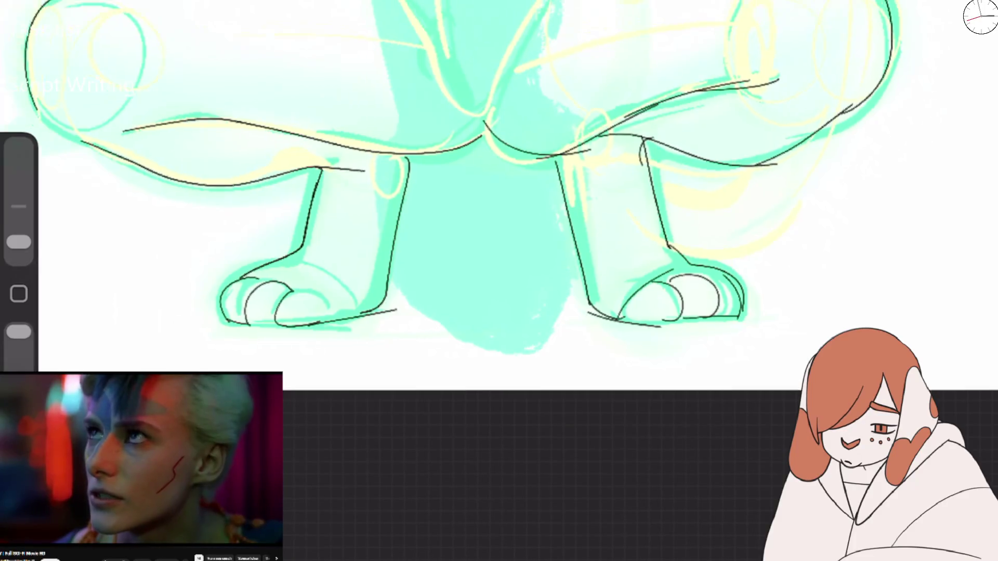
{"action": "key", "text": "ctrl+z"}
{"action": "key", "text": "ctrl+z"}
{"action": "key", "text": "ctrl+z"}
{"action": "key", "text": "ctrl+z"}
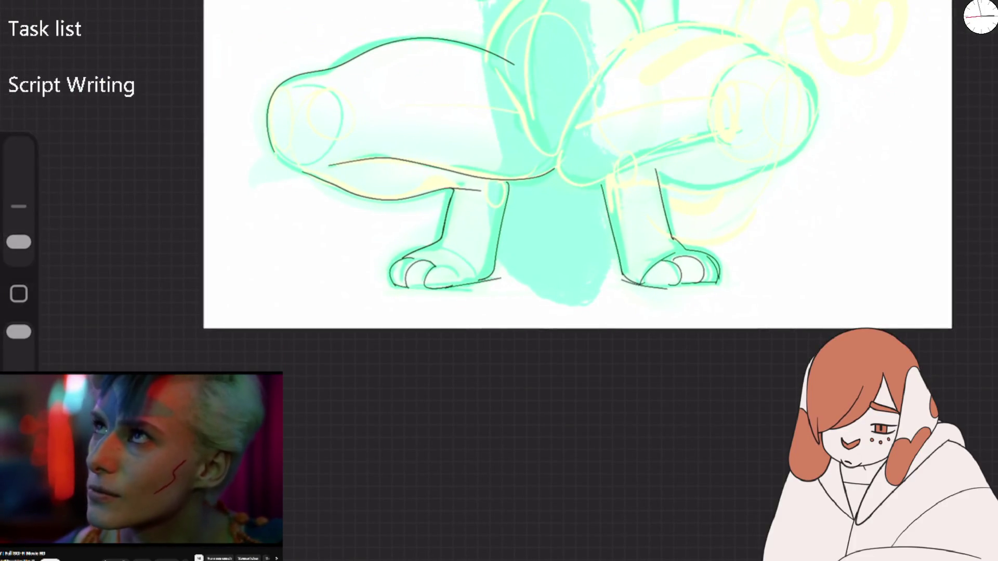
{"action": "scroll", "coordinate": [811, 154], "scroll_direction": "up", "scroll_amount": 3}
{"action": "left_click", "coordinate": [509, 220]}
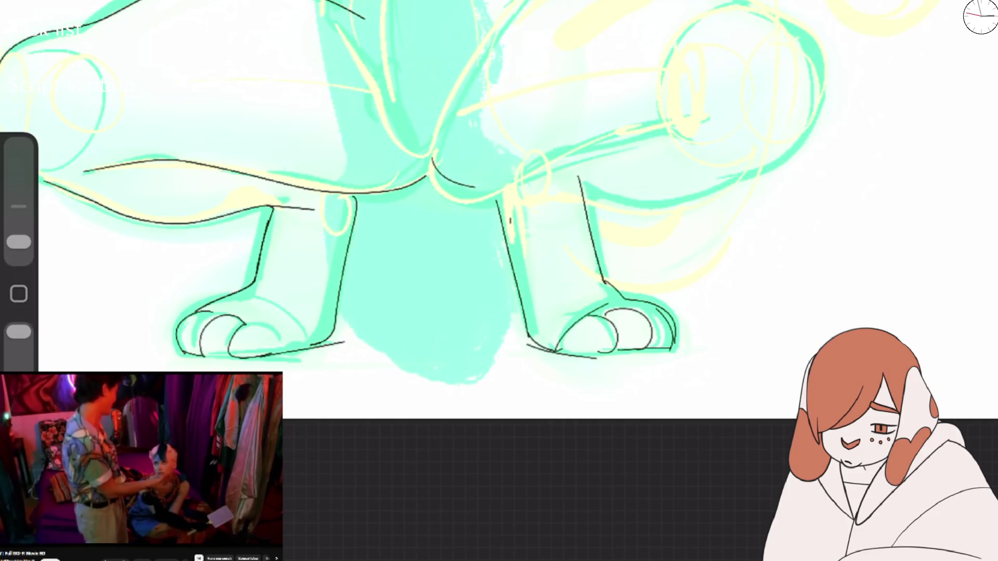
{"action": "left_click_drag", "start_coordinate": [432, 159], "coordinate": [534, 167]}
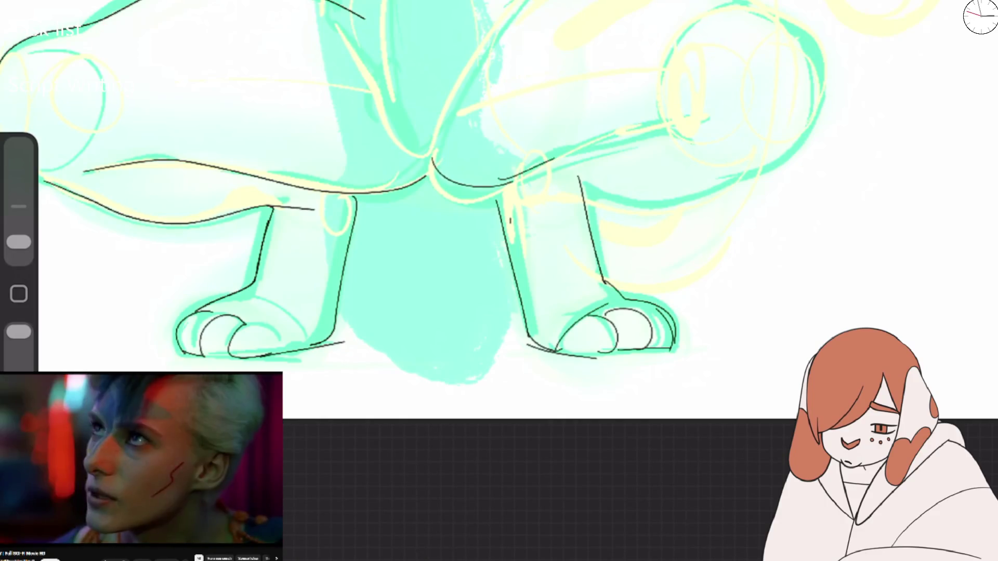
{"action": "mouse_move", "coordinate": [624, 199]}
{"action": "left_mouse_down"}
{"action": "mouse_move", "coordinate": [744, 174]}
{"action": "mouse_move", "coordinate": [795, 29]}
{"action": "mouse_move", "coordinate": [785, 22]}
{"action": "left_mouse_up"}
{"action": "mouse_move", "coordinate": [507, 192]}
{"action": "left_mouse_down"}
{"action": "mouse_move", "coordinate": [552, 180]}
{"action": "mouse_move", "coordinate": [509, 249]}
{"action": "mouse_move", "coordinate": [527, 322]}
{"action": "left_mouse_up"}
{"action": "left_click_drag", "start_coordinate": [507, 228], "coordinate": [605, 283]}
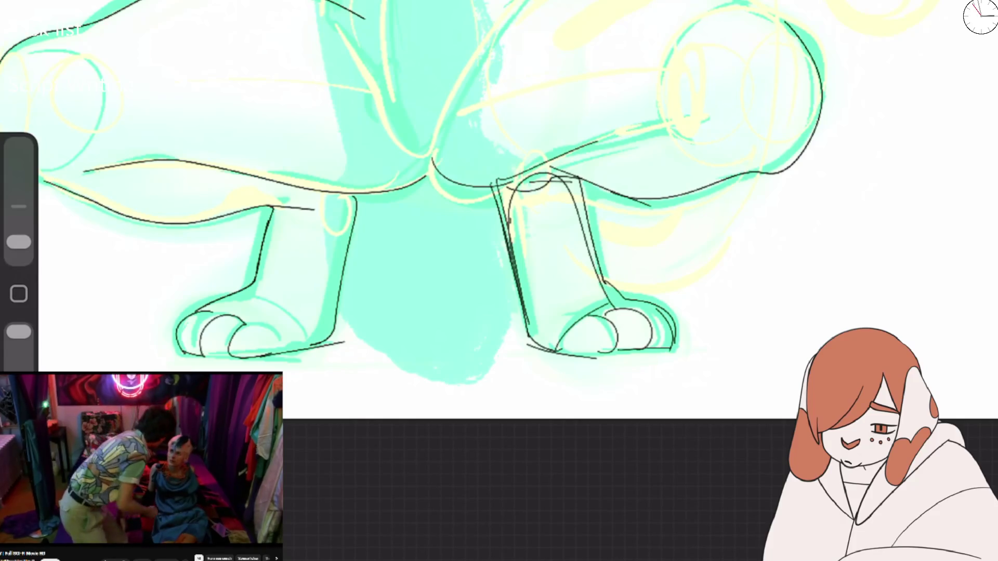
Step: Sketch the left front leg's top and side and finish the right leg
{"action": "scroll", "coordinate": [499, 207], "scroll_direction": "down", "scroll_amount": 5}
{"action": "scroll", "coordinate": [499, 208], "scroll_direction": "up", "scroll_amount": 4}
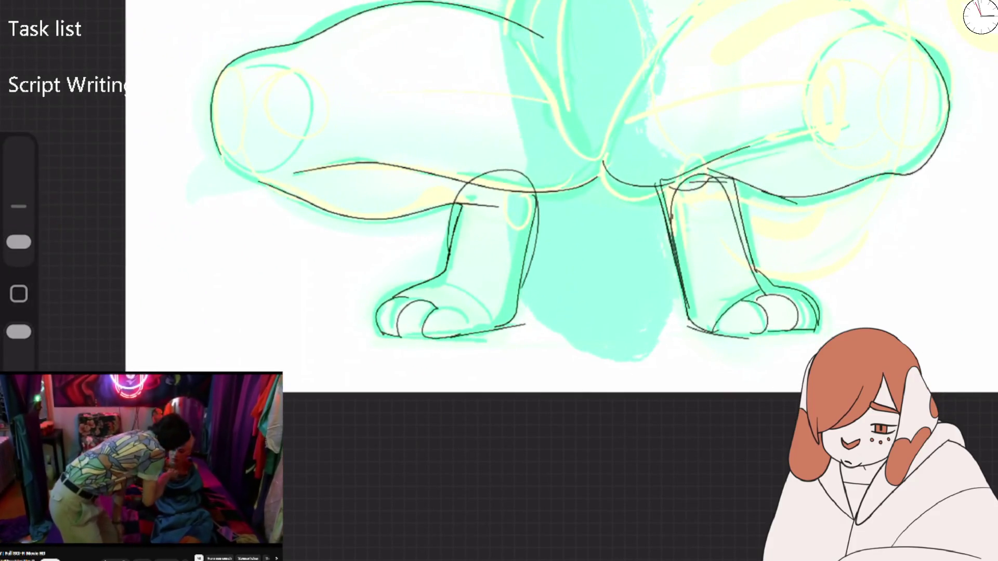
{"action": "mouse_move", "coordinate": [461, 203]}
{"action": "left_mouse_down"}
{"action": "mouse_move", "coordinate": [534, 206]}
{"action": "mouse_move", "coordinate": [530, 296]}
{"action": "left_mouse_up"}
{"action": "mouse_move", "coordinate": [696, 139]}
{"action": "left_mouse_down"}
{"action": "mouse_move", "coordinate": [751, 248]}
{"action": "mouse_move", "coordinate": [663, 233]}
{"action": "left_mouse_up"}
Step: Fade the black sketch layer to about 22% opacity and add a new layer above
{"action": "left_click", "coordinate": [976, 5]}
{"action": "mouse_move", "coordinate": [984, 69]}
{"action": "left_mouse_down"}
{"action": "mouse_move", "coordinate": [798, 69]}
{"action": "mouse_move", "coordinate": [819, 69]}
{"action": "left_mouse_up"}
{"action": "left_click", "coordinate": [977, 3]}
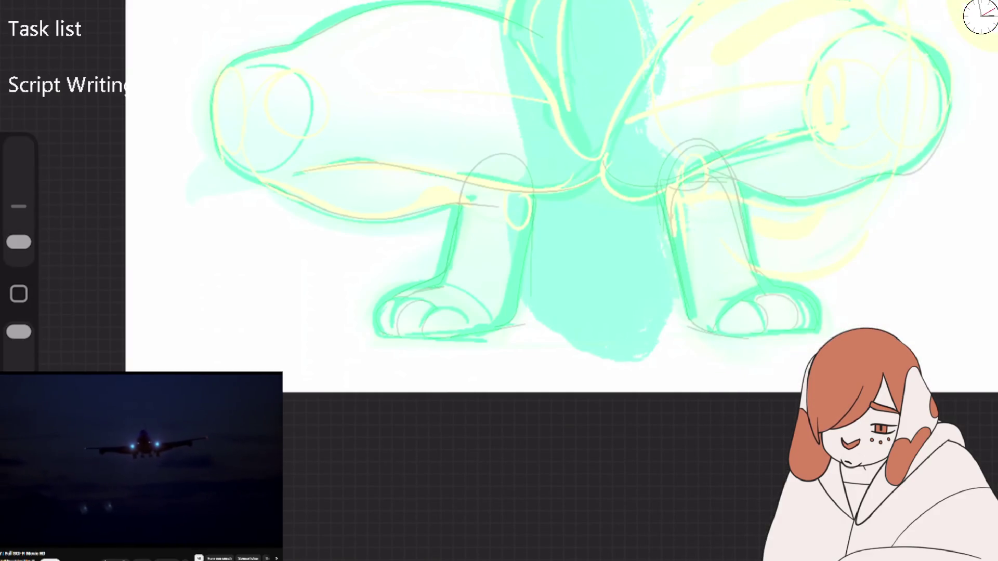
Step: Pick an SFX inking brush from the Doxy Comics FX set and rotate the canvas
{"action": "left_click", "coordinate": [708, 282]}
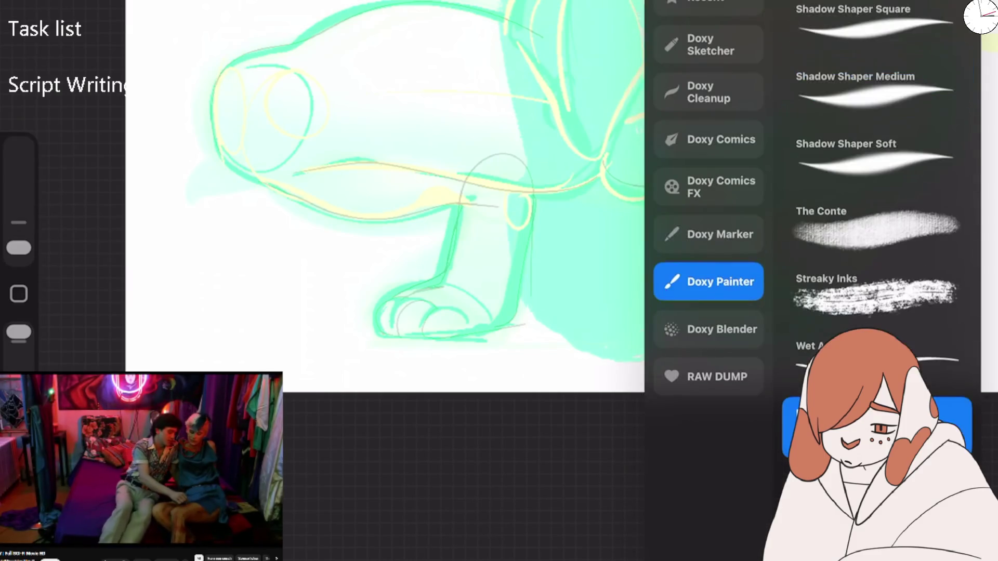
{"action": "left_click", "coordinate": [708, 187]}
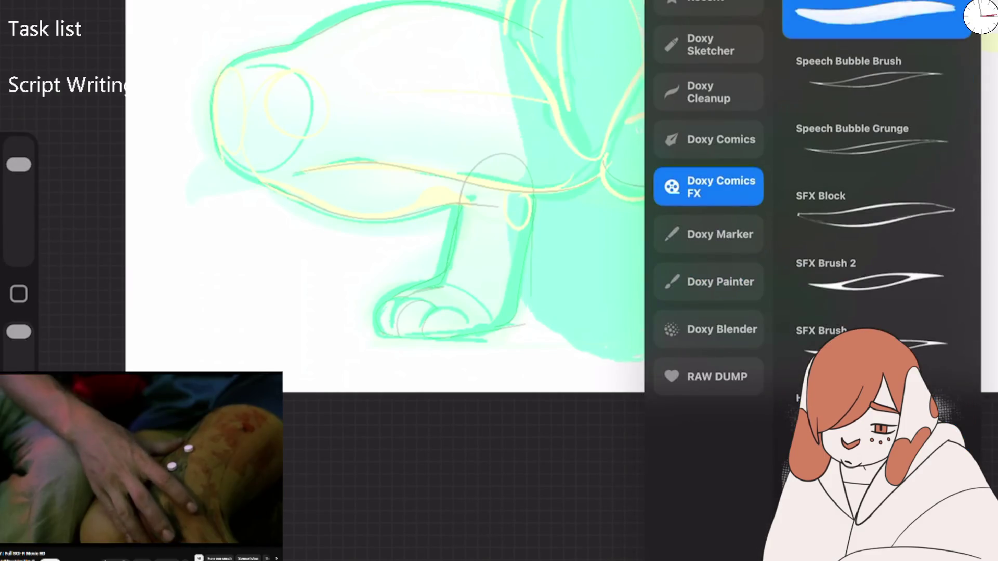
{"action": "left_click", "coordinate": [873, 338]}
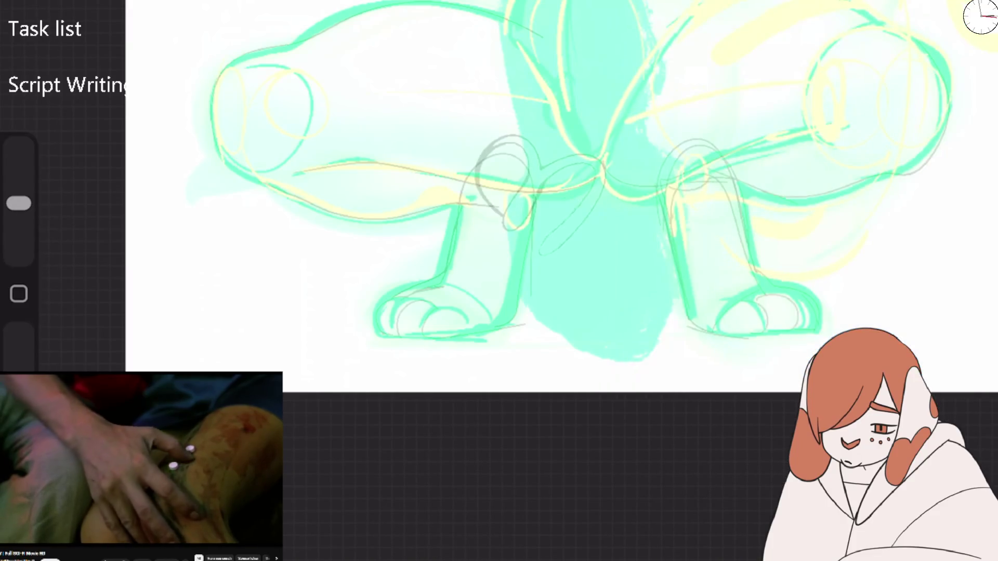
{"action": "left_click_drag", "start_coordinate": [499, 233], "coordinate": [650, 208]}
{"action": "left_click_drag", "start_coordinate": [572, 234], "coordinate": [634, 260]}
Step: Trial-ink the left leg's outer and lower edges, then undo both strokes
{"action": "left_click_drag", "start_coordinate": [461, 240], "coordinate": [664, 3]}
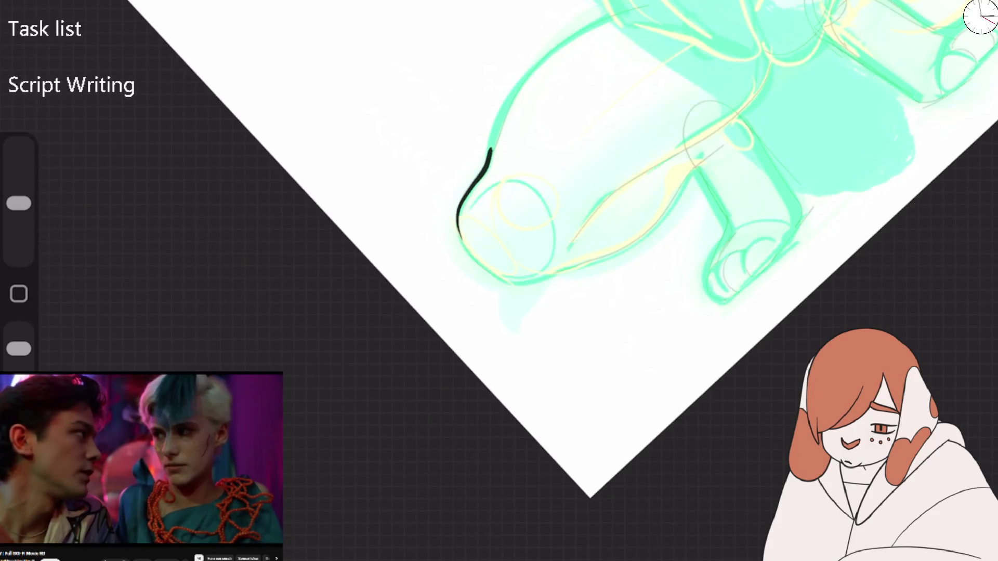
{"action": "mouse_move", "coordinate": [461, 237]}
{"action": "left_mouse_down"}
{"action": "mouse_move", "coordinate": [531, 297]}
{"action": "mouse_move", "coordinate": [649, 214]}
{"action": "left_mouse_up"}
{"action": "left_click_drag", "start_coordinate": [520, 260], "coordinate": [442, 218]}
{"action": "key", "text": "ctrl+z"}
{"action": "left_click_drag", "start_coordinate": [572, 234], "coordinate": [520, 259]}
{"action": "key", "text": "ctrl+z"}
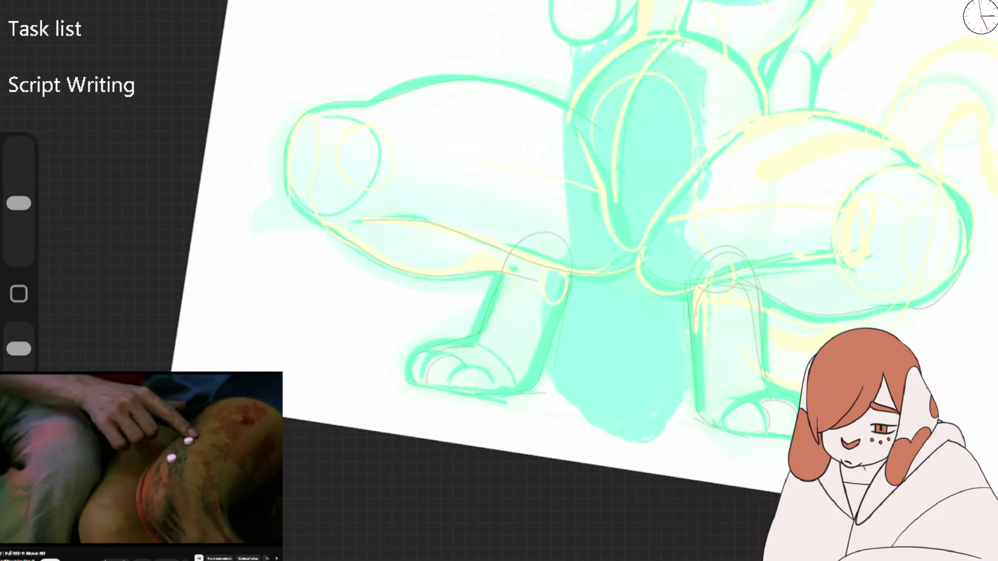
{"action": "left_click", "coordinate": [54, 10]}
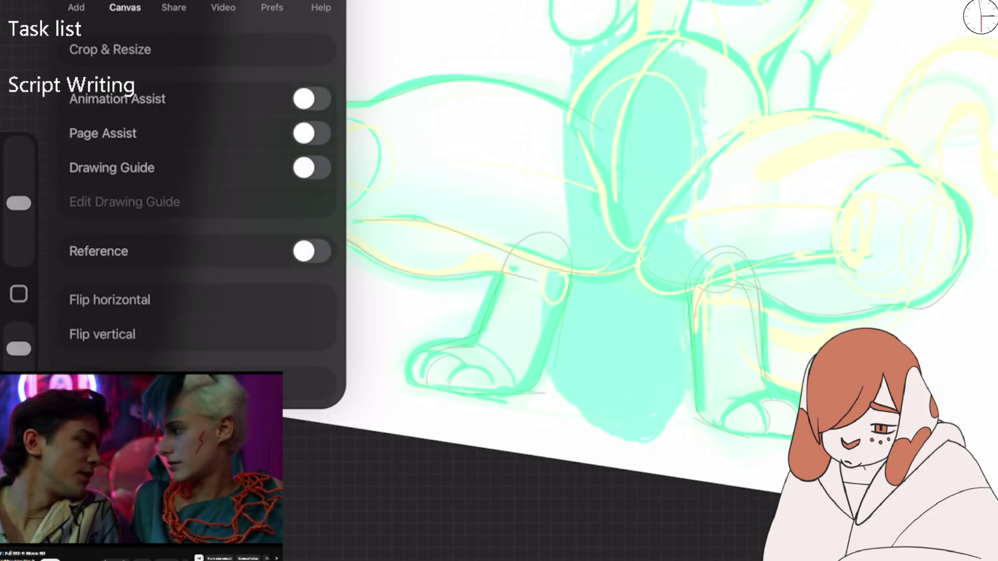
Step: In Crop & Resize, enable Resample canvas and set the width to 2880 px
{"action": "left_click", "coordinate": [174, 7]}
{"action": "left_click", "coordinate": [272, 8]}
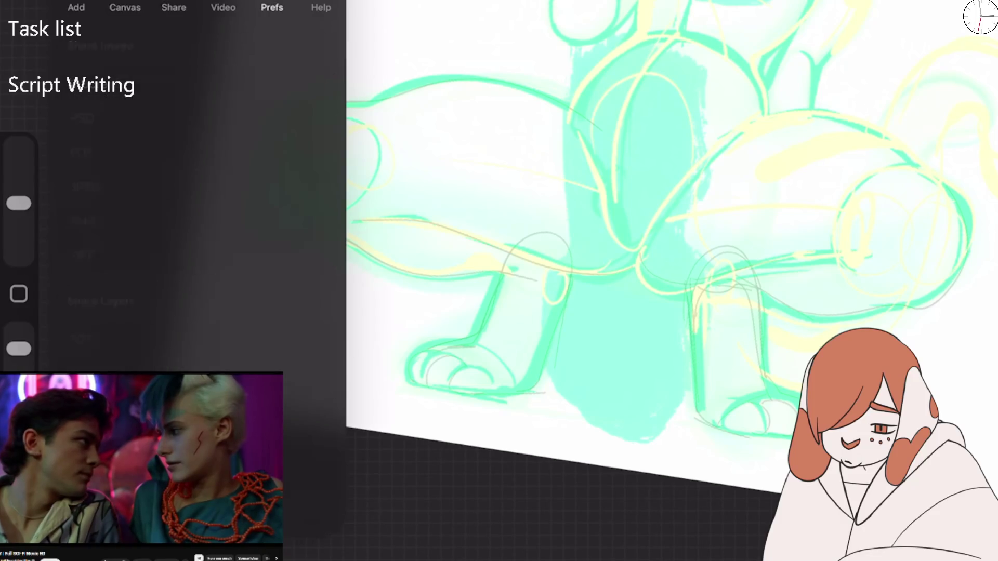
{"action": "left_click", "coordinate": [124, 7]}
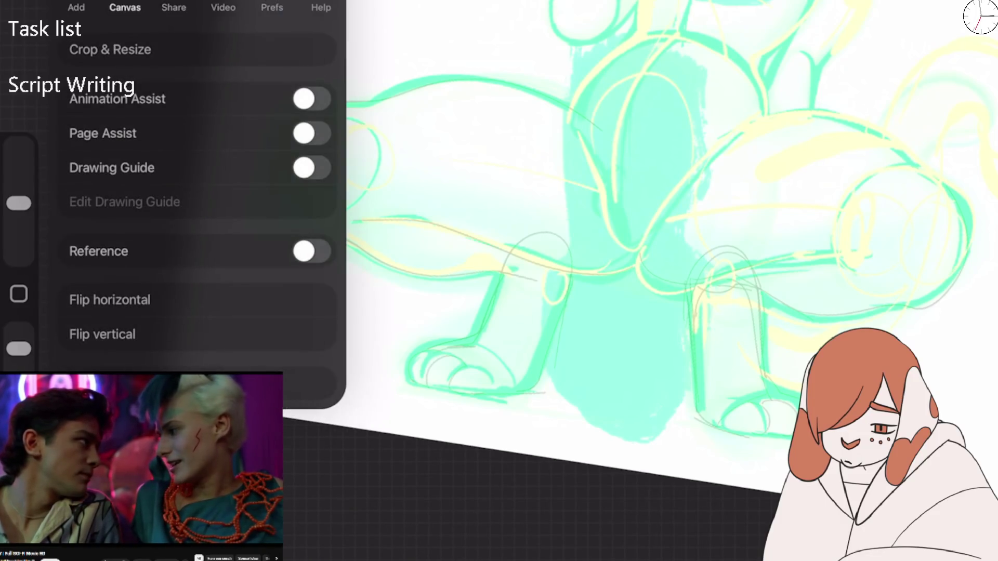
{"action": "left_click", "coordinate": [110, 49]}
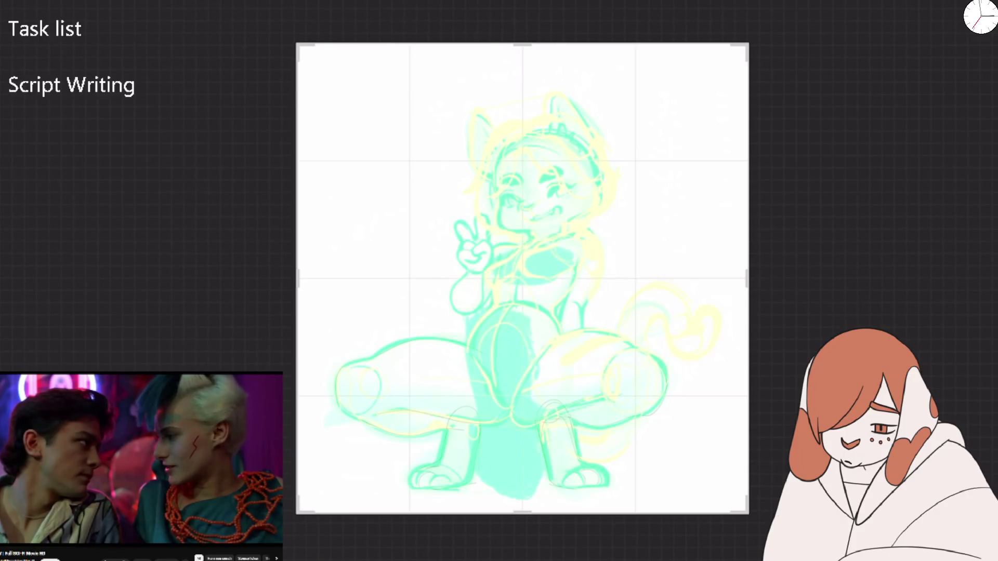
{"action": "left_click", "coordinate": [980, 85]}
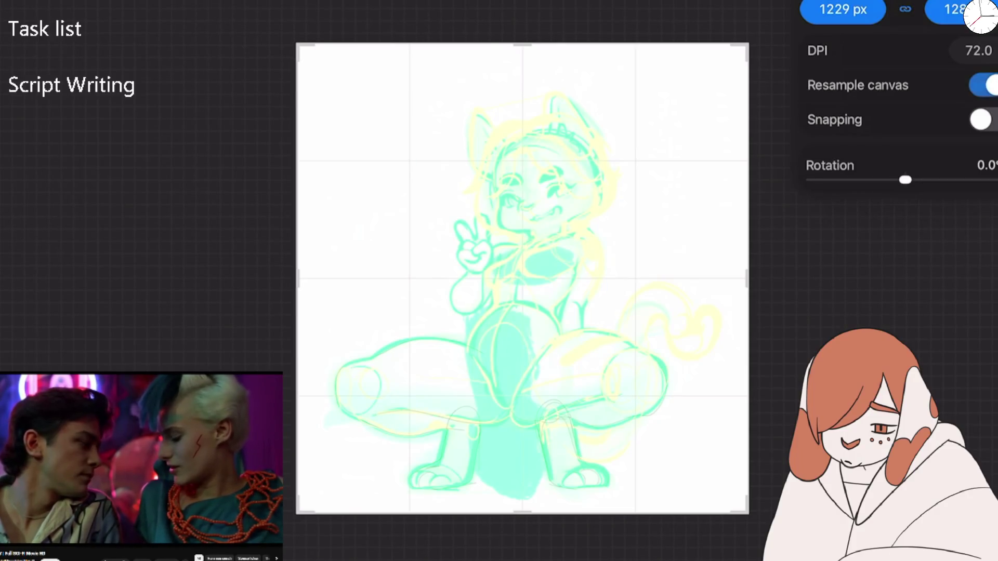
{"action": "left_click", "coordinate": [842, 9]}
{"action": "type", "text": "2880"}
{"action": "key", "text": "Return"}
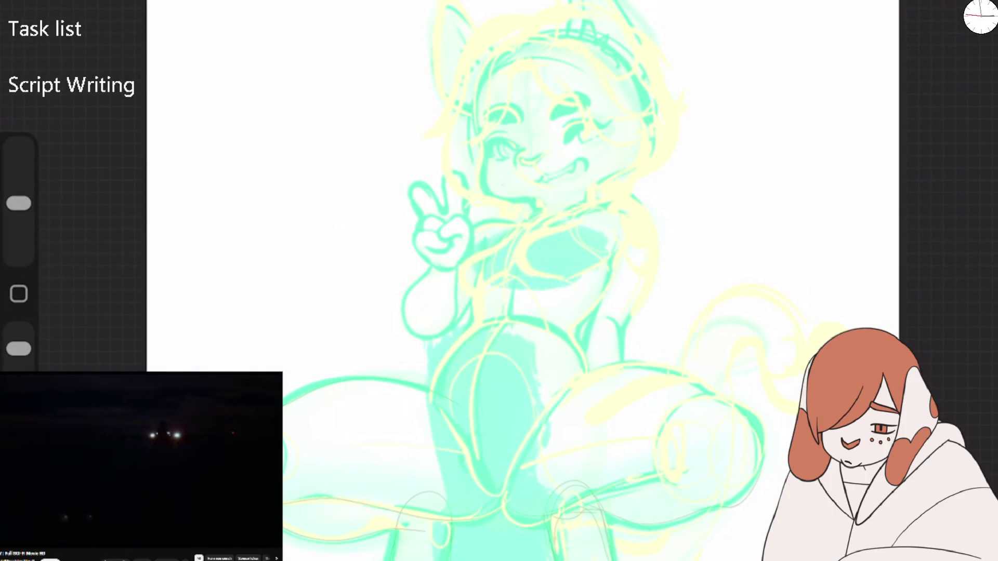
Step: Trial-ink the leg's curve and outer edge, then undo the strokes
{"action": "scroll", "coordinate": [499, 280], "scroll_direction": "up", "scroll_amount": 5}
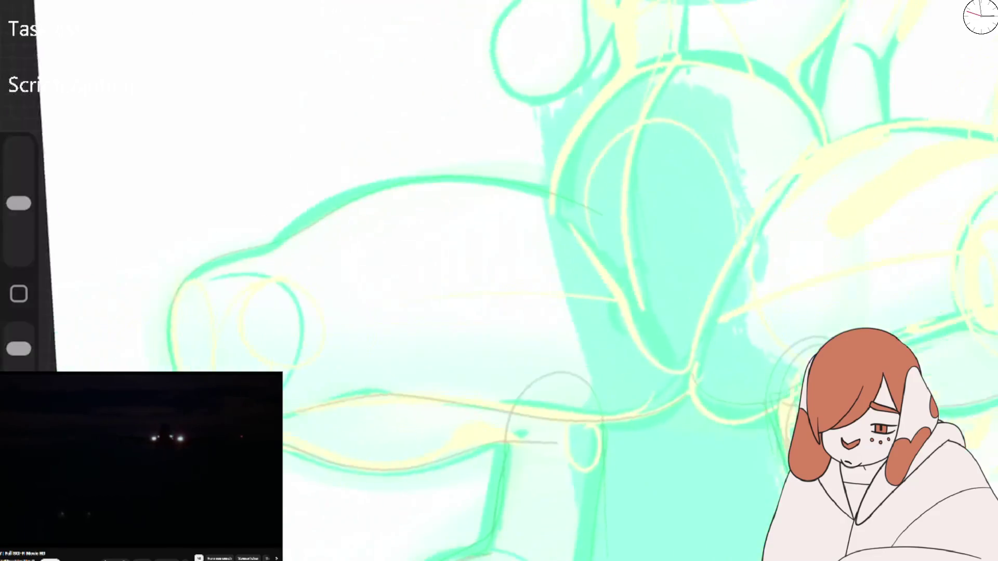
{"action": "mouse_move", "coordinate": [434, 238]}
{"action": "left_mouse_down"}
{"action": "mouse_move", "coordinate": [366, 364]}
{"action": "mouse_move", "coordinate": [448, 318]}
{"action": "left_mouse_up"}
{"action": "scroll", "coordinate": [499, 281], "scroll_direction": "up", "scroll_amount": 3}
{"action": "key", "text": "ctrl+z"}
{"action": "key", "text": "ctrl+z"}
{"action": "left_click_drag", "start_coordinate": [260, 249], "coordinate": [832, 2]}
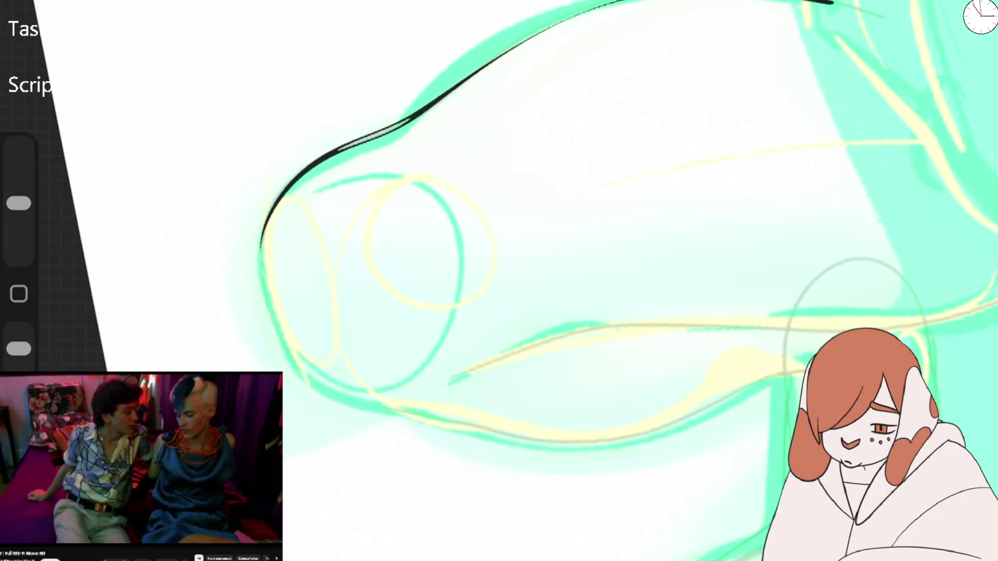
{"action": "key", "text": "ctrl+z"}
{"action": "key", "text": "b"}
Step: Try SFX Brush 2 with adjusted opacity on test strokes and a leg curve, all undone
{"action": "left_click", "coordinate": [863, 259]}
{"action": "mouse_move", "coordinate": [408, 302]}
{"action": "left_mouse_down"}
{"action": "mouse_move", "coordinate": [508, 211]}
{"action": "mouse_move", "coordinate": [572, 312]}
{"action": "left_mouse_up"}
{"action": "key", "text": "ctrl+z"}
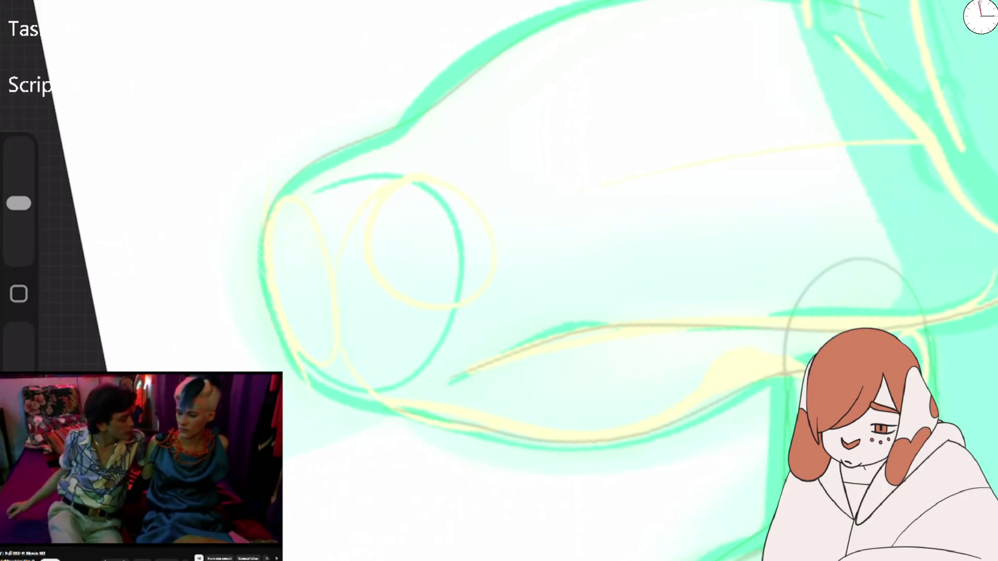
{"action": "left_click_drag", "start_coordinate": [19, 367], "coordinate": [19, 332]}
{"action": "mouse_move", "coordinate": [263, 255]}
{"action": "left_mouse_down"}
{"action": "mouse_move", "coordinate": [401, 223]}
{"action": "mouse_move", "coordinate": [540, 258]}
{"action": "mouse_move", "coordinate": [670, 207]}
{"action": "left_mouse_up"}
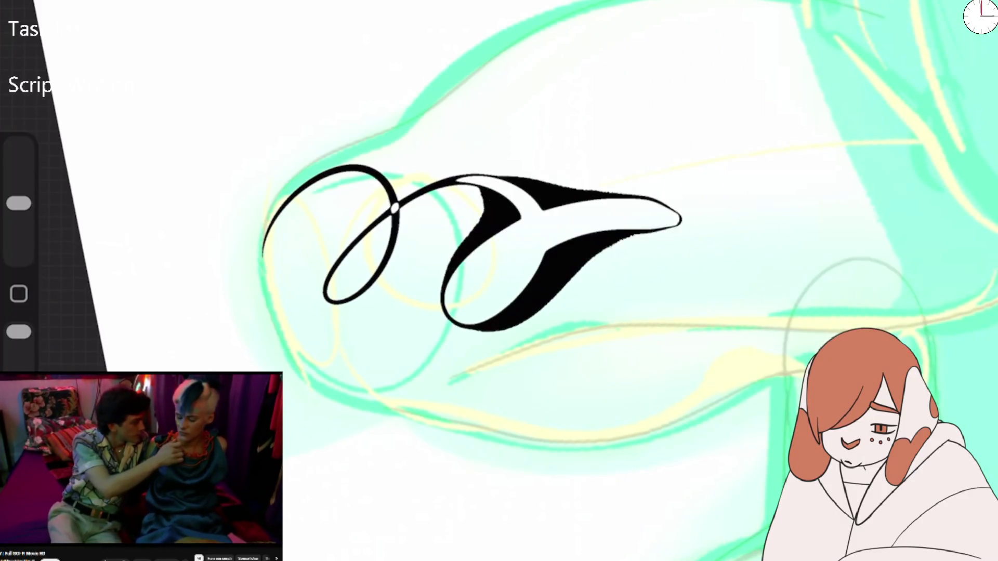
{"action": "key", "text": "ctrl+z"}
{"action": "mouse_move", "coordinate": [262, 275]}
{"action": "left_mouse_down"}
{"action": "mouse_move", "coordinate": [364, 136]}
{"action": "mouse_move", "coordinate": [642, 1]}
{"action": "left_mouse_up"}
{"action": "key", "text": "ctrl+z"}
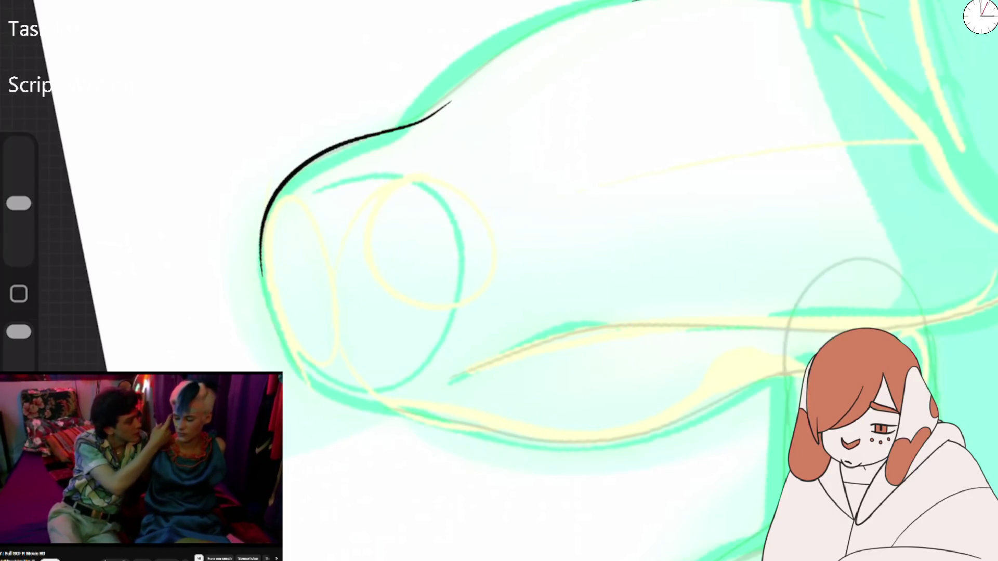
{"action": "key", "text": "ctrl+z"}
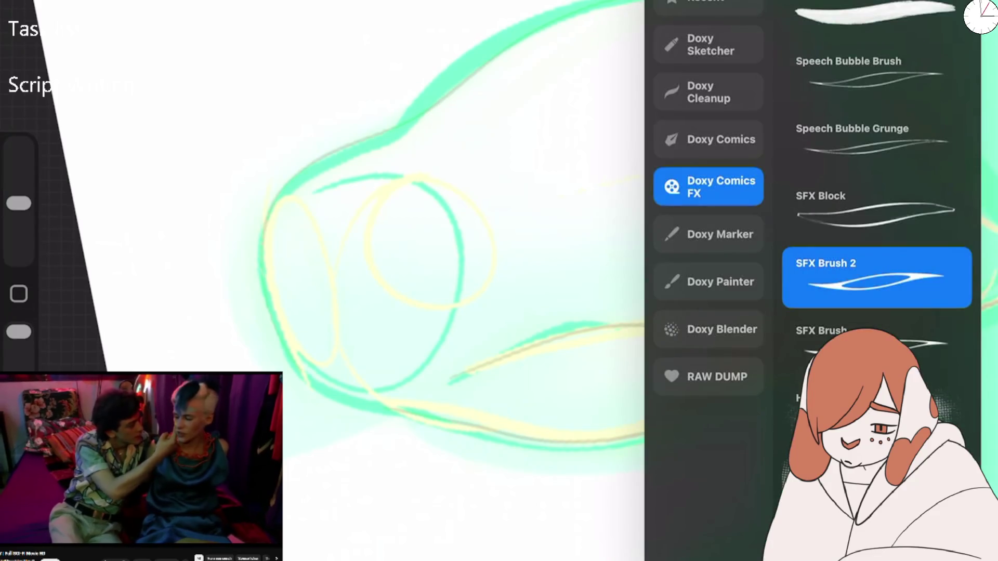
Step: Select Doxy Comics > Fineliner Tooth and ink the left leg's top outline
{"action": "left_click", "coordinate": [877, 143]}
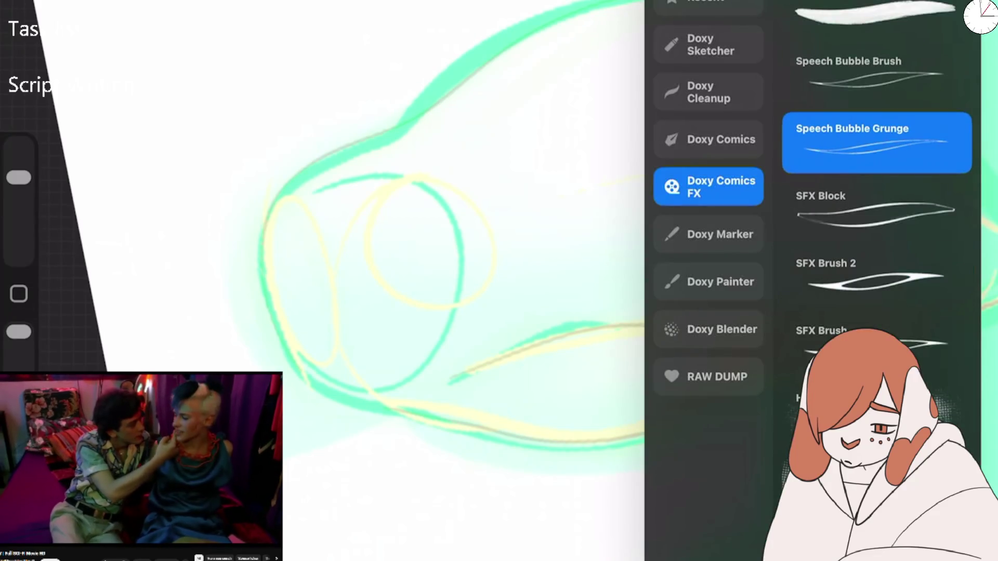
{"action": "left_click", "coordinate": [709, 139]}
{"action": "left_click", "coordinate": [877, 76]}
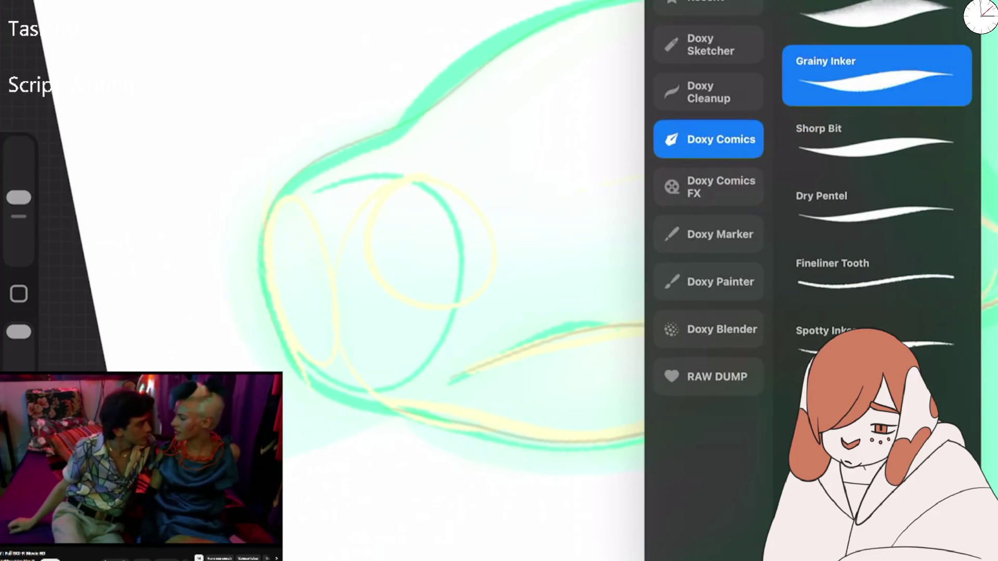
{"action": "left_click", "coordinate": [877, 277]}
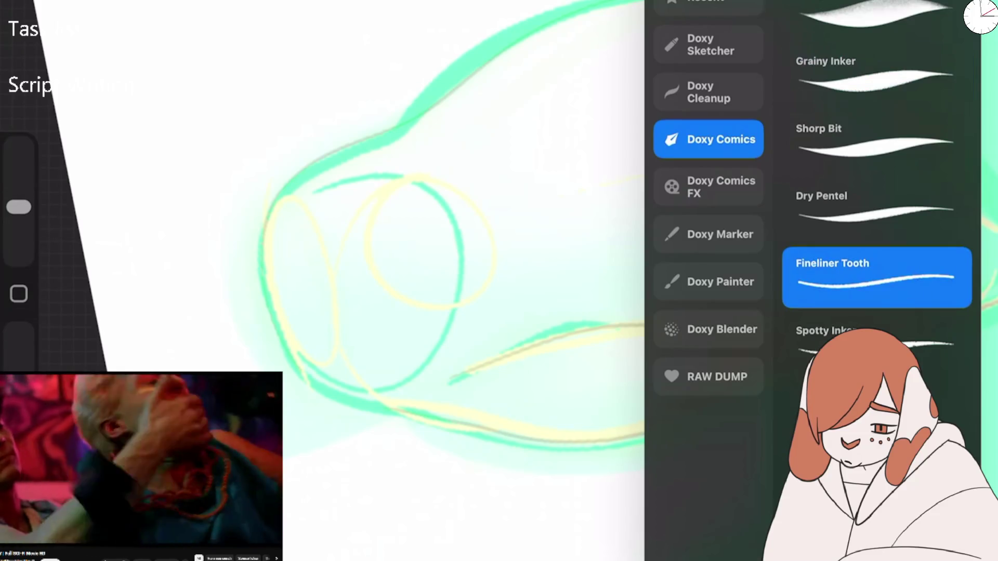
{"action": "mouse_move", "coordinate": [334, 323]}
{"action": "left_mouse_down"}
{"action": "mouse_move", "coordinate": [517, 263]}
{"action": "mouse_move", "coordinate": [546, 167]}
{"action": "left_mouse_up"}
{"action": "key", "text": "ctrl+z"}
{"action": "mouse_move", "coordinate": [312, 162]}
{"action": "left_mouse_down"}
{"action": "mouse_move", "coordinate": [268, 283]}
{"action": "mouse_move", "coordinate": [494, 67]}
{"action": "mouse_move", "coordinate": [699, 1]}
{"action": "mouse_move", "coordinate": [885, 13]}
{"action": "left_mouse_up"}
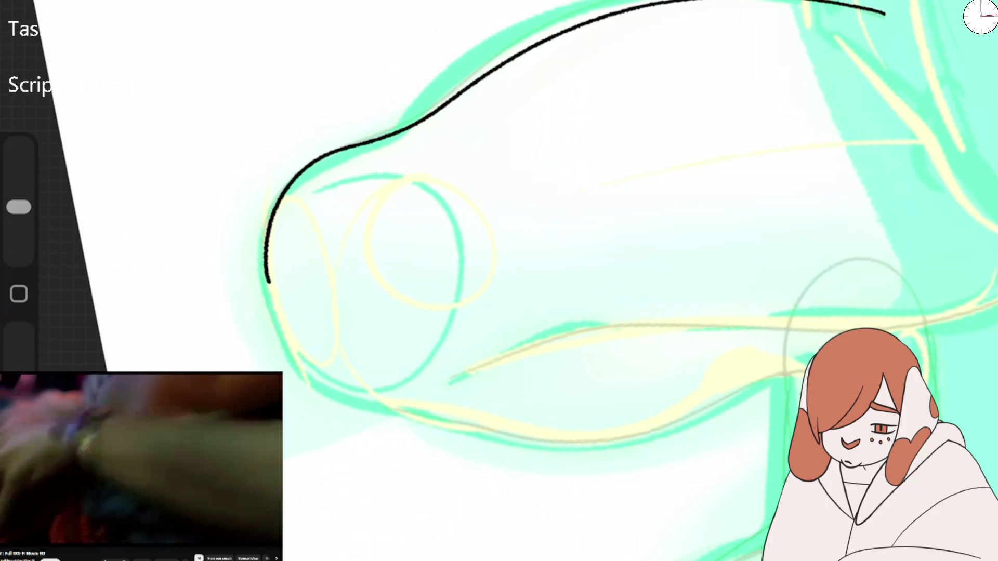
Step: Extend the lineart along the leg and back, then redraw the curve under the raised arm
{"action": "mouse_move", "coordinate": [278, 311]}
{"action": "left_mouse_down"}
{"action": "mouse_move", "coordinate": [368, 390]}
{"action": "mouse_move", "coordinate": [414, 390]}
{"action": "mouse_move", "coordinate": [623, 323]}
{"action": "mouse_move", "coordinate": [997, 284]}
{"action": "left_mouse_up"}
{"action": "scroll", "coordinate": [499, 281], "scroll_direction": "right", "scroll_amount": 5}
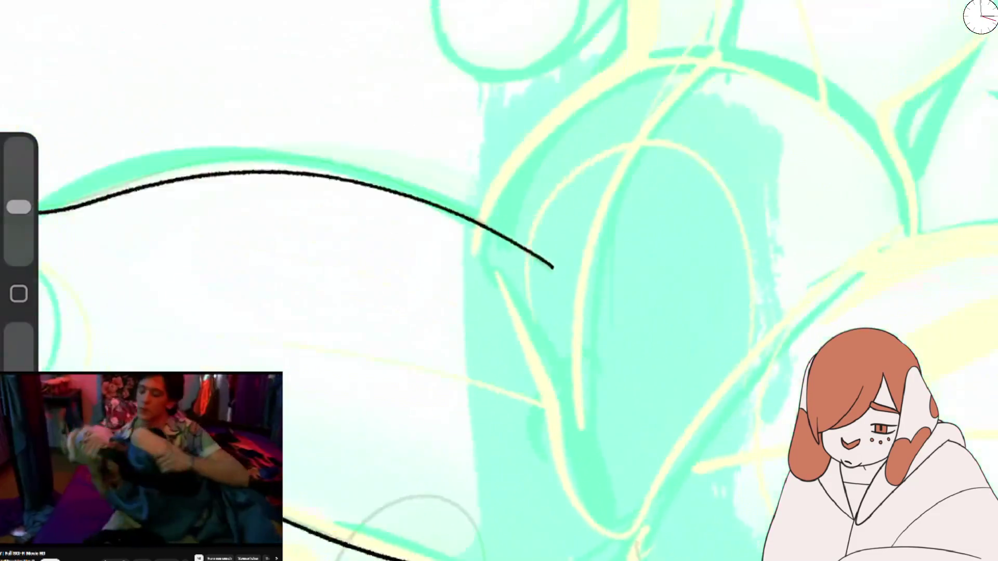
{"action": "scroll", "coordinate": [499, 281], "scroll_direction": "up", "scroll_amount": 3}
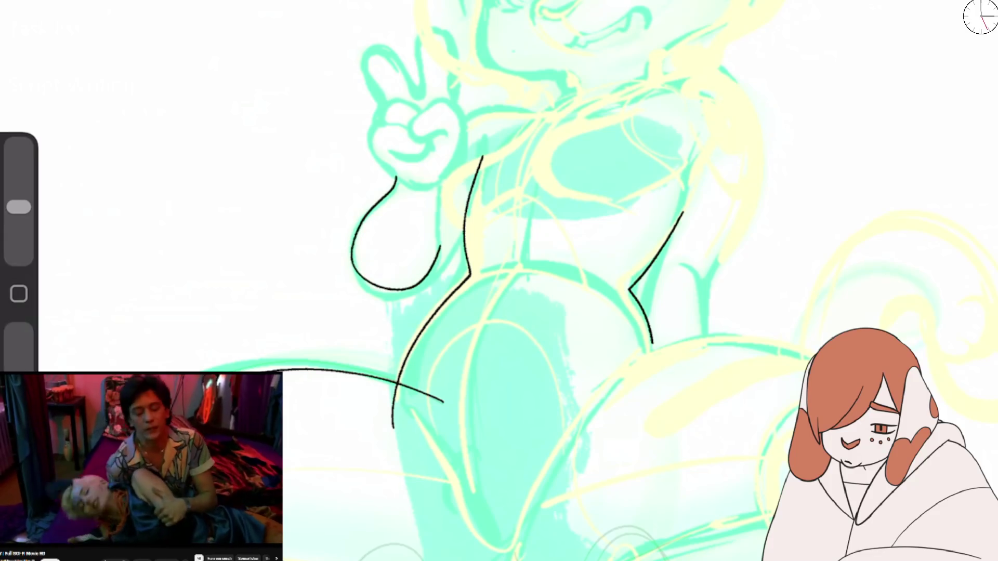
{"action": "scroll", "coordinate": [499, 281], "scroll_direction": "up", "scroll_amount": 2}
{"action": "key", "text": "ctrl+z"}
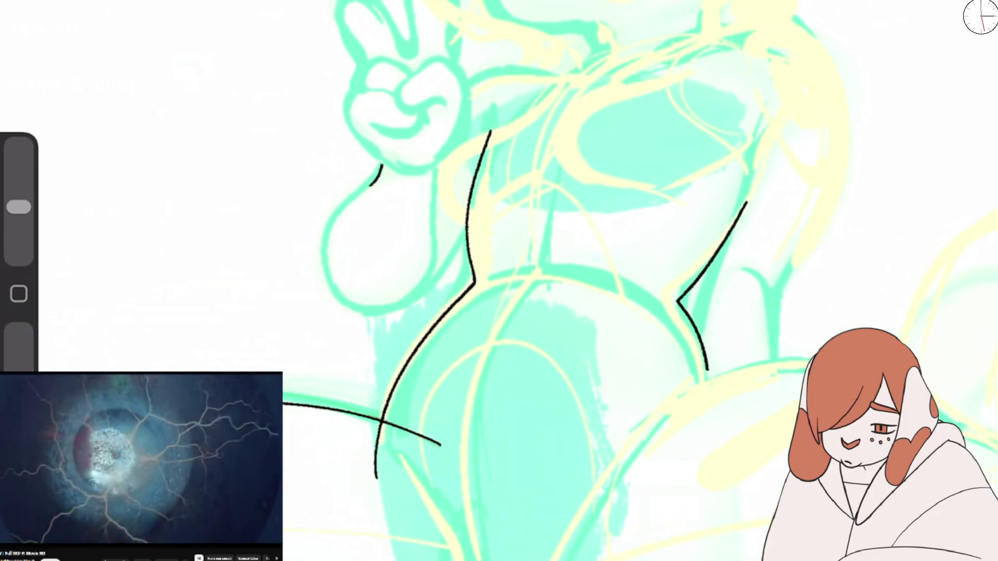
{"action": "left_click_drag", "start_coordinate": [372, 183], "coordinate": [417, 269]}
{"action": "key", "text": "ctrl+z"}
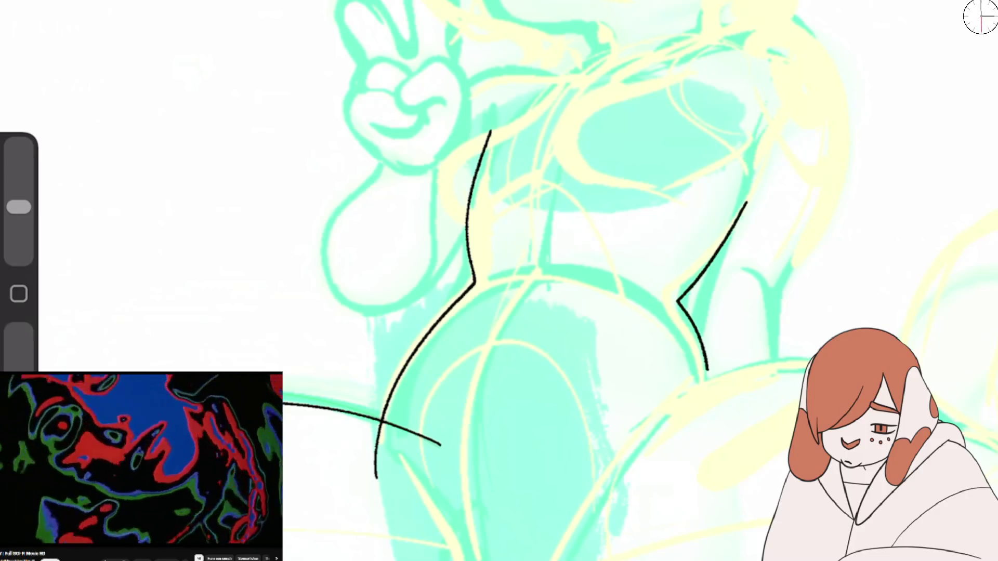
{"action": "left_click_drag", "start_coordinate": [331, 219], "coordinate": [385, 312]}
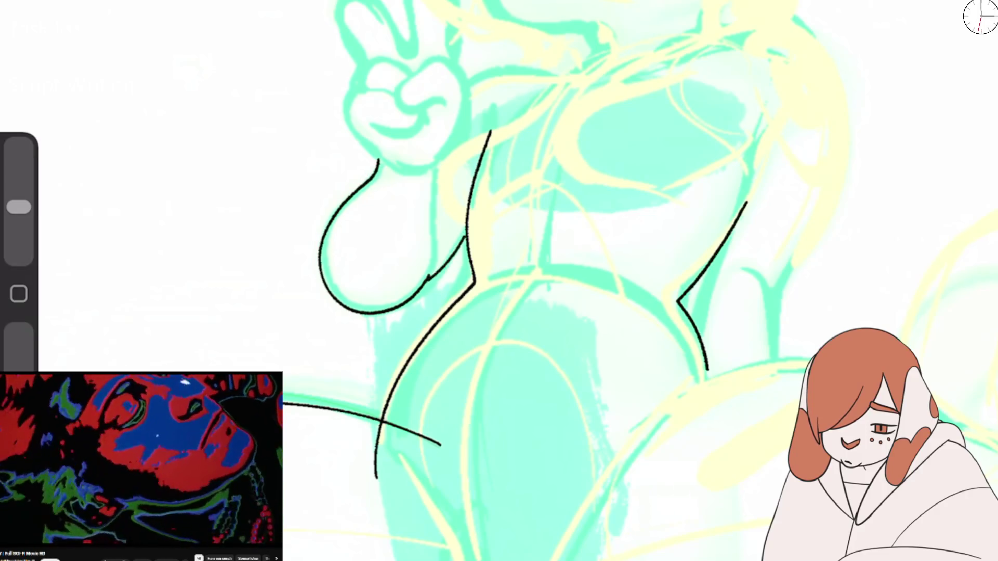
Step: Ink the inner arm edge, the hand's right edge and the upper arm below the hand
{"action": "left_click_drag", "start_coordinate": [437, 162], "coordinate": [434, 270]}
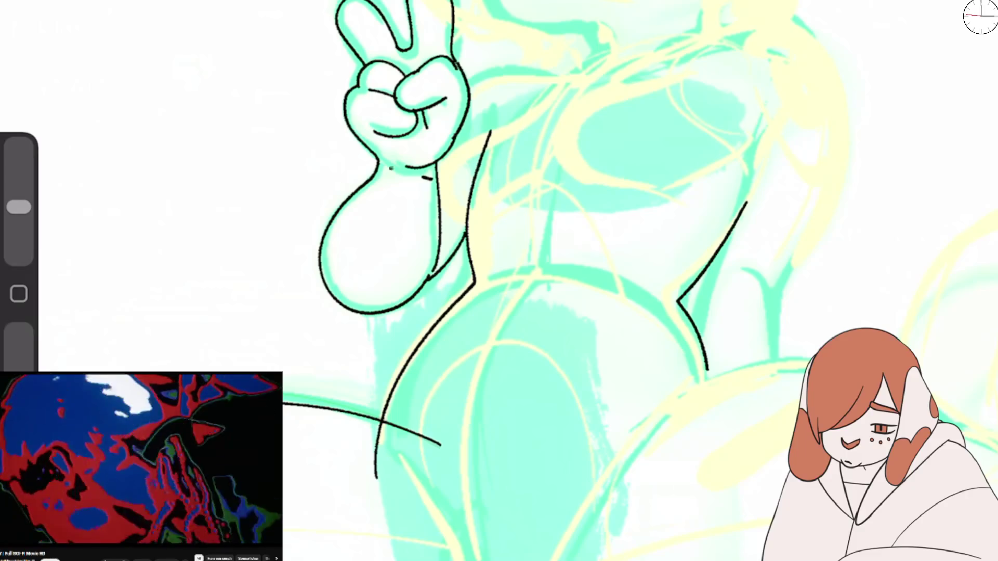
{"action": "left_click_drag", "start_coordinate": [391, 170], "coordinate": [433, 167]}
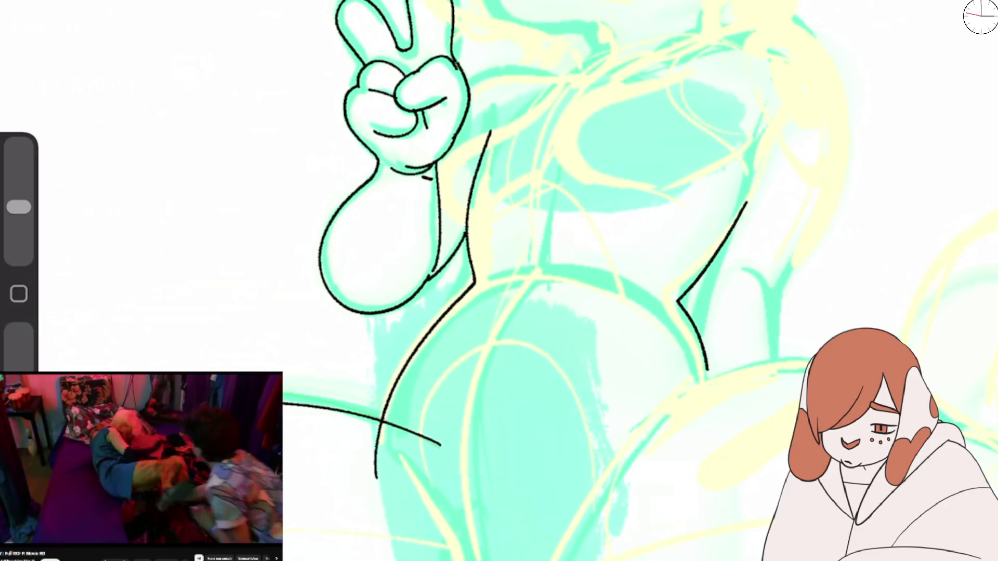
{"action": "key", "text": "ctrl+z"}
{"action": "key", "text": "ctrl+z"}
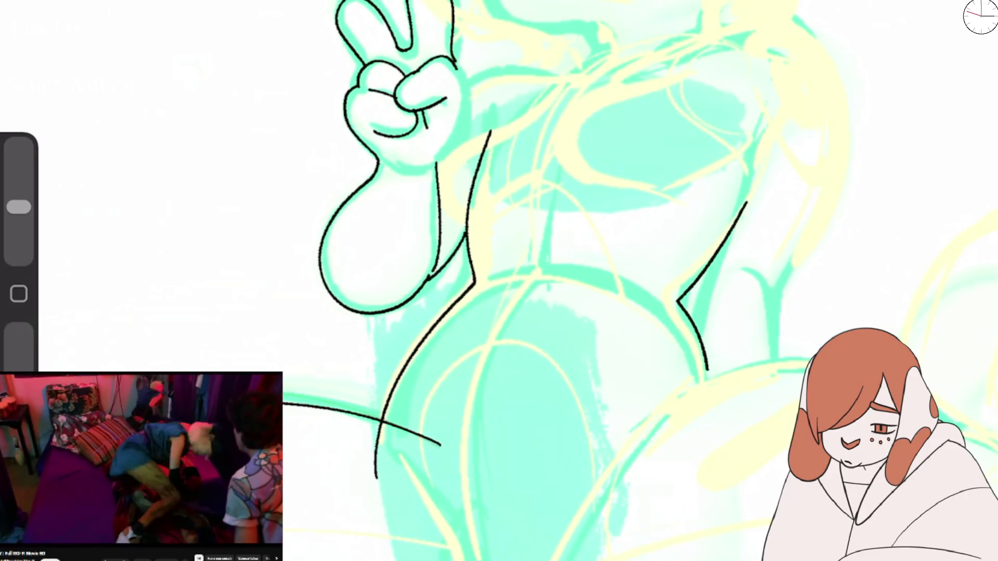
{"action": "left_click_drag", "start_coordinate": [451, 58], "coordinate": [464, 119]}
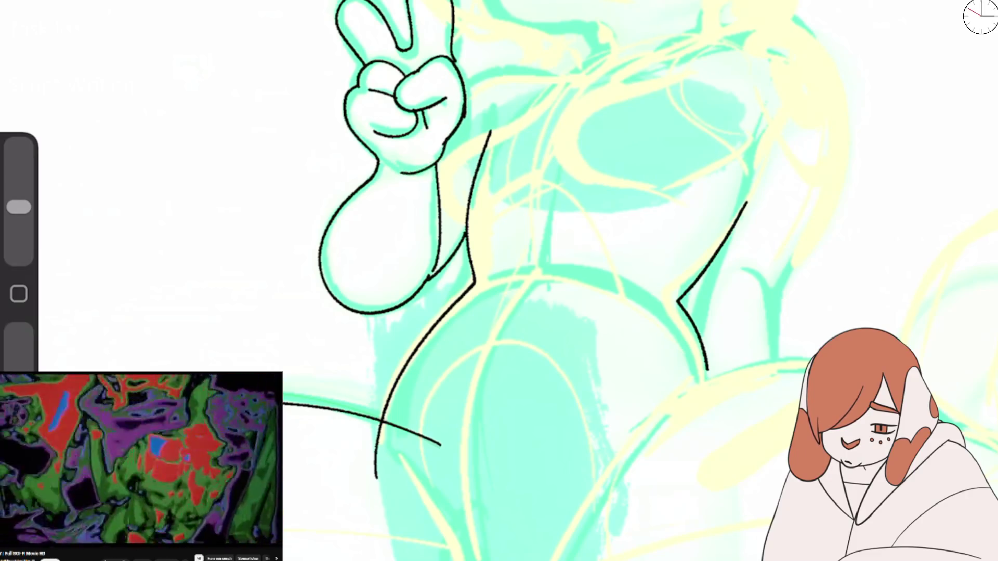
{"action": "scroll", "coordinate": [541, 146], "scroll_direction": "up", "scroll_amount": 2}
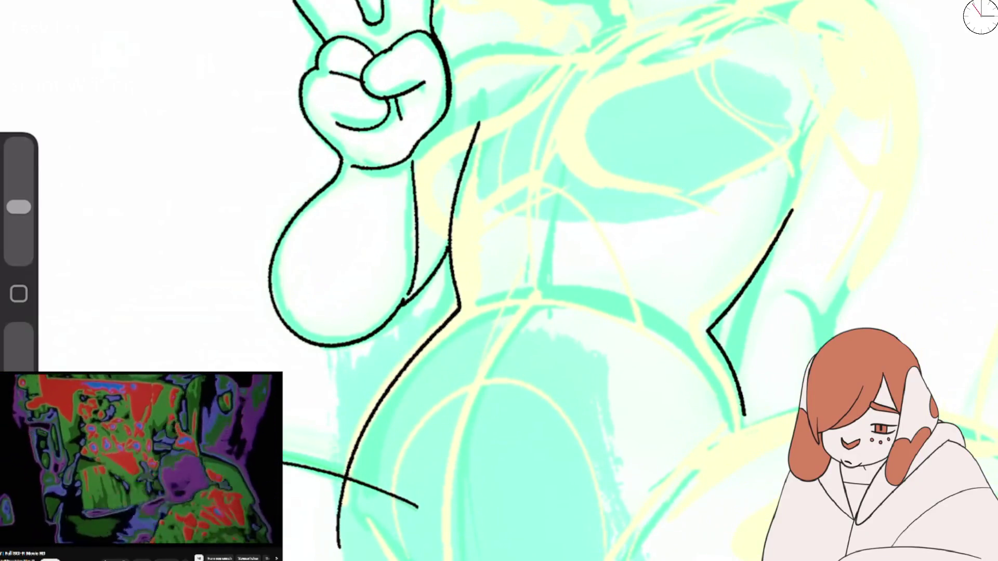
{"action": "scroll", "coordinate": [499, 281], "scroll_direction": "down", "scroll_amount": 3}
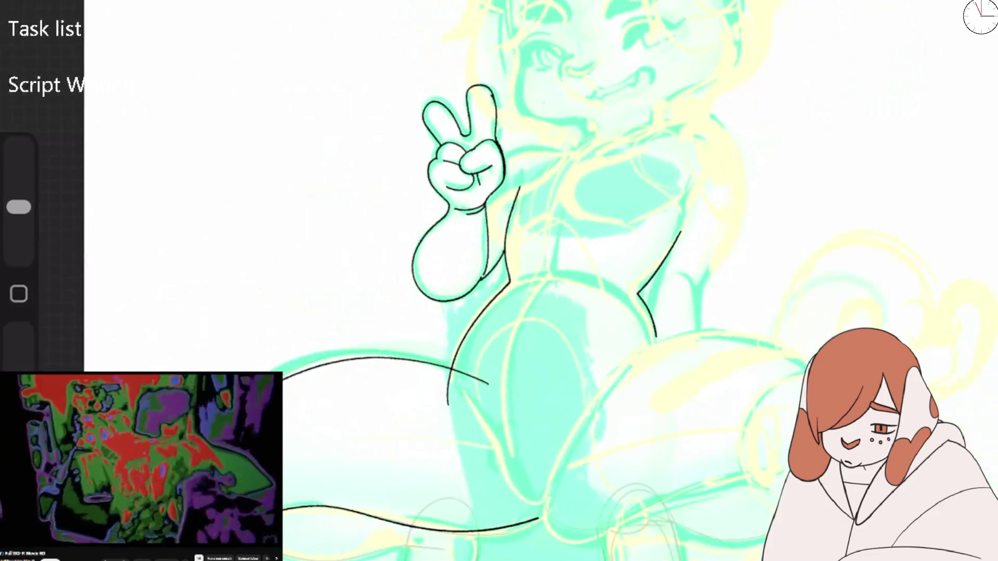
{"action": "scroll", "coordinate": [499, 280], "scroll_direction": "up", "scroll_amount": 3}
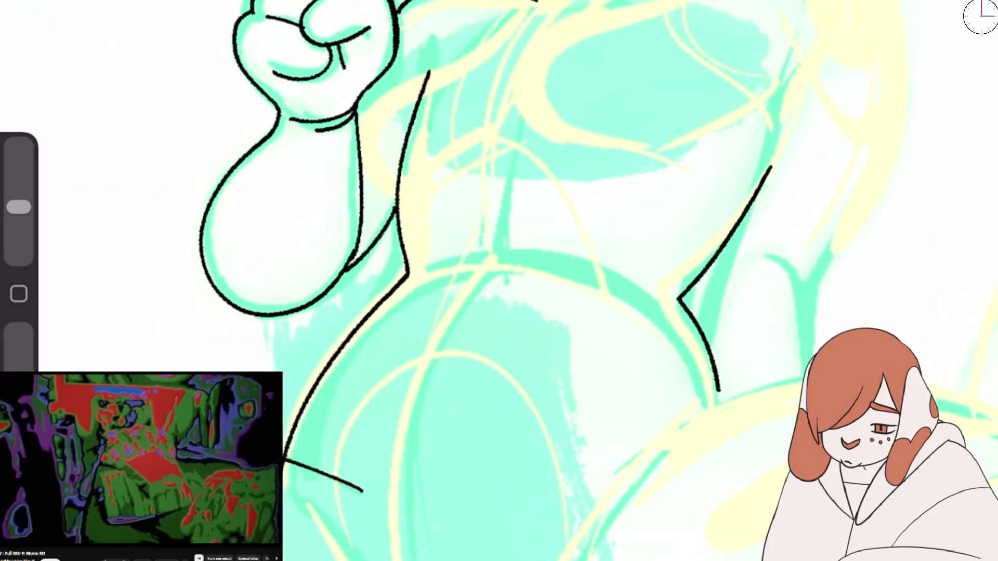
{"action": "left_click_drag", "start_coordinate": [445, 16], "coordinate": [414, 101]}
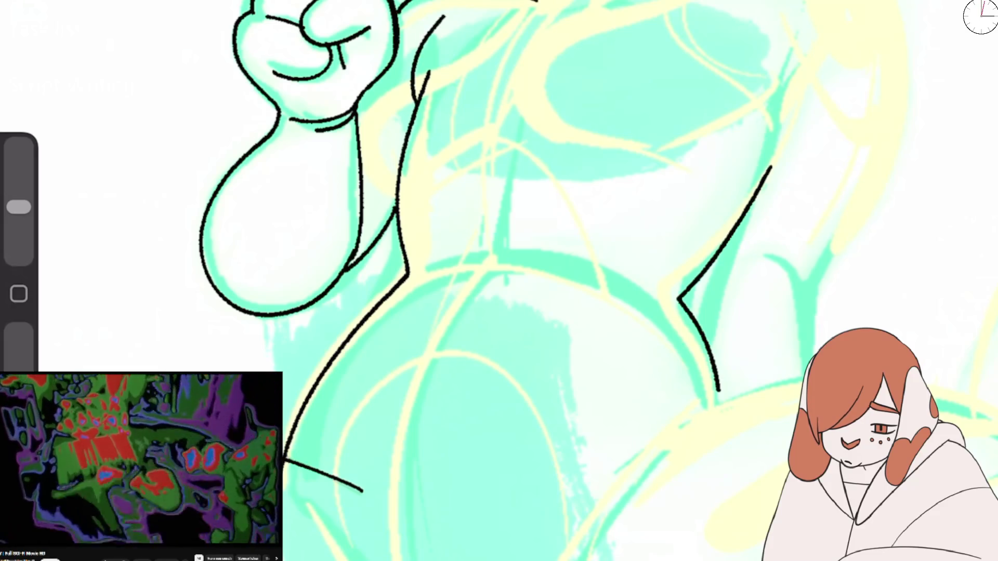
Step: Outline both shoulders, the chest's right side and the torso's right side down to the waist
{"action": "scroll", "coordinate": [499, 280], "scroll_direction": "up", "scroll_amount": 2}
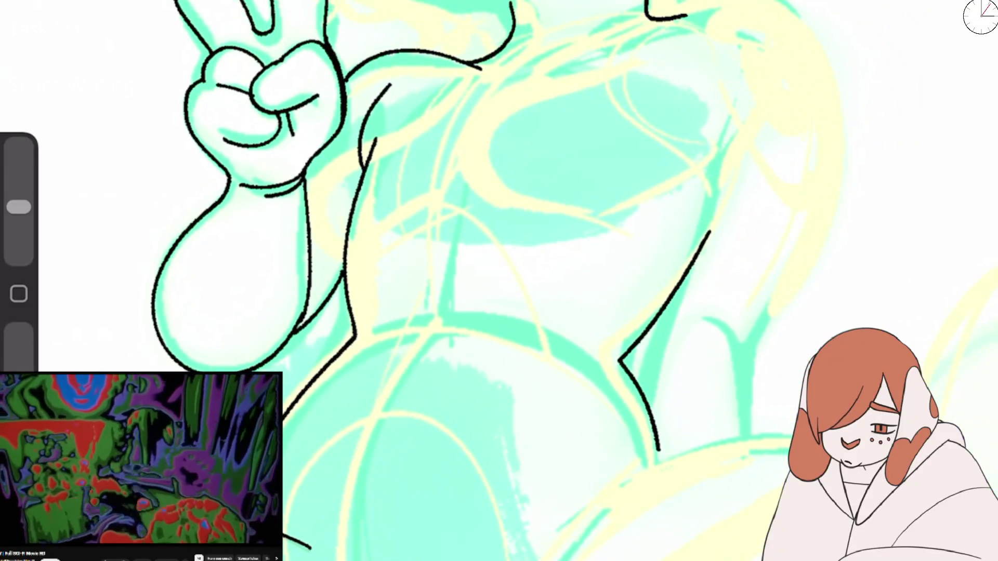
{"action": "left_click_drag", "start_coordinate": [509, 92], "coordinate": [666, 23]}
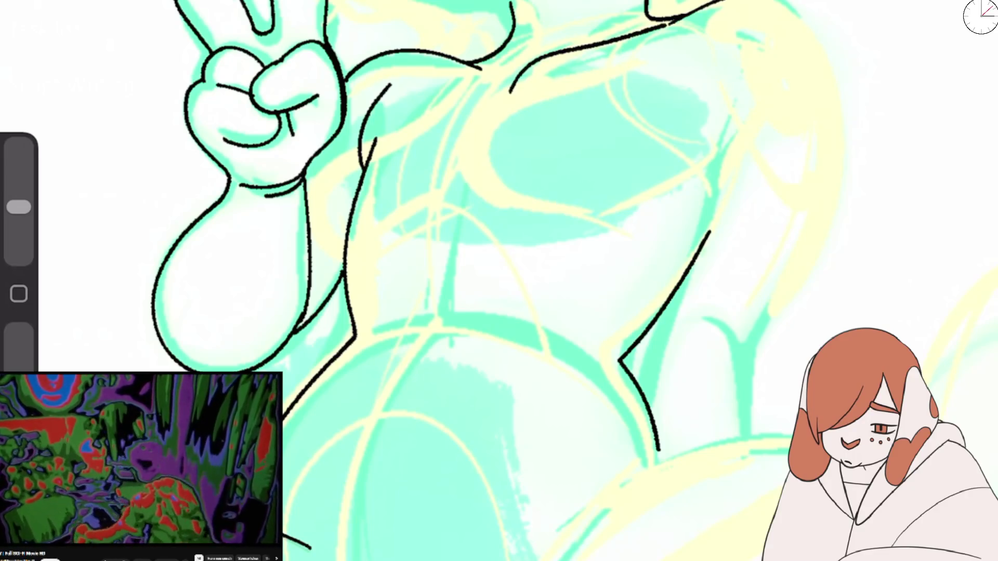
{"action": "left_click_drag", "start_coordinate": [791, 2], "coordinate": [842, 95]}
{"action": "mouse_move", "coordinate": [710, 232]}
{"action": "left_mouse_down"}
{"action": "mouse_move", "coordinate": [722, 141]}
{"action": "mouse_move", "coordinate": [632, 212]}
{"action": "left_mouse_up"}
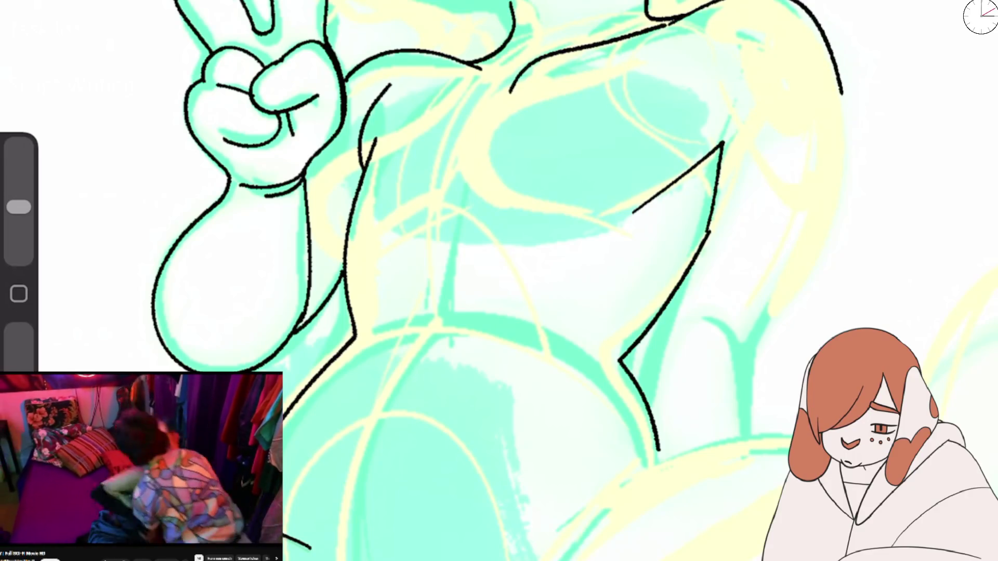
{"action": "key", "text": "ctrl+z"}
{"action": "left_click_drag", "start_coordinate": [709, 233], "coordinate": [747, 97]}
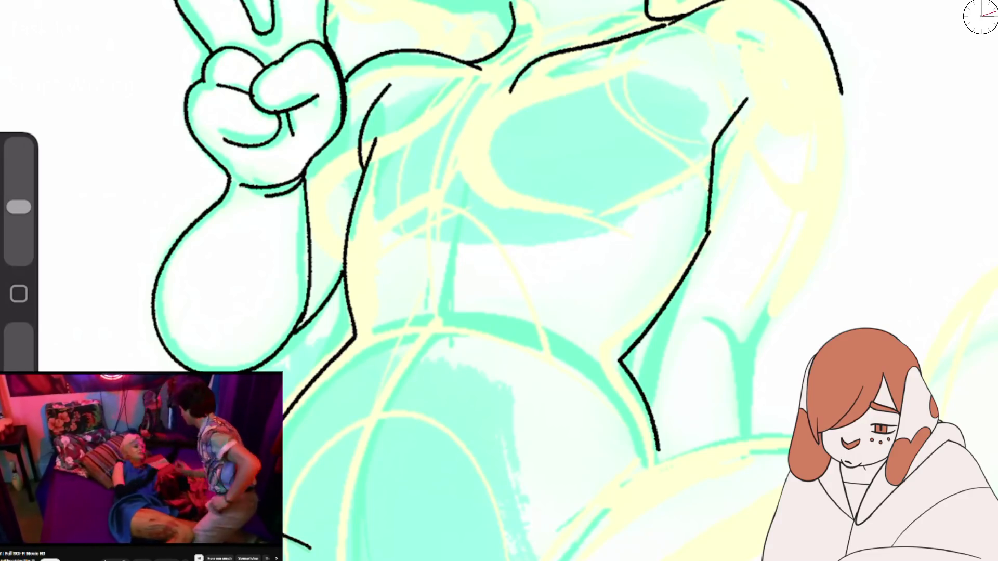
{"action": "left_click_drag", "start_coordinate": [844, 123], "coordinate": [756, 436]}
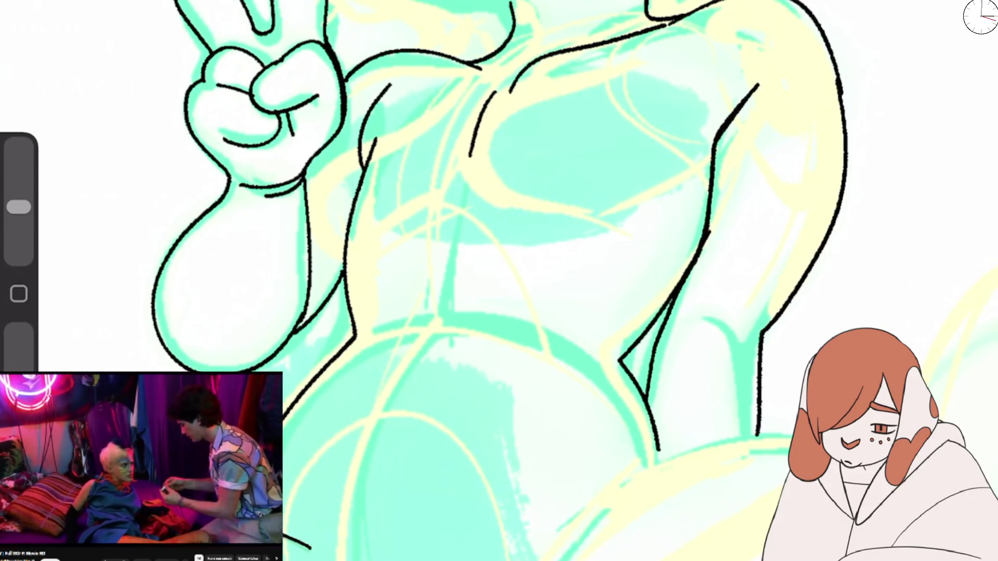
{"action": "left_click_drag", "start_coordinate": [714, 146], "coordinate": [639, 209]}
{"action": "left_click_drag", "start_coordinate": [447, 333], "coordinate": [361, 559]}
{"action": "scroll", "coordinate": [498, 281], "scroll_direction": "down", "scroll_amount": 3}
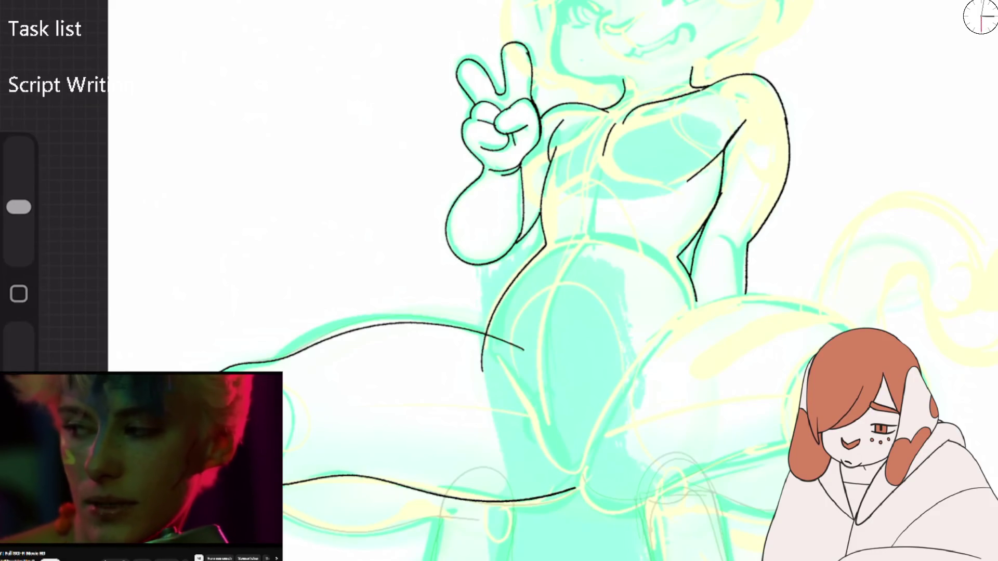
Step: Outline the hip curve, the top and right side of the raised thigh, and the leg
{"action": "left_click_drag", "start_coordinate": [499, 208], "coordinate": [401, 187]}
{"action": "left_click_drag", "start_coordinate": [499, 260], "coordinate": [364, 219]}
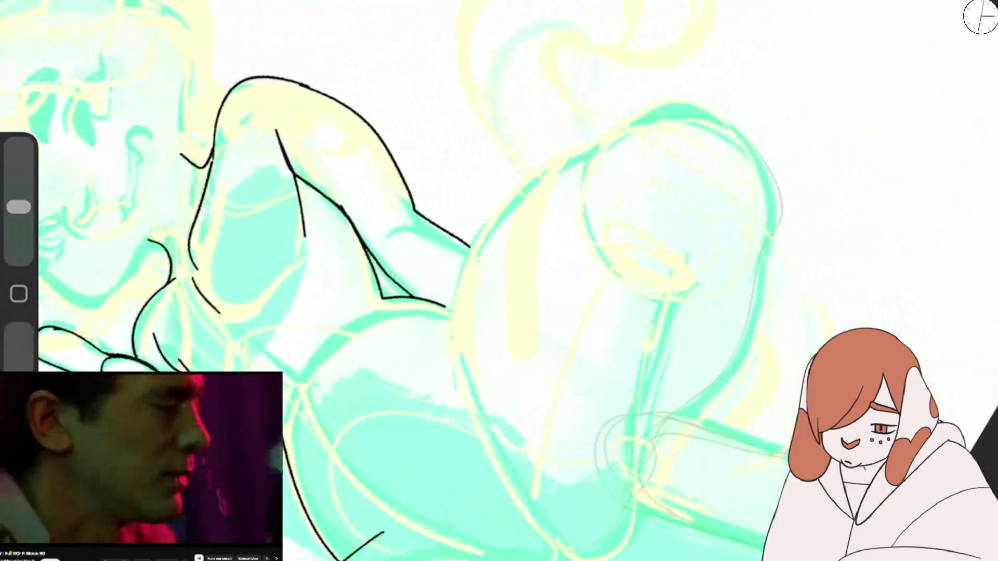
{"action": "mouse_move", "coordinate": [473, 255]}
{"action": "left_mouse_down"}
{"action": "mouse_move", "coordinate": [447, 306]}
{"action": "mouse_move", "coordinate": [608, 153]}
{"action": "left_mouse_up"}
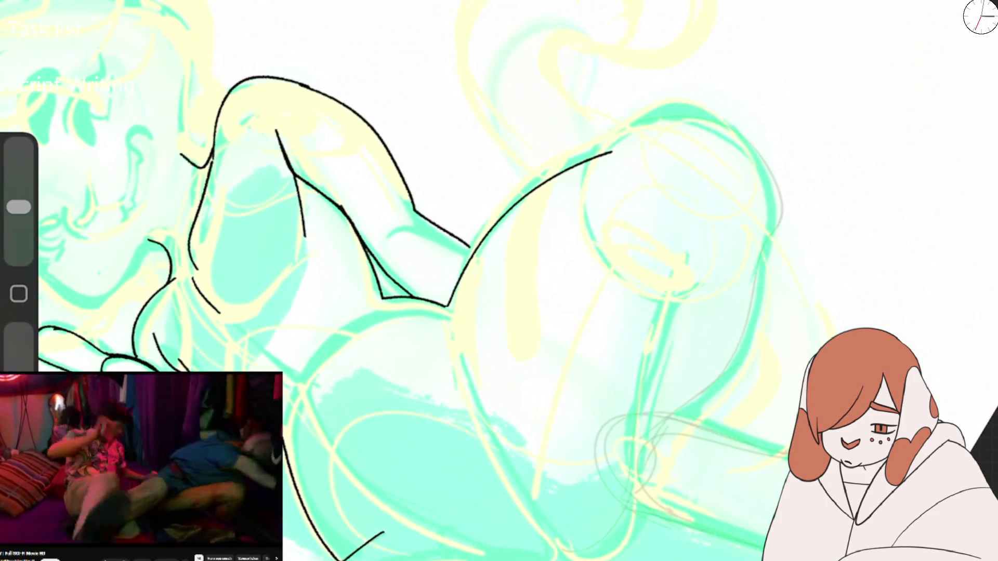
{"action": "key", "text": "ctrl+z"}
{"action": "key", "text": "ctrl+z"}
{"action": "left_click_drag", "start_coordinate": [635, 122], "coordinate": [717, 118]}
{"action": "left_click_drag", "start_coordinate": [452, 306], "coordinate": [635, 122]}
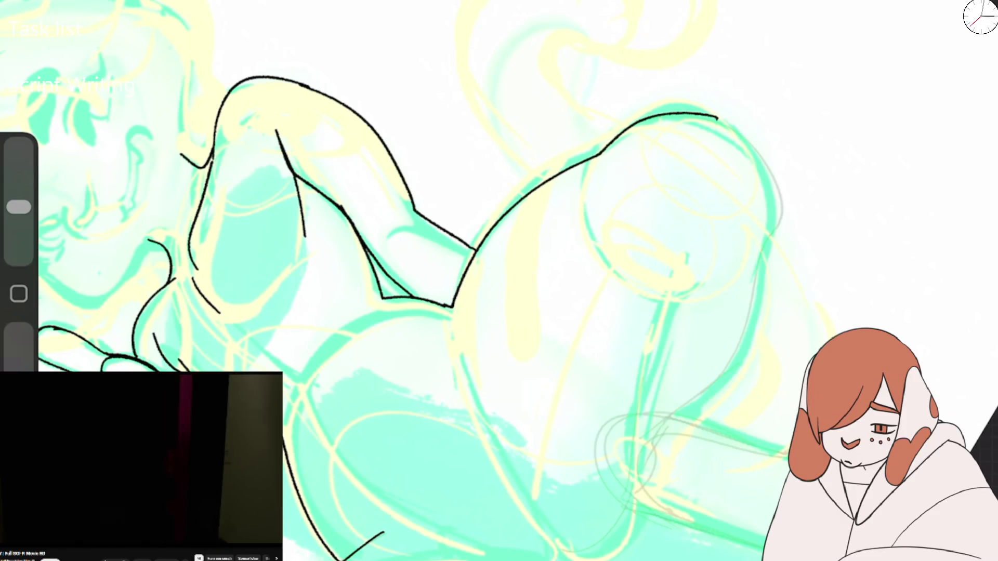
{"action": "mouse_move", "coordinate": [738, 135]}
{"action": "left_mouse_down"}
{"action": "mouse_move", "coordinate": [765, 265]}
{"action": "mouse_move", "coordinate": [678, 429]}
{"action": "left_mouse_up"}
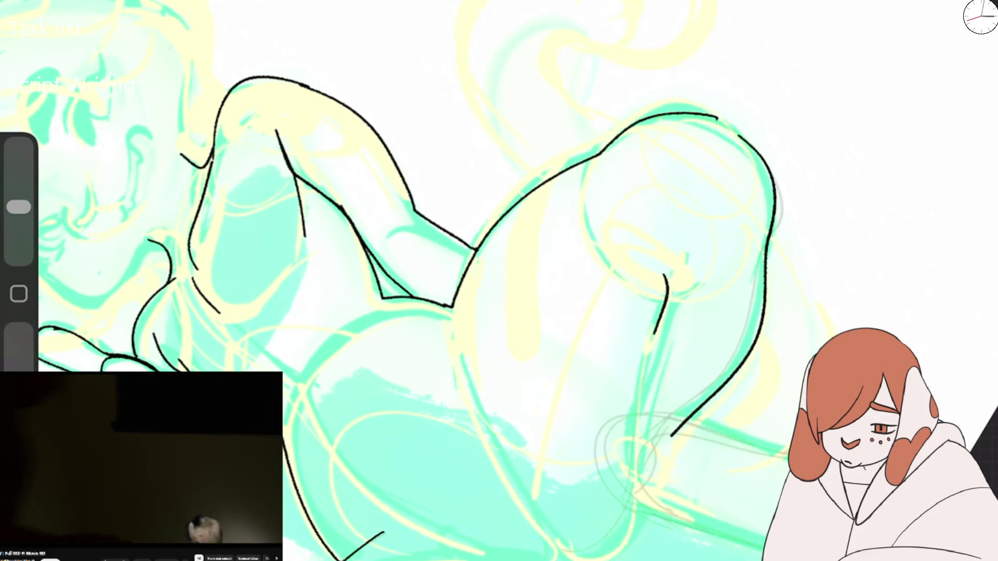
{"action": "left_click_drag", "start_coordinate": [670, 272], "coordinate": [572, 559]}
Step: Erase the lower thigh overshoot and ink the crease and dividing line between the thighs
{"action": "scroll", "coordinate": [499, 280], "scroll_direction": "up", "scroll_amount": 3}
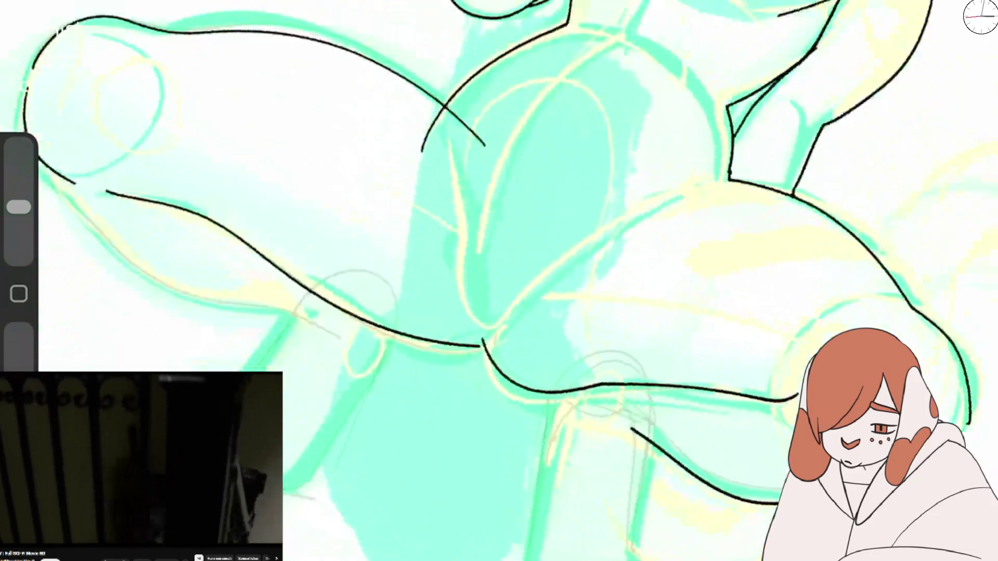
{"action": "scroll", "coordinate": [499, 280], "scroll_direction": "up", "scroll_amount": 3}
{"action": "key", "text": "e"}
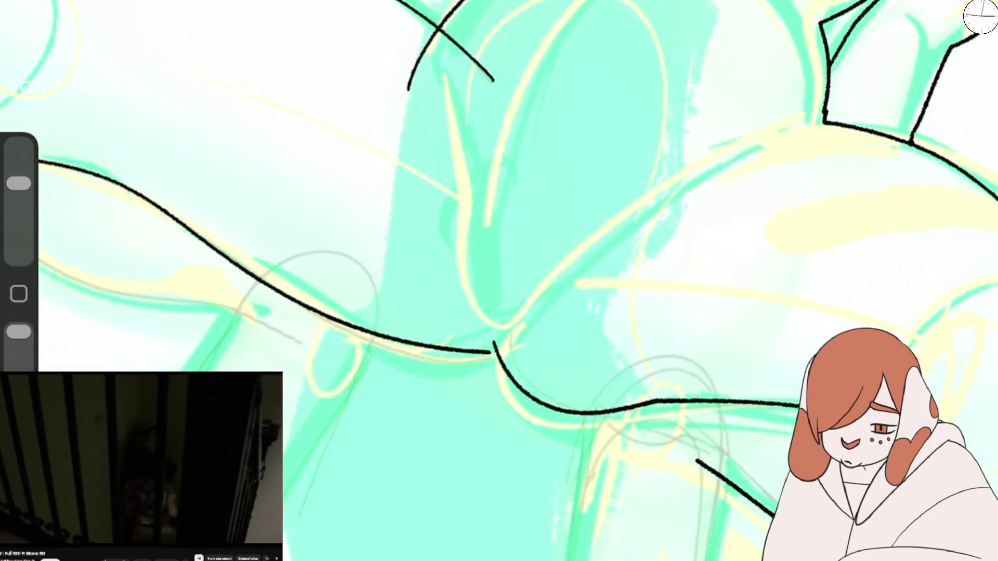
{"action": "left_click_drag", "start_coordinate": [383, 337], "coordinate": [455, 351]}
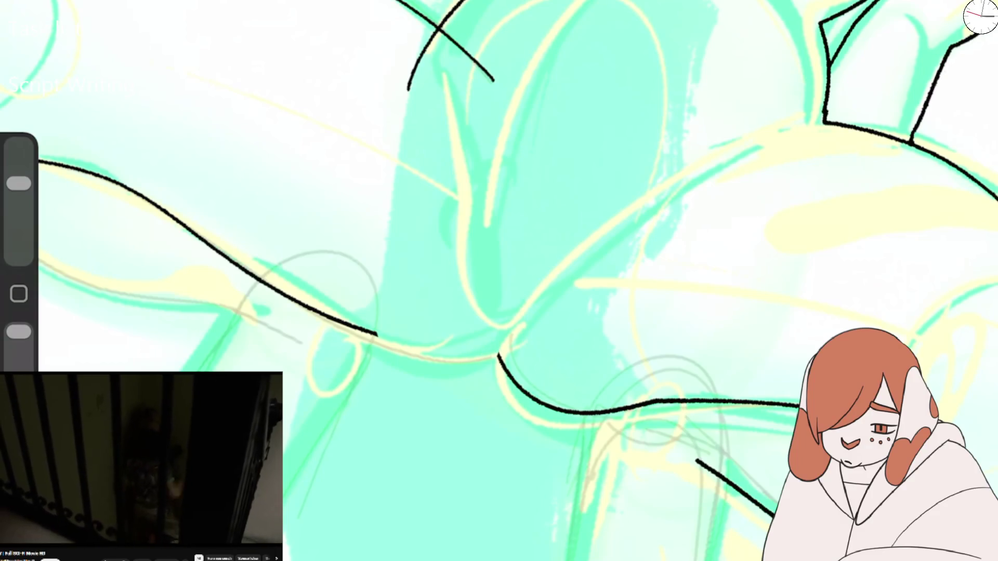
{"action": "key", "text": "b"}
{"action": "mouse_move", "coordinate": [393, 357]}
{"action": "left_mouse_down"}
{"action": "mouse_move", "coordinate": [500, 354]}
{"action": "mouse_move", "coordinate": [495, 248]}
{"action": "left_mouse_up"}
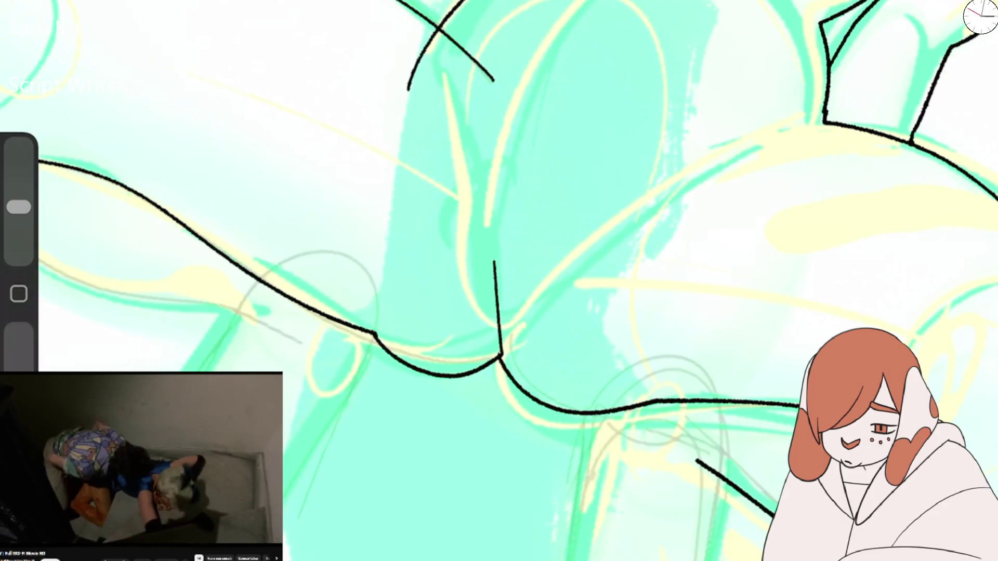
{"action": "key", "text": "ctrl+z"}
{"action": "key", "text": "ctrl+z"}
{"action": "mouse_move", "coordinate": [374, 335]}
{"action": "left_mouse_down"}
{"action": "mouse_move", "coordinate": [421, 367]}
{"action": "mouse_move", "coordinate": [496, 352]}
{"action": "mouse_move", "coordinate": [537, 277]}
{"action": "left_mouse_up"}
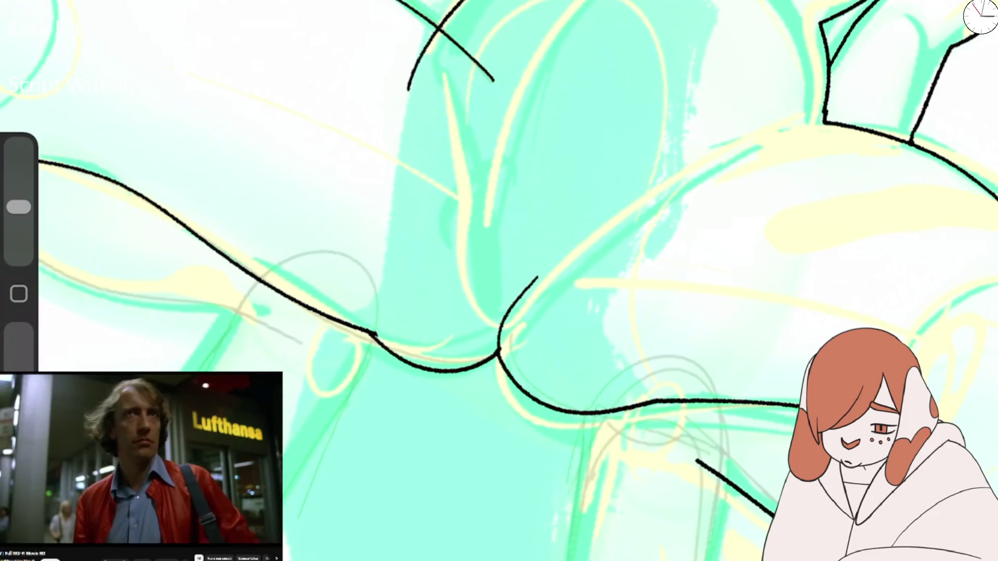
{"action": "left_click_drag", "start_coordinate": [473, 215], "coordinate": [505, 314]}
{"action": "scroll", "coordinate": [498, 280], "scroll_direction": "down", "scroll_amount": 5}
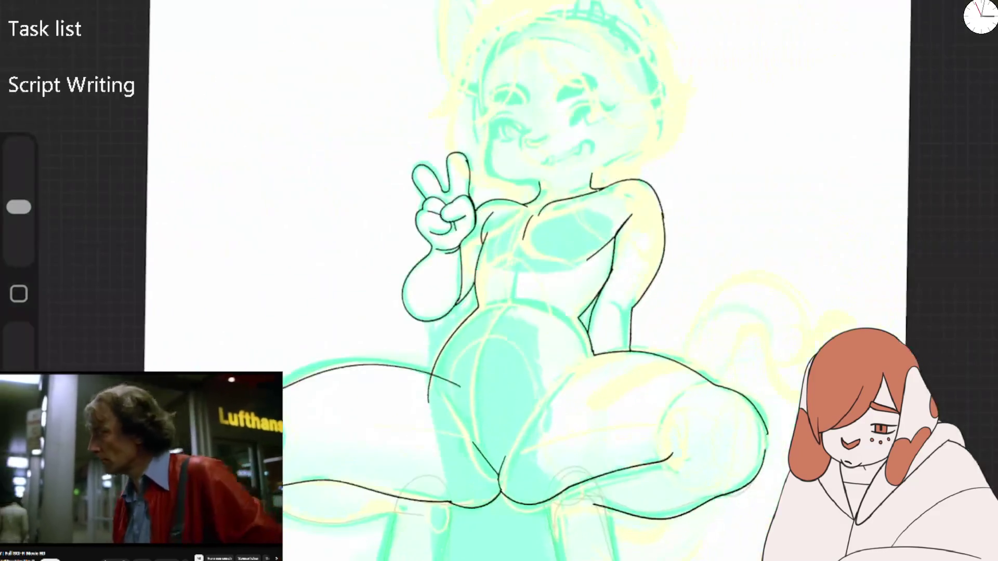
Step: Try several lower-thigh outline strokes, undoing each attempt
{"action": "scroll", "coordinate": [498, 281], "scroll_direction": "up", "scroll_amount": 3}
{"action": "mouse_move", "coordinate": [239, 181]}
{"action": "left_mouse_down"}
{"action": "mouse_move", "coordinate": [364, 242]}
{"action": "mouse_move", "coordinate": [512, 215]}
{"action": "mouse_move", "coordinate": [489, 323]}
{"action": "left_mouse_up"}
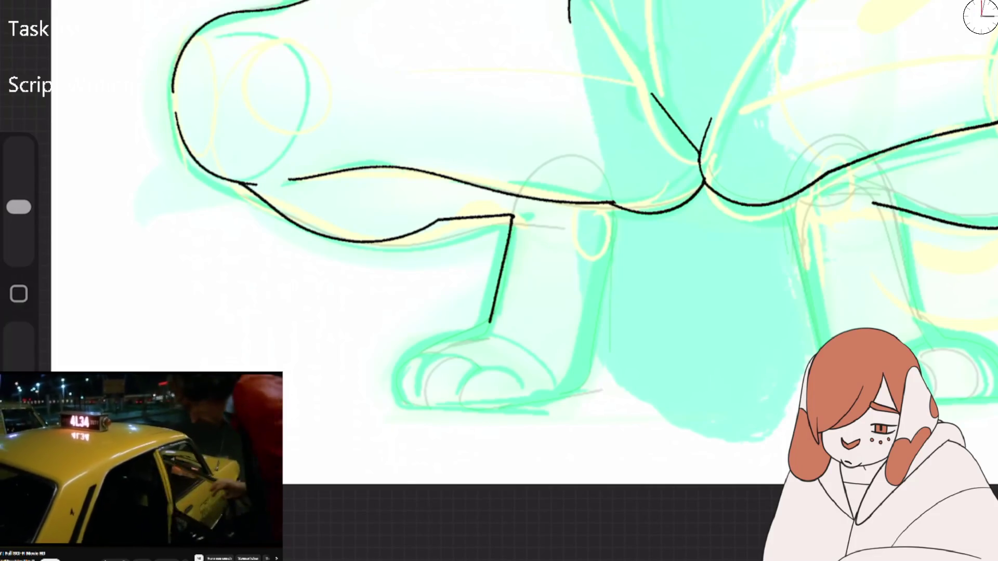
{"action": "key", "text": "ctrl+z"}
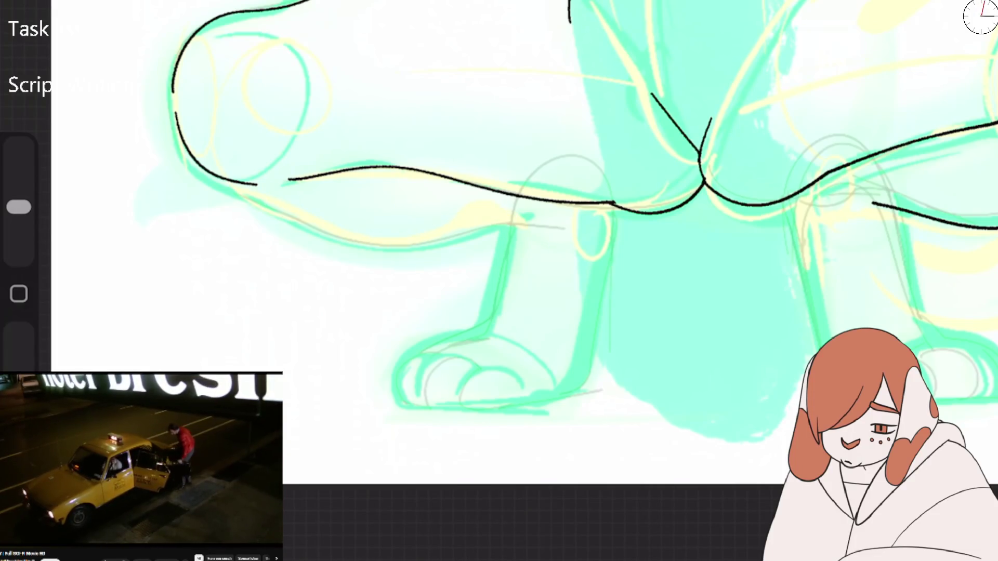
{"action": "scroll", "coordinate": [499, 281], "scroll_direction": "up", "scroll_amount": 2}
{"action": "mouse_move", "coordinate": [326, 307]}
{"action": "left_mouse_down"}
{"action": "mouse_move", "coordinate": [406, 289]}
{"action": "mouse_move", "coordinate": [641, 147]}
{"action": "left_mouse_up"}
{"action": "key", "text": "ctrl+z"}
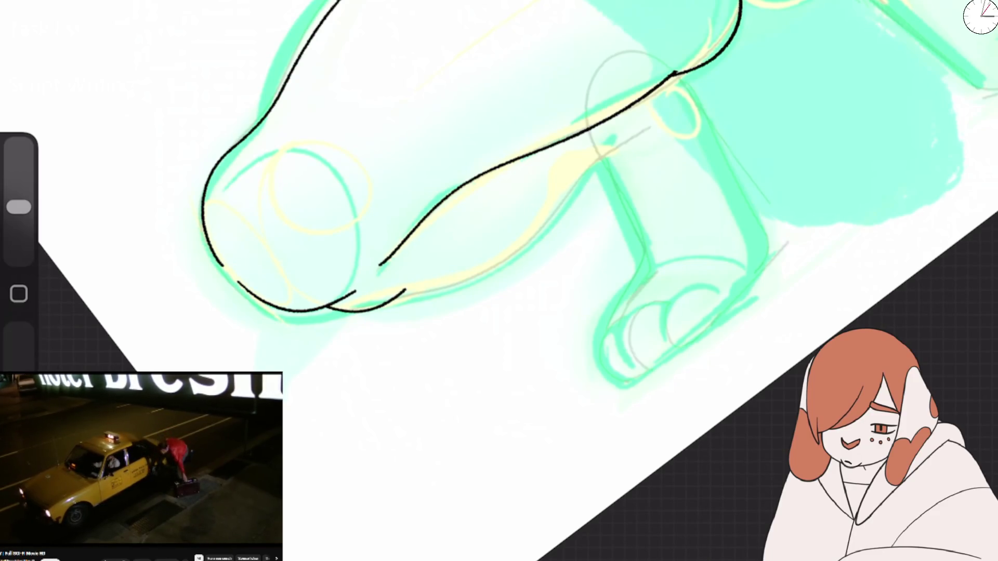
{"action": "left_click_drag", "start_coordinate": [405, 288], "coordinate": [561, 182]}
{"action": "key", "text": "ctrl+z"}
{"action": "scroll", "coordinate": [499, 208], "scroll_direction": "down", "scroll_amount": 3}
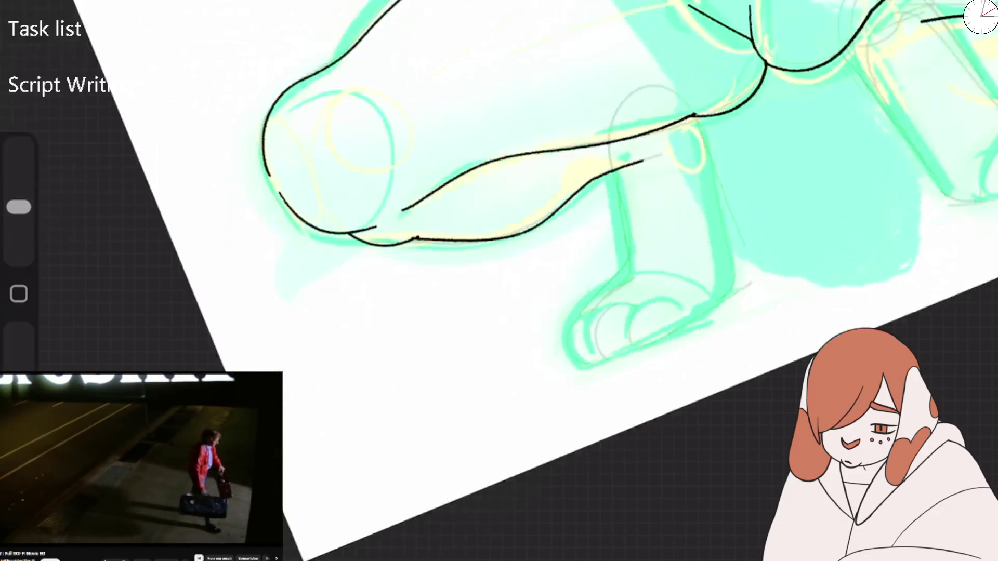
{"action": "scroll", "coordinate": [572, 208], "scroll_direction": "up", "scroll_amount": 2}
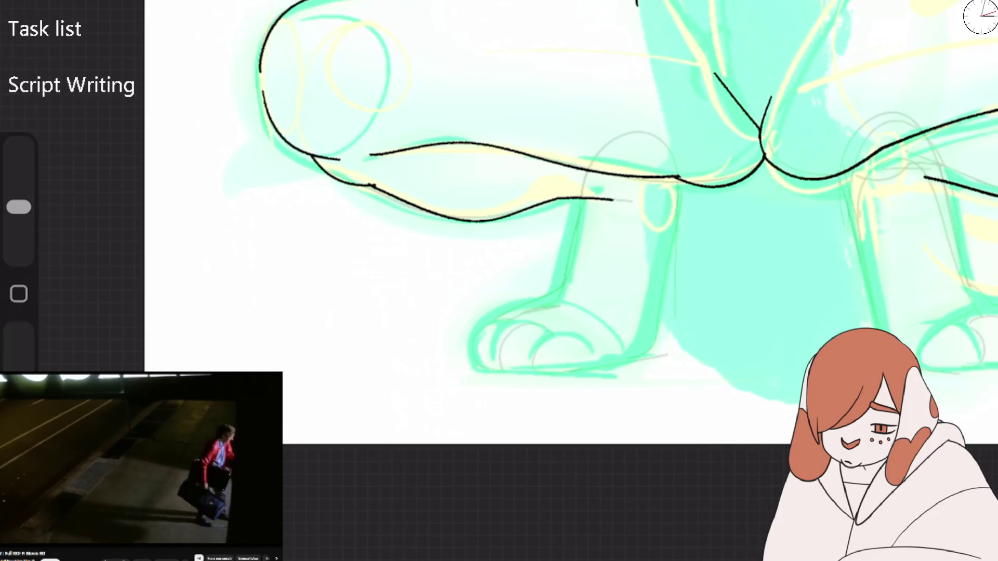
{"action": "key", "text": "ctrl+z"}
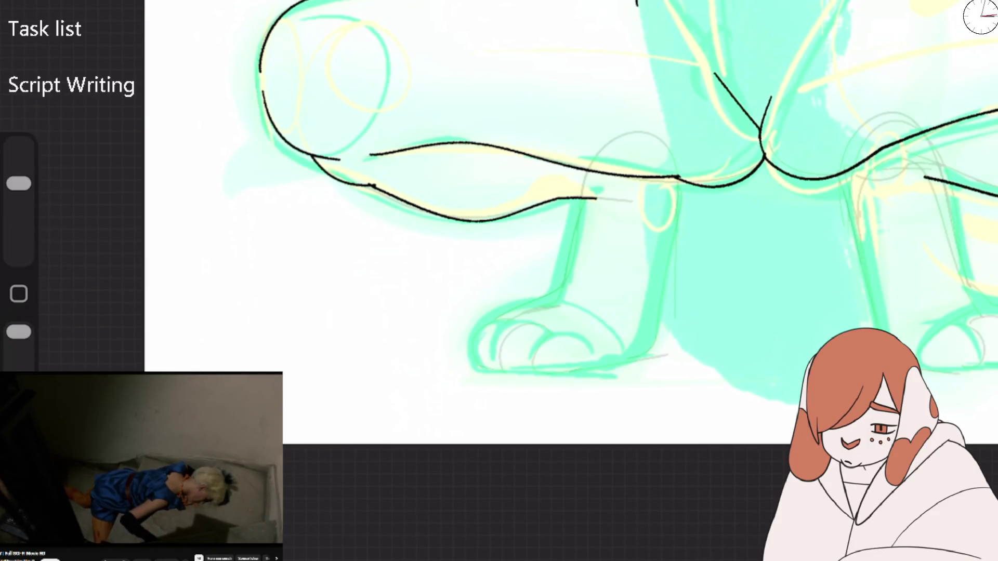
Step: Switch to the Fineliner Tooth brush and ink the left leg's front, toe arc and paw bottom
{"action": "left_click", "coordinate": [874, 270]}
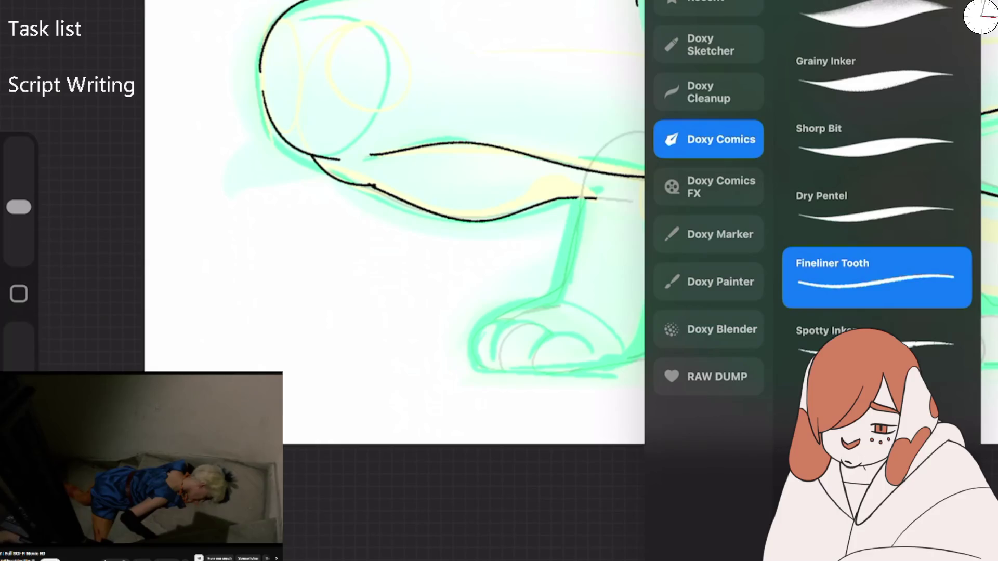
{"action": "left_click", "coordinate": [415, 312]}
{"action": "mouse_move", "coordinate": [588, 198]}
{"action": "left_mouse_down"}
{"action": "mouse_move", "coordinate": [564, 301]}
{"action": "mouse_move", "coordinate": [490, 364]}
{"action": "left_mouse_up"}
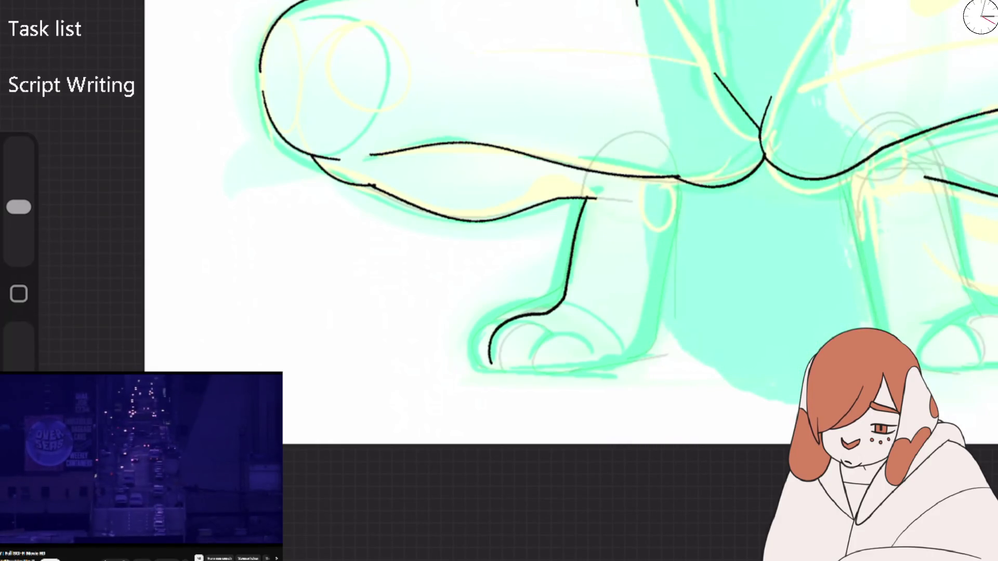
{"action": "mouse_move", "coordinate": [516, 328]}
{"action": "left_mouse_down"}
{"action": "mouse_move", "coordinate": [546, 320]}
{"action": "mouse_move", "coordinate": [606, 359]}
{"action": "mouse_move", "coordinate": [508, 364]}
{"action": "mouse_move", "coordinate": [650, 350]}
{"action": "left_mouse_up"}
{"action": "left_click_drag", "start_coordinate": [682, 197], "coordinate": [652, 349]}
{"action": "key", "text": "ctrl+z"}
{"action": "key", "text": "ctrl+z"}
{"action": "mouse_move", "coordinate": [682, 183]}
{"action": "left_mouse_down"}
{"action": "mouse_move", "coordinate": [651, 348]}
{"action": "mouse_move", "coordinate": [552, 375]}
{"action": "left_mouse_up"}
{"action": "scroll", "coordinate": [572, 224], "scroll_direction": "down", "scroll_amount": 5}
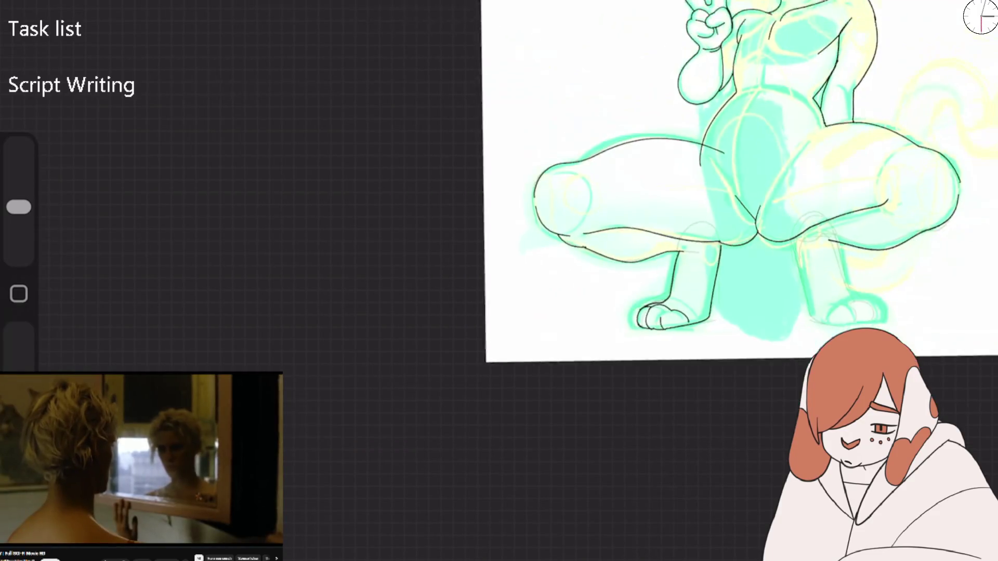
Step: Redraw the left leg's front line, the outer toe curve and its join to the paw top
{"action": "scroll", "coordinate": [572, 234], "scroll_direction": "up", "scroll_amount": 5}
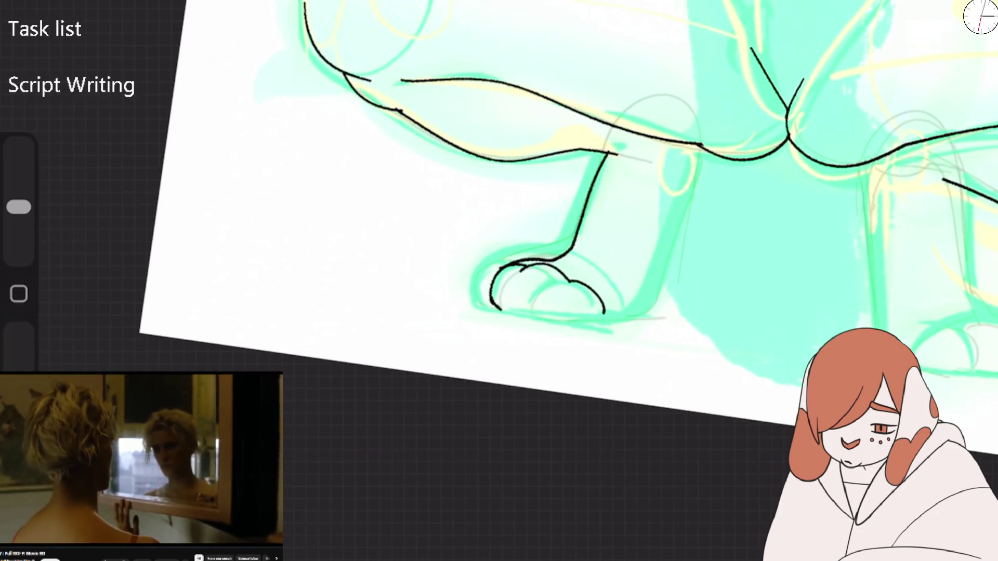
{"action": "scroll", "coordinate": [571, 234], "scroll_direction": "up", "scroll_amount": 2}
{"action": "key", "text": "ctrl+z"}
{"action": "left_click_drag", "start_coordinate": [551, 272], "coordinate": [447, 345]}
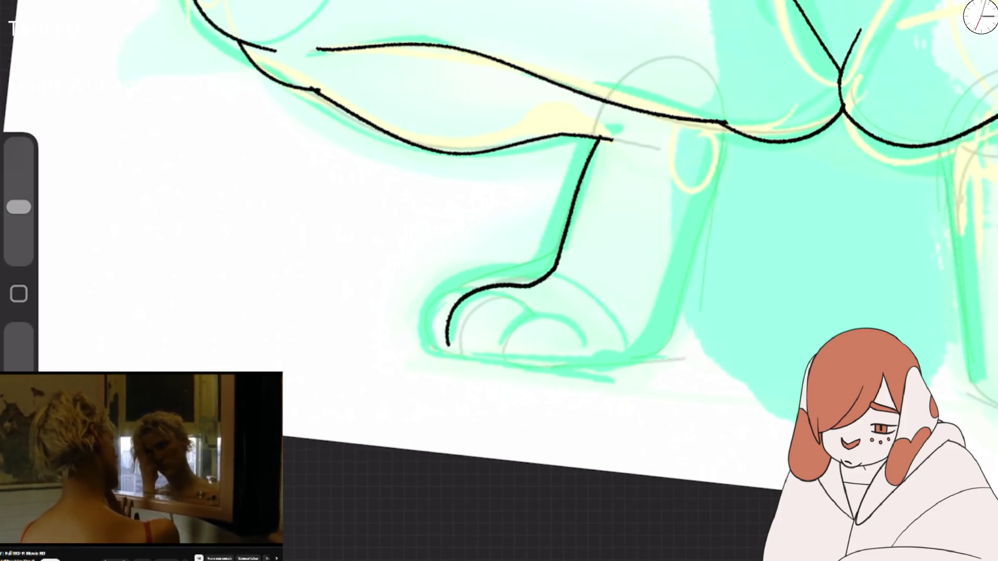
{"action": "key", "text": "ctrl+z"}
{"action": "mouse_move", "coordinate": [595, 140]}
{"action": "left_mouse_down"}
{"action": "mouse_move", "coordinate": [525, 285]}
{"action": "mouse_move", "coordinate": [466, 351]}
{"action": "left_mouse_up"}
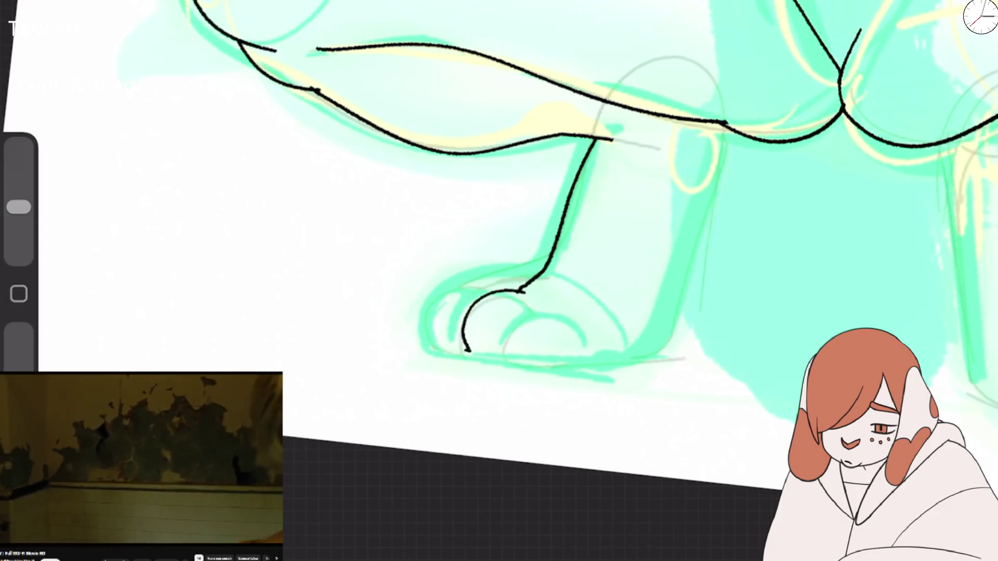
{"action": "mouse_move", "coordinate": [489, 288]}
{"action": "left_mouse_down"}
{"action": "mouse_move", "coordinate": [468, 353]}
{"action": "mouse_move", "coordinate": [517, 366]}
{"action": "left_mouse_up"}
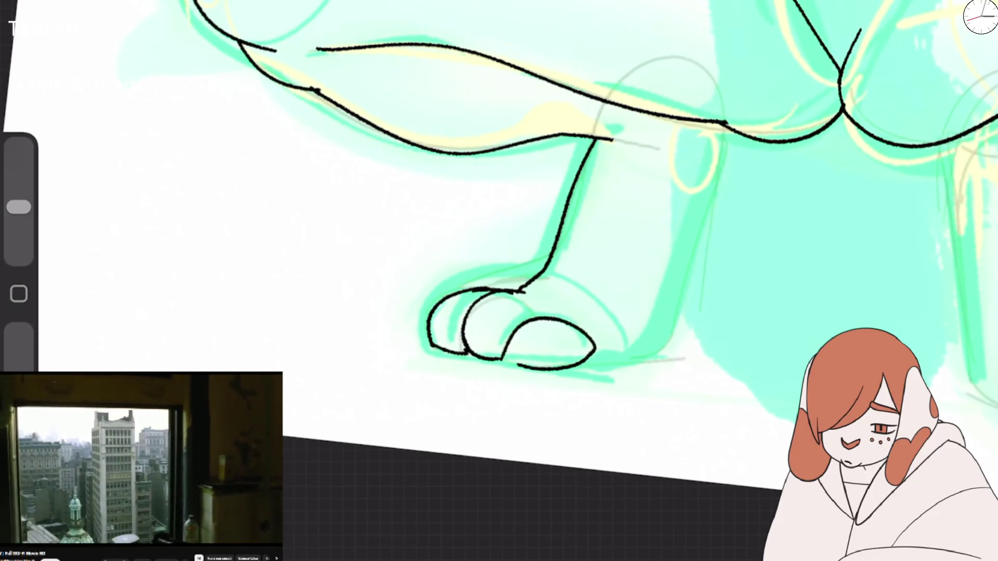
{"action": "left_click_drag", "start_coordinate": [517, 292], "coordinate": [542, 279]}
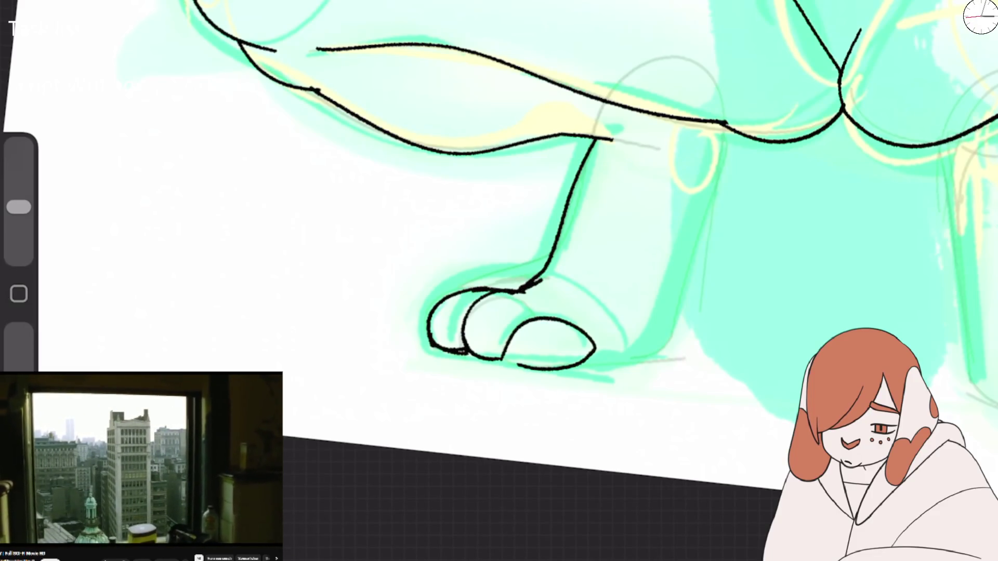
Step: Erase the faulty paw toe outlines and vertical leg line, then redraw the vertical line
{"action": "mouse_move", "coordinate": [581, 361]}
{"action": "left_mouse_down"}
{"action": "mouse_move", "coordinate": [650, 360]}
{"action": "mouse_move", "coordinate": [713, 166]}
{"action": "left_mouse_up"}
{"action": "key", "text": "ctrl+z"}
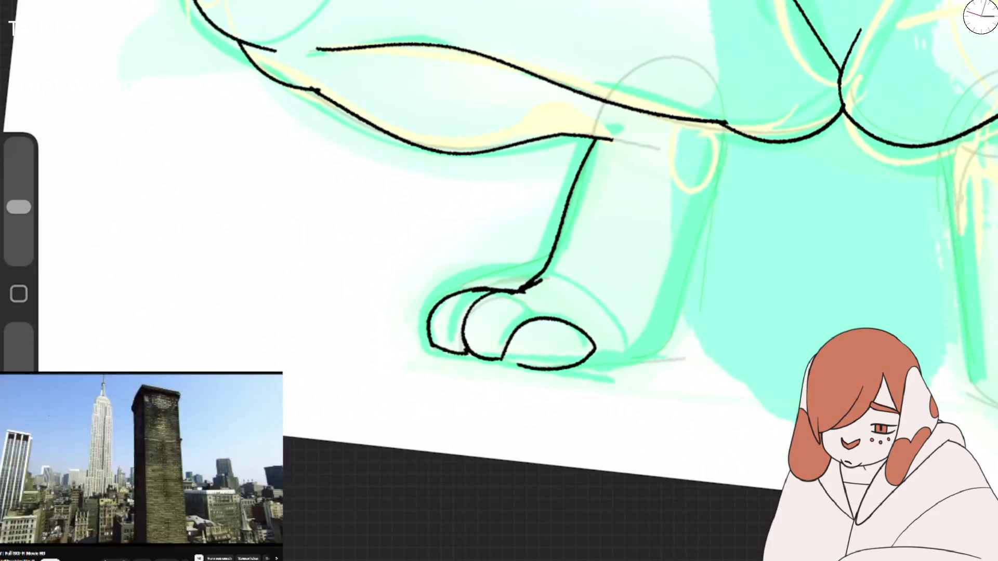
{"action": "key", "text": "e"}
{"action": "left_click_drag", "start_coordinate": [582, 353], "coordinate": [549, 260]}
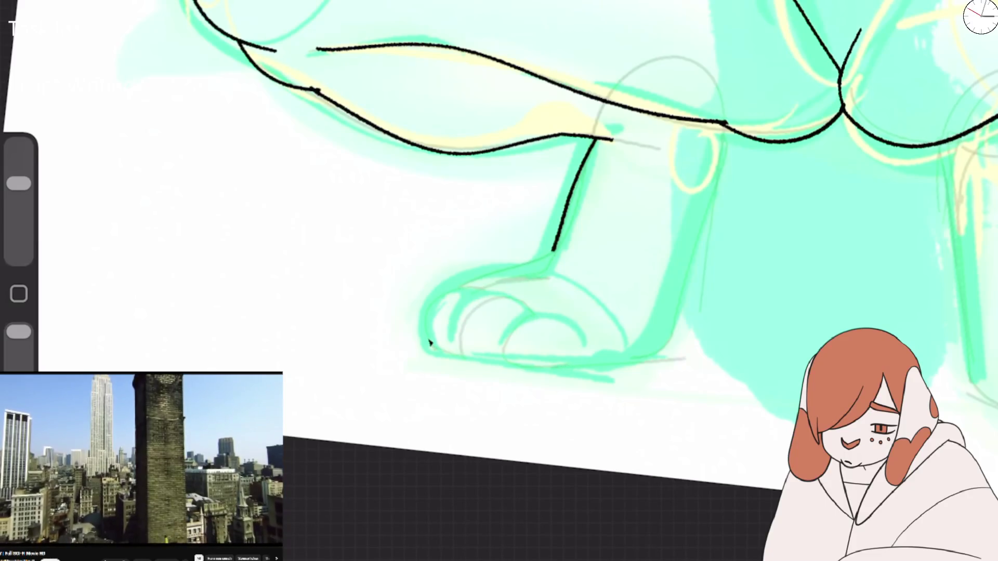
{"action": "mouse_move", "coordinate": [519, 312]}
{"action": "left_mouse_down"}
{"action": "mouse_move", "coordinate": [356, 291]}
{"action": "mouse_move", "coordinate": [291, 322]}
{"action": "left_mouse_up"}
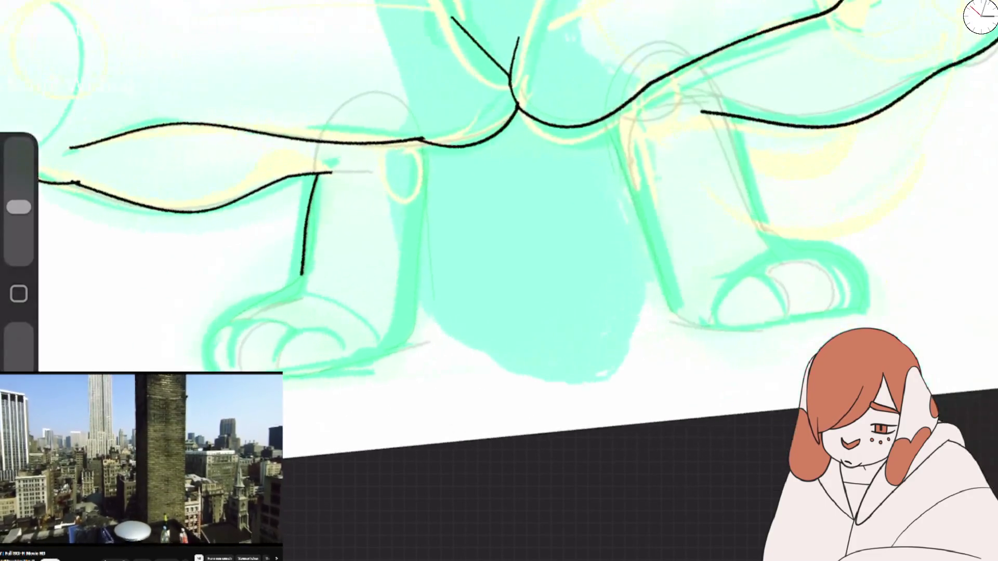
{"action": "mouse_move", "coordinate": [302, 275]}
{"action": "left_mouse_down"}
{"action": "mouse_move", "coordinate": [314, 185]}
{"action": "mouse_move", "coordinate": [311, 250]}
{"action": "left_mouse_up"}
{"action": "key", "text": "b"}
{"action": "left_click_drag", "start_coordinate": [314, 177], "coordinate": [311, 250]}
Step: Ink the right leg's outer and inner contours and erase a stray stroke on the left leg
{"action": "left_click_drag", "start_coordinate": [725, 116], "coordinate": [782, 251]}
{"action": "left_click_drag", "start_coordinate": [609, 117], "coordinate": [683, 299]}
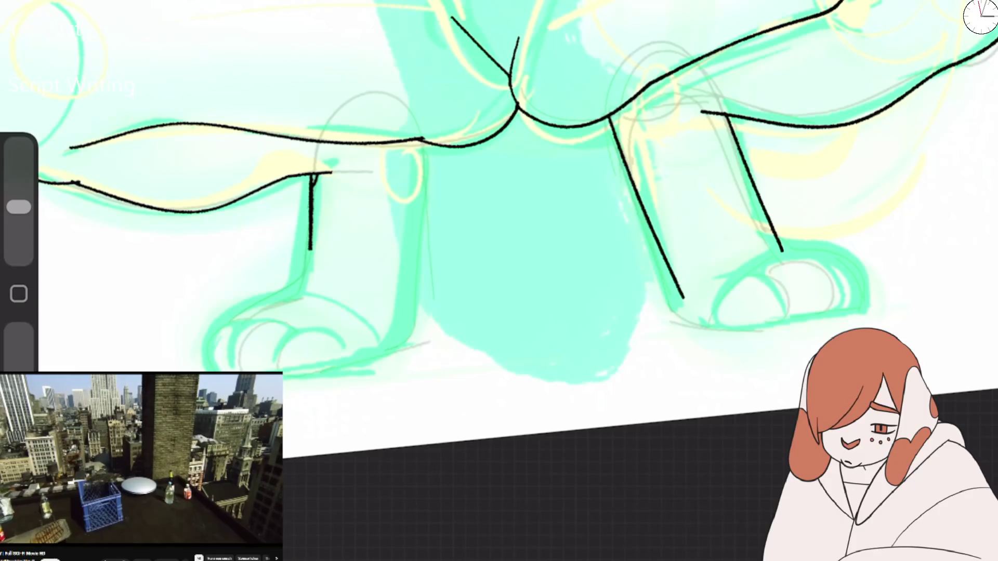
{"action": "left_click_drag", "start_coordinate": [499, 208], "coordinate": [686, 229]}
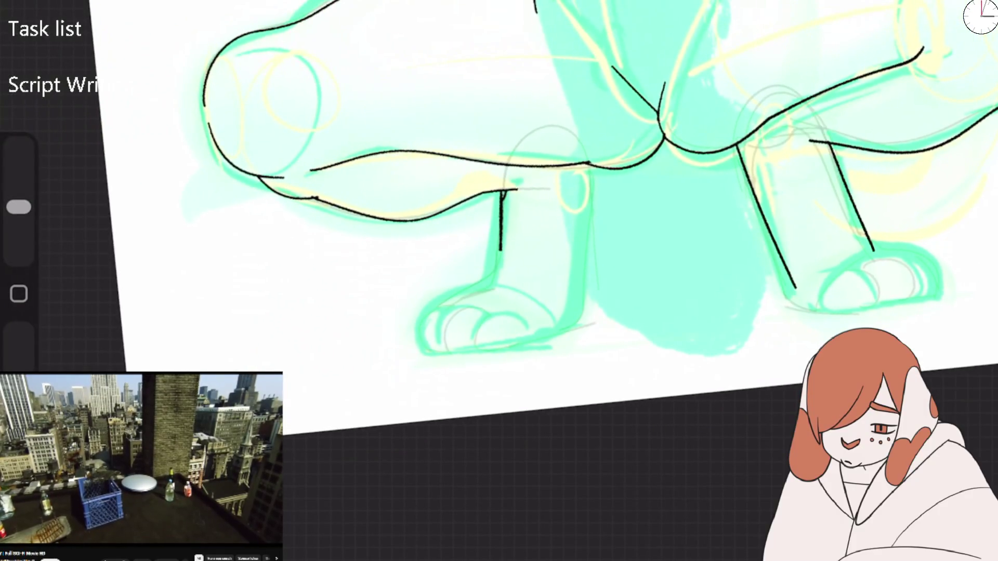
{"action": "key", "text": "e"}
{"action": "left_click_drag", "start_coordinate": [500, 193], "coordinate": [500, 250]}
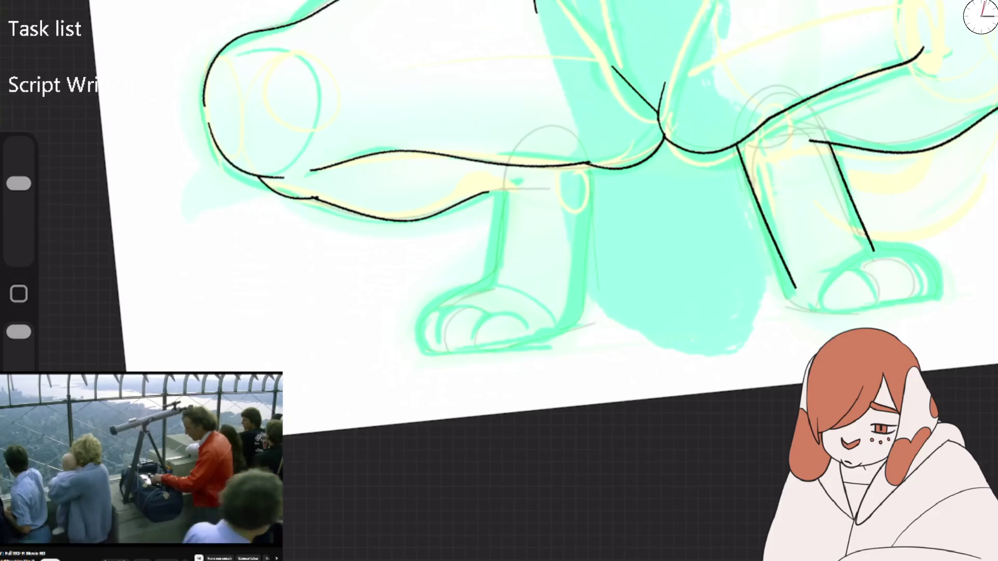
Step: With Fineliner Tooth, ink the top of the left leg and its contour up toward the thigh
{"action": "key", "text": "b"}
{"action": "left_click", "coordinate": [364, 259]}
{"action": "left_click_drag", "start_coordinate": [477, 194], "coordinate": [537, 182]}
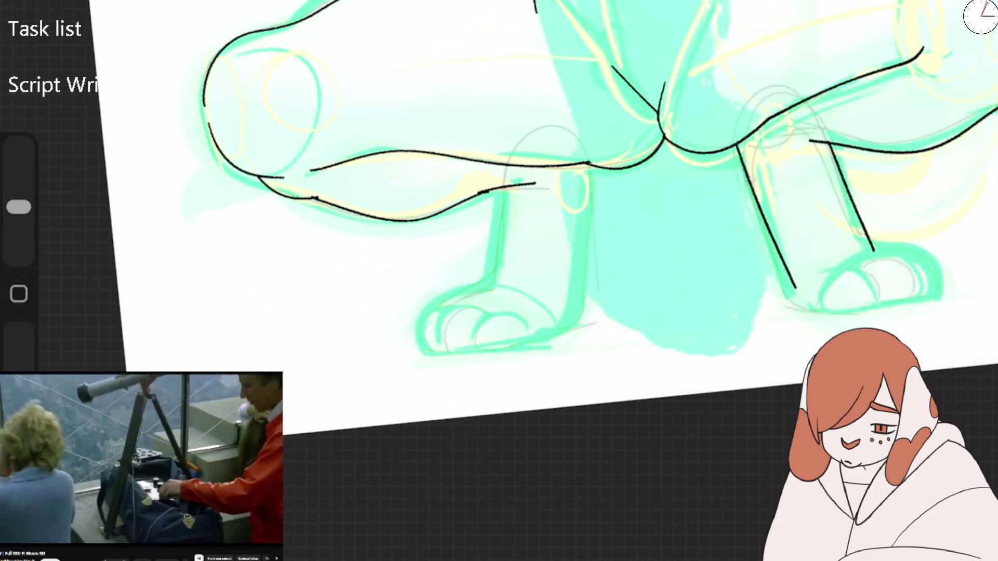
{"action": "left_click_drag", "start_coordinate": [499, 281], "coordinate": [571, 219]}
{"action": "left_click_drag", "start_coordinate": [469, 291], "coordinate": [515, 258]}
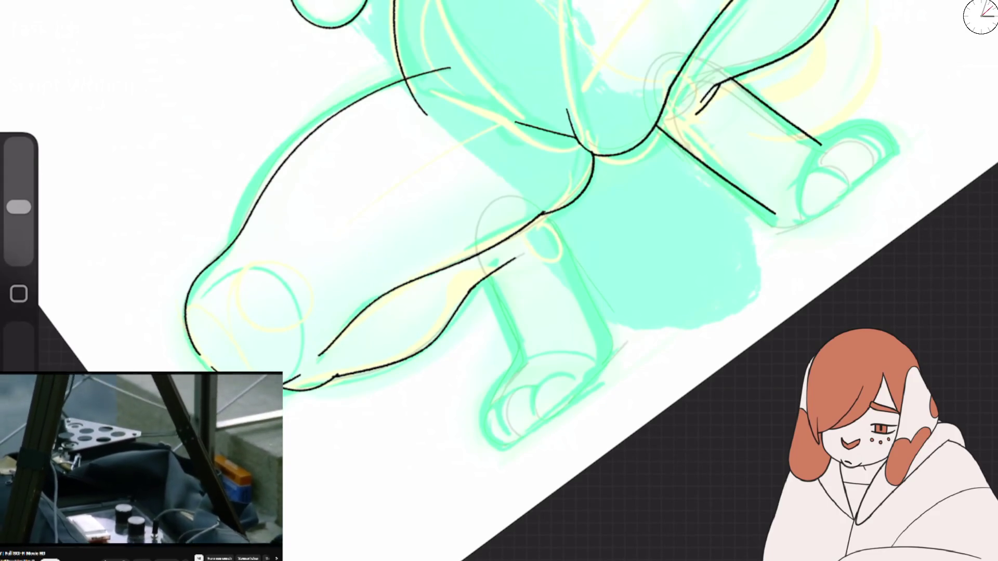
{"action": "key", "text": "ctrl+0"}
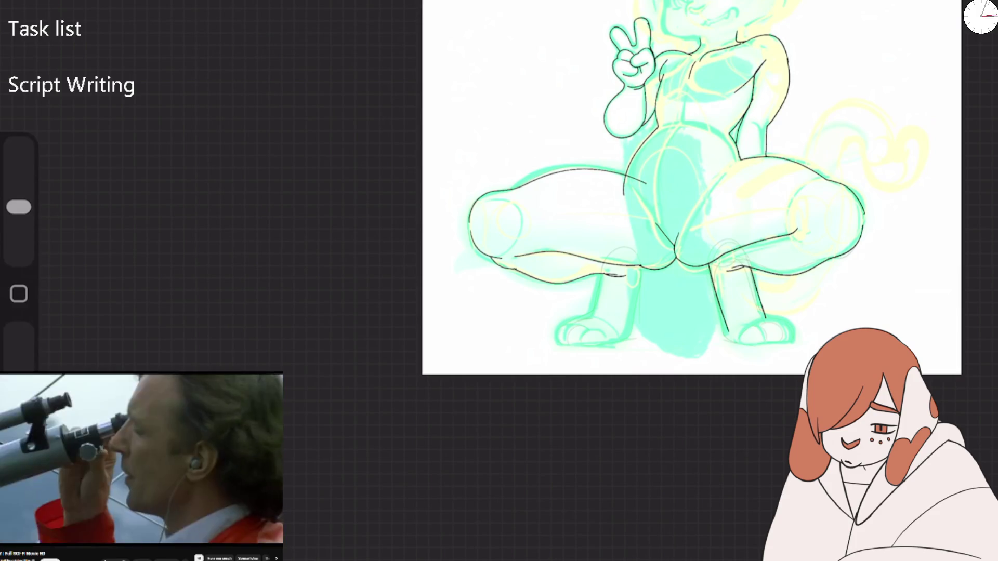
{"action": "scroll", "coordinate": [675, 207], "scroll_direction": "up", "scroll_amount": 5}
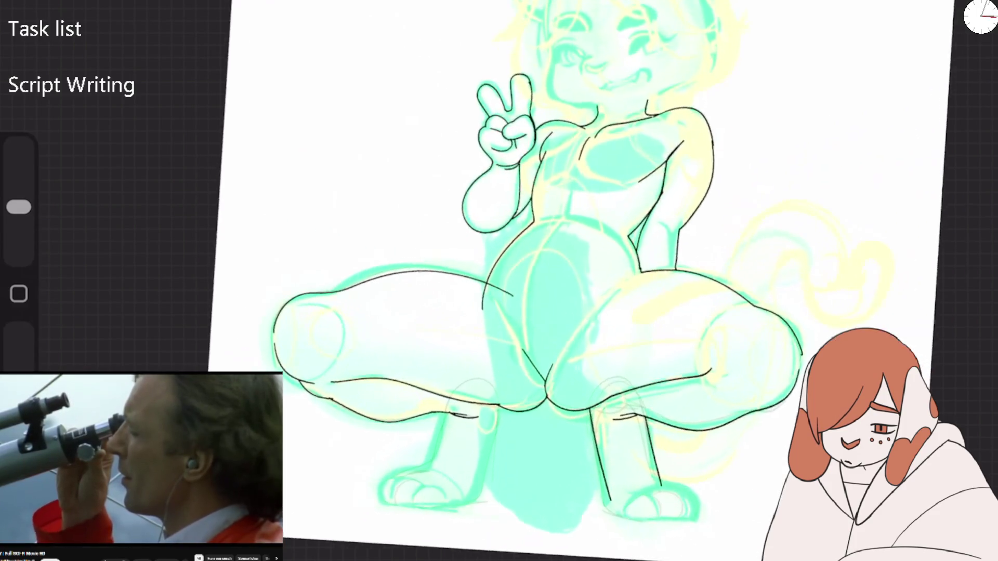
Step: Ink the inner thigh line toward the crotch and the right thigh's inner contour
{"action": "key", "text": "e"}
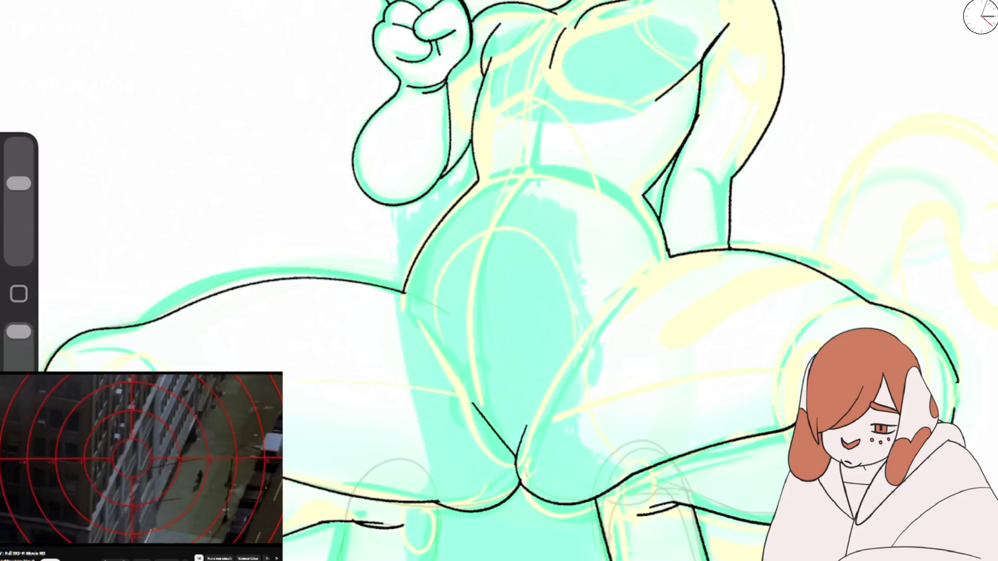
{"action": "key", "text": "b"}
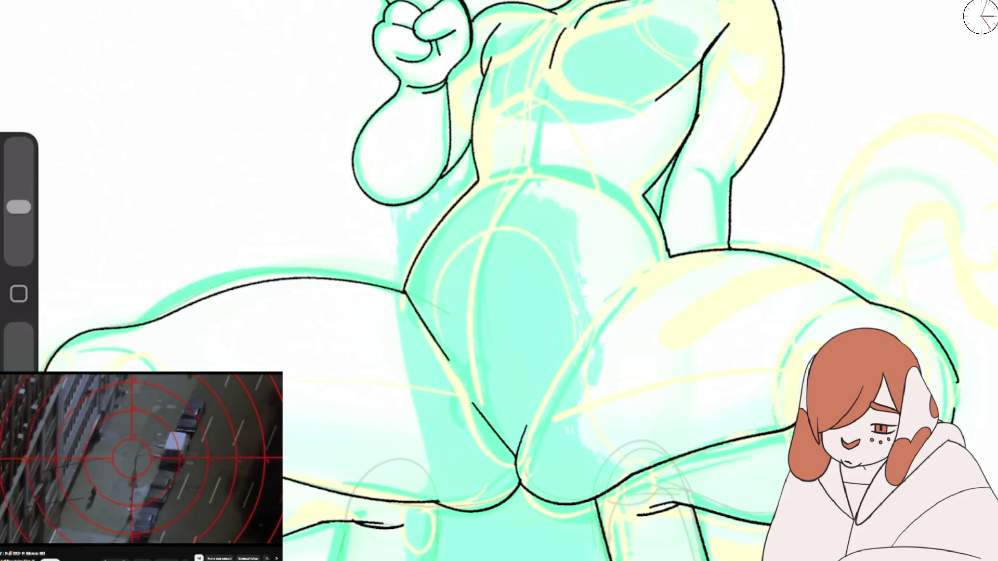
{"action": "scroll", "coordinate": [499, 280], "scroll_direction": "up", "scroll_amount": 2}
{"action": "left_click_drag", "start_coordinate": [383, 241], "coordinate": [396, 289]}
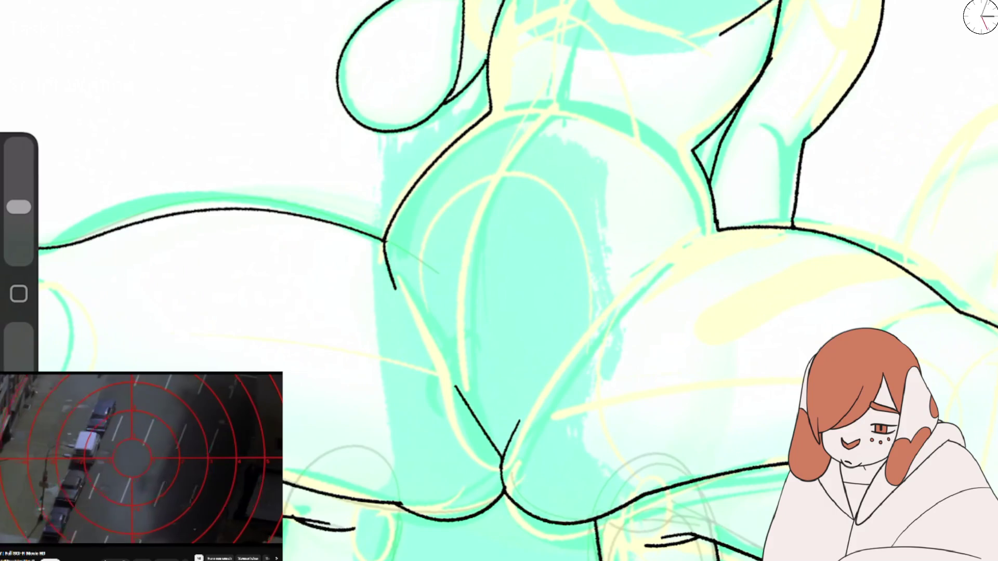
{"action": "left_click_drag", "start_coordinate": [715, 232], "coordinate": [580, 353]}
{"action": "scroll", "coordinate": [499, 281], "scroll_direction": "down", "scroll_amount": 3}
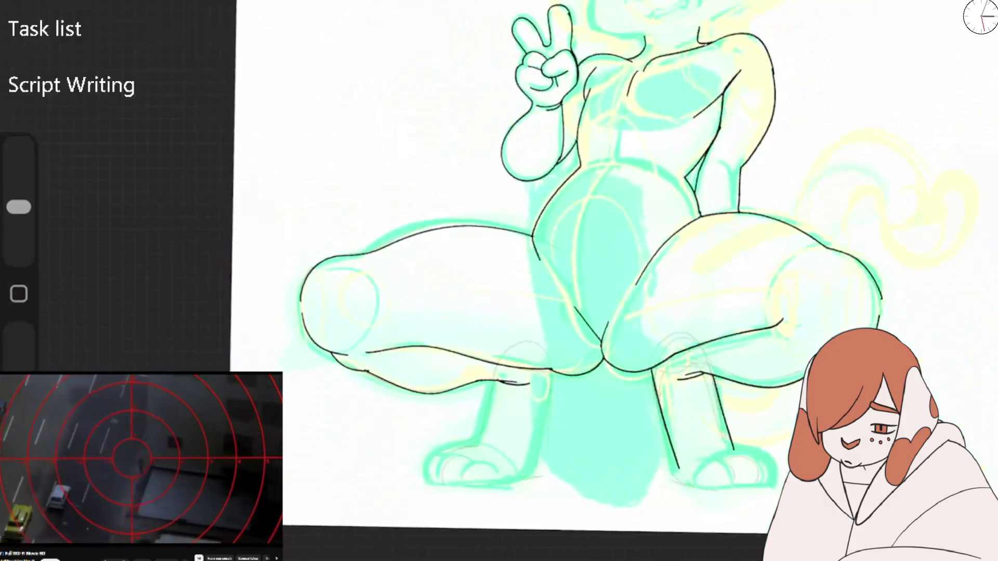
{"action": "scroll", "coordinate": [499, 281], "scroll_direction": "up", "scroll_amount": 3}
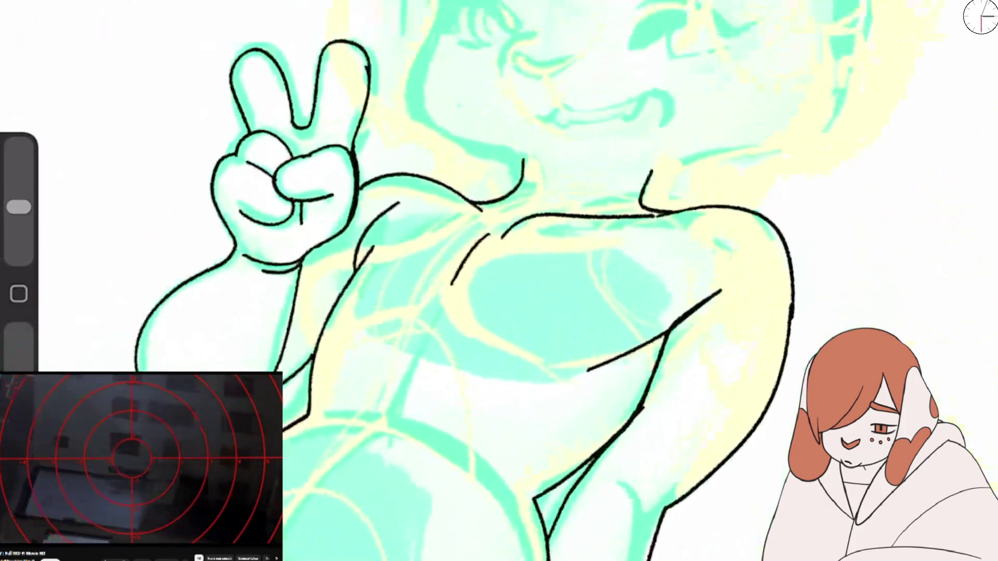
Step: Flip the whole canvas horizontally to check the drawing mirrored
{"action": "left_click", "coordinate": [110, 299]}
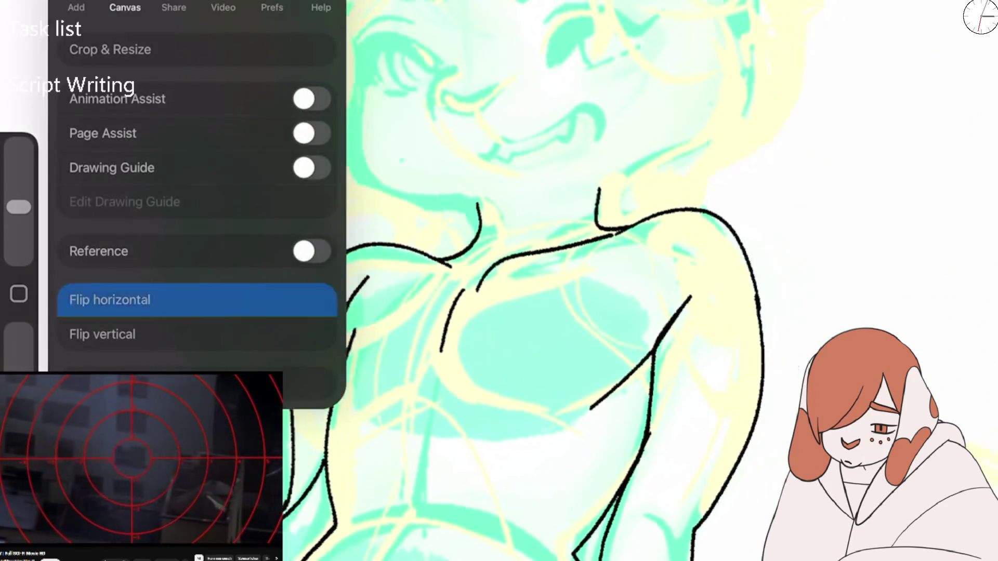
{"action": "left_click", "coordinate": [623, 208]}
{"action": "scroll", "coordinate": [628, 281], "scroll_direction": "right", "scroll_amount": 1}
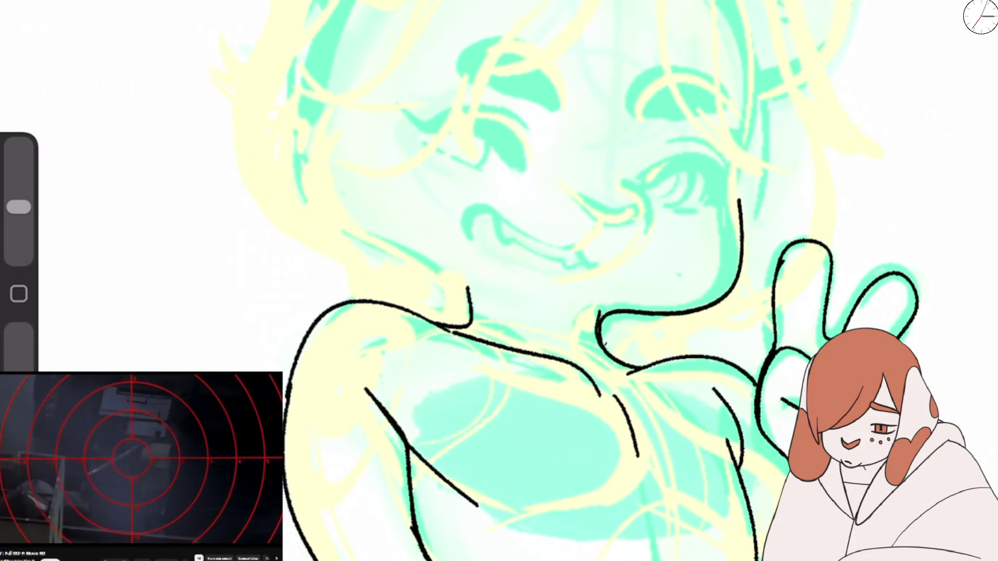
Step: Ink the arm and hand outline and try neckline strokes, undoing the failed attempts
{"action": "key", "text": "ctrl+z"}
{"action": "key", "text": "ctrl+z"}
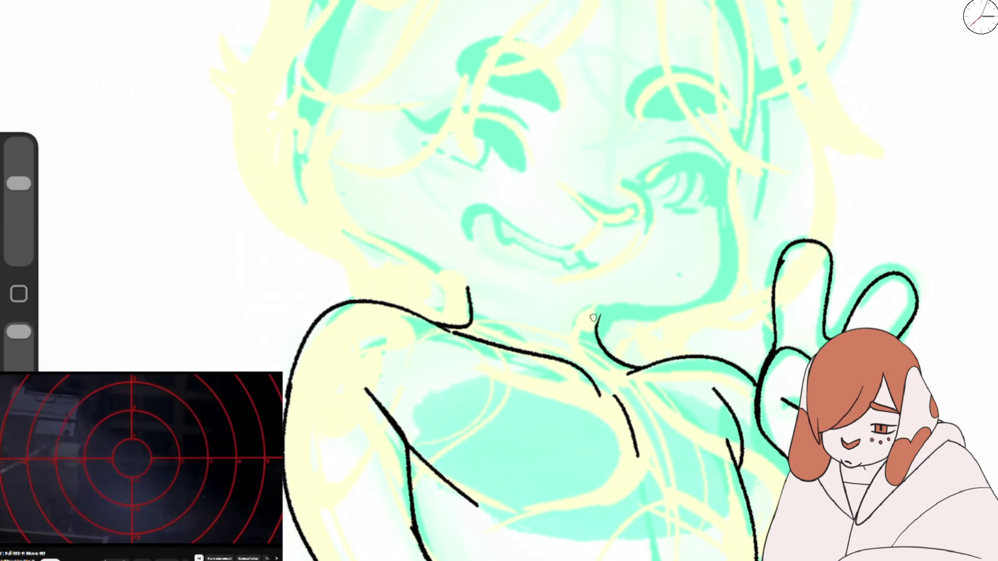
{"action": "key", "text": "e"}
{"action": "mouse_move", "coordinate": [735, 182]}
{"action": "left_mouse_down"}
{"action": "mouse_move", "coordinate": [745, 218]}
{"action": "mouse_move", "coordinate": [655, 332]}
{"action": "mouse_move", "coordinate": [592, 338]}
{"action": "mouse_move", "coordinate": [673, 107]}
{"action": "left_mouse_up"}
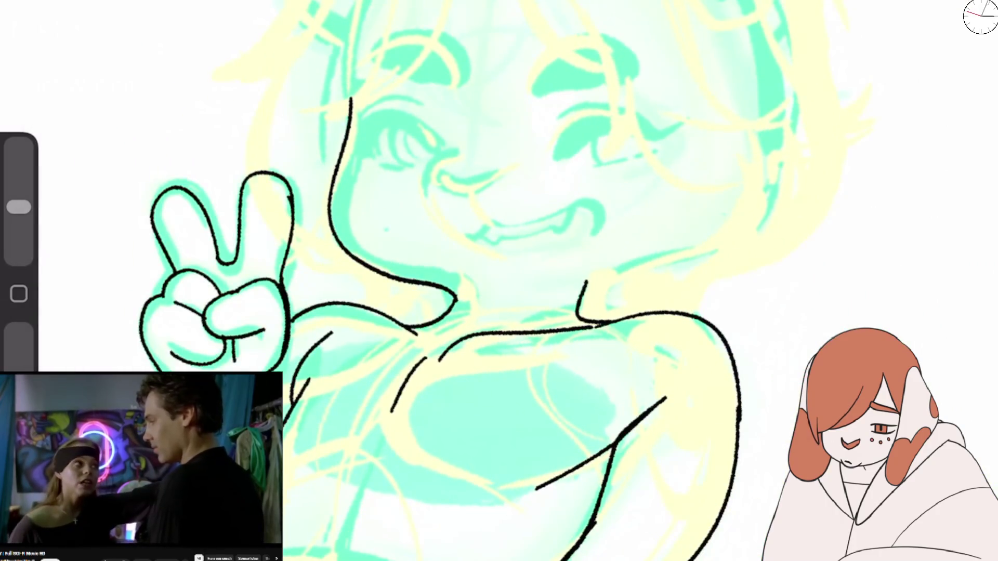
{"action": "mouse_move", "coordinate": [577, 309]}
{"action": "left_mouse_down"}
{"action": "mouse_move", "coordinate": [691, 257]}
{"action": "mouse_move", "coordinate": [752, 185]}
{"action": "left_mouse_up"}
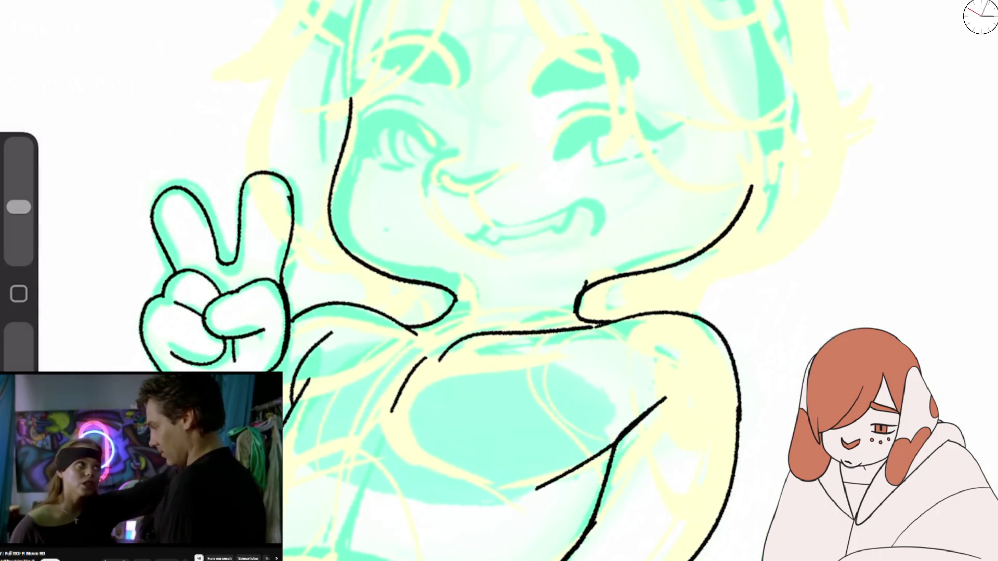
{"action": "key", "text": "ctrl+z"}
{"action": "left_click_drag", "start_coordinate": [591, 282], "coordinate": [596, 318]}
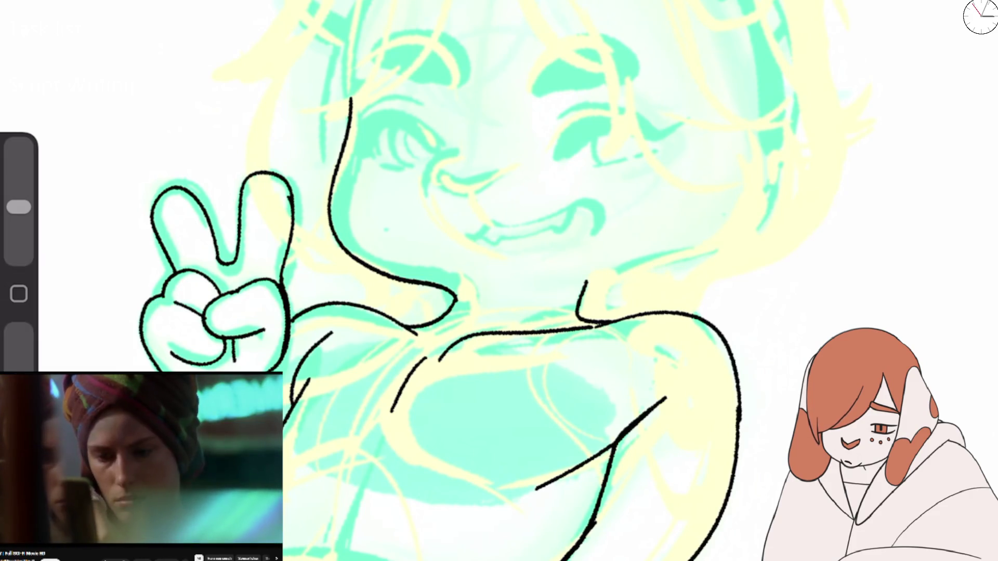
{"action": "key", "text": "ctrl+z"}
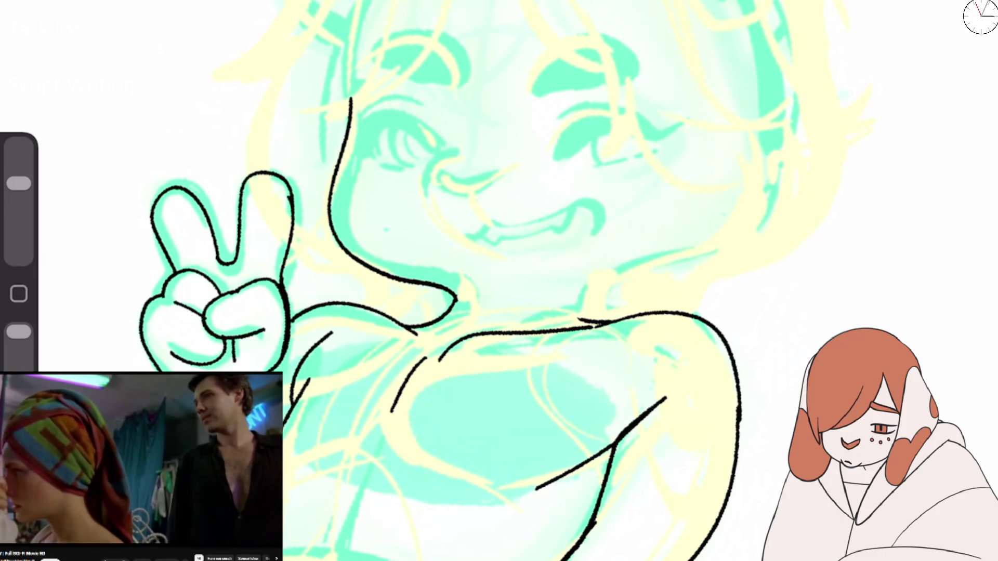
Step: Draw the shoulder line with a fur tuft, then erase the tuft and long shoulder stroke
{"action": "mouse_move", "coordinate": [593, 287]}
{"action": "left_mouse_down"}
{"action": "mouse_move", "coordinate": [598, 319]}
{"action": "mouse_move", "coordinate": [741, 235]}
{"action": "left_mouse_up"}
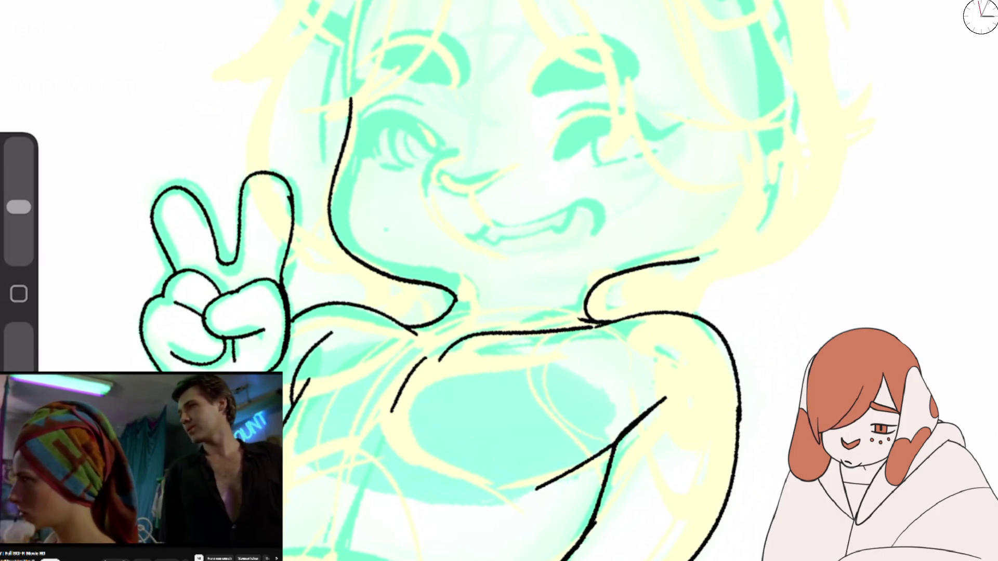
{"action": "left_click_drag", "start_coordinate": [738, 189], "coordinate": [727, 229]}
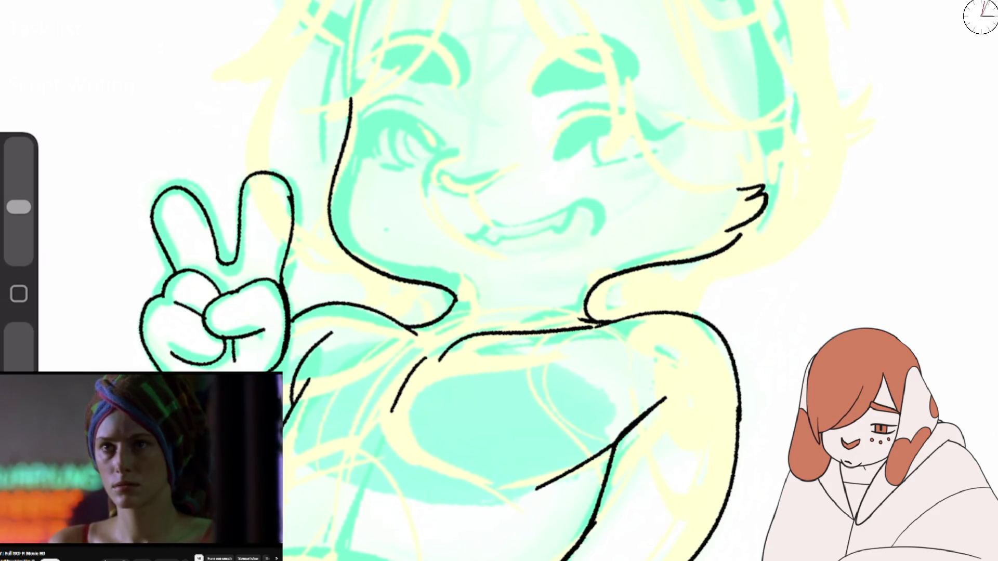
{"action": "left_click_drag", "start_coordinate": [736, 242], "coordinate": [754, 222]}
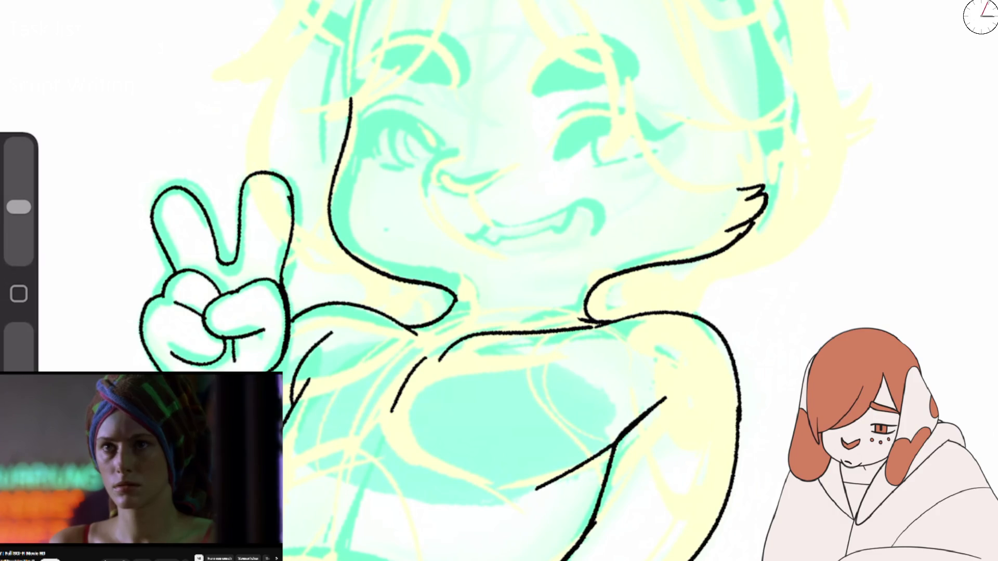
{"action": "key", "text": "e"}
{"action": "mouse_move", "coordinate": [753, 187]}
{"action": "left_mouse_down"}
{"action": "mouse_move", "coordinate": [728, 255]}
{"action": "mouse_move", "coordinate": [603, 291]}
{"action": "mouse_move", "coordinate": [781, 180]}
{"action": "left_mouse_up"}
{"action": "key", "text": "b"}
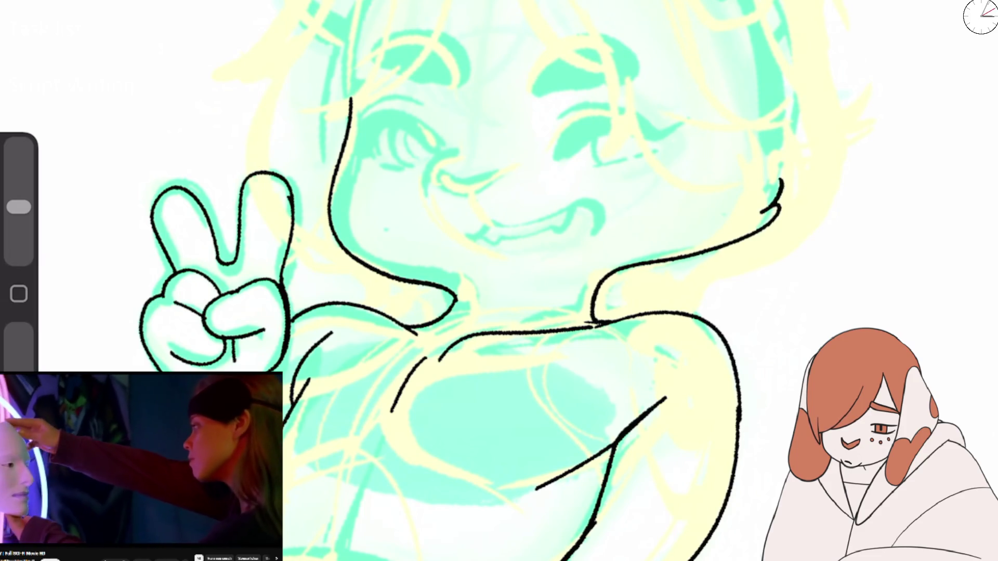
Step: Redraw the neck curve up to the jaw, erasing the faulty stroke below it
{"action": "left_click_drag", "start_coordinate": [457, 297], "coordinate": [451, 338]}
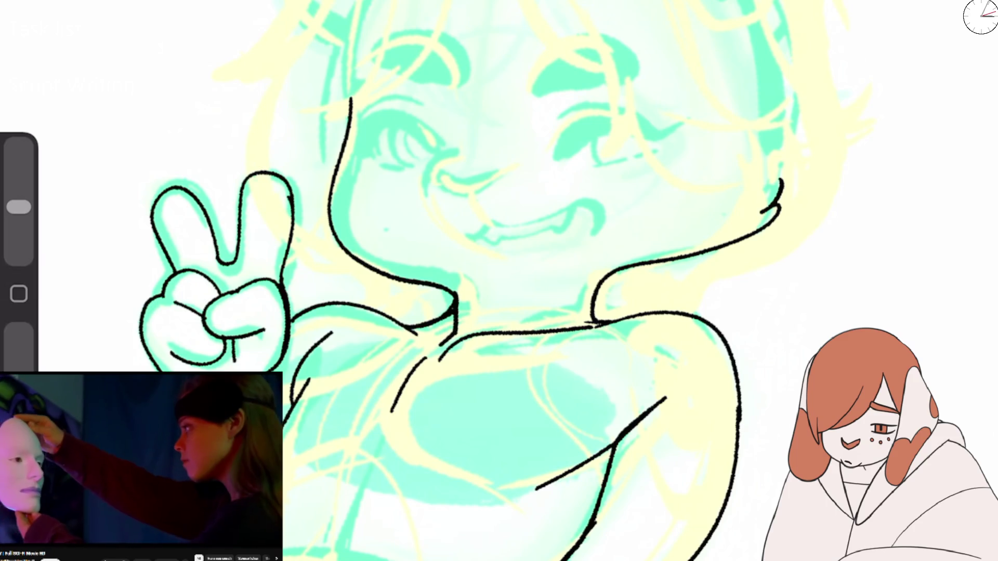
{"action": "scroll", "coordinate": [499, 280], "scroll_direction": "down", "scroll_amount": 5}
{"action": "scroll", "coordinate": [499, 281], "scroll_direction": "up", "scroll_amount": 6}
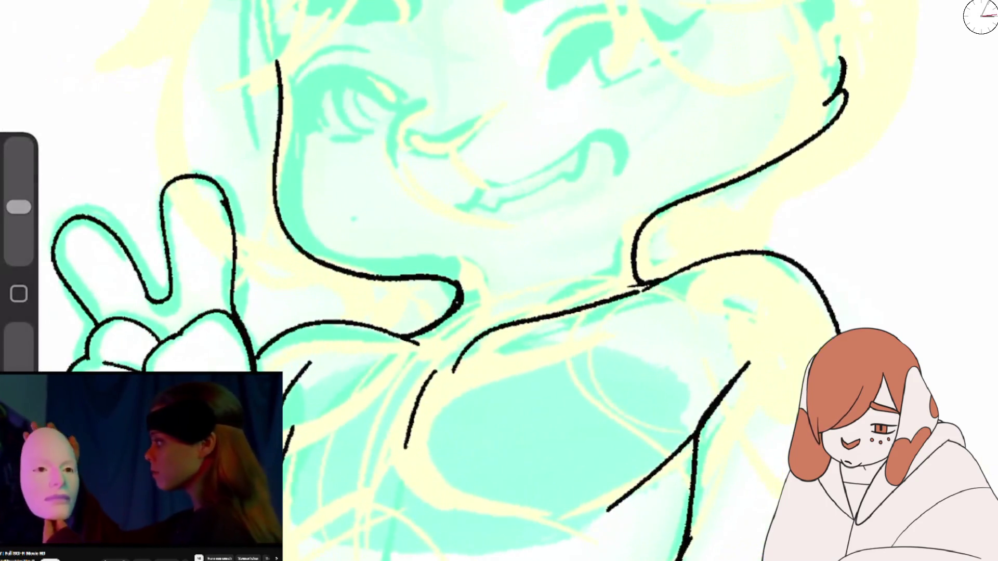
{"action": "key", "text": "e"}
{"action": "mouse_move", "coordinate": [460, 294]}
{"action": "left_mouse_down"}
{"action": "mouse_move", "coordinate": [418, 337]}
{"action": "mouse_move", "coordinate": [405, 330]}
{"action": "mouse_move", "coordinate": [456, 280]}
{"action": "left_mouse_up"}
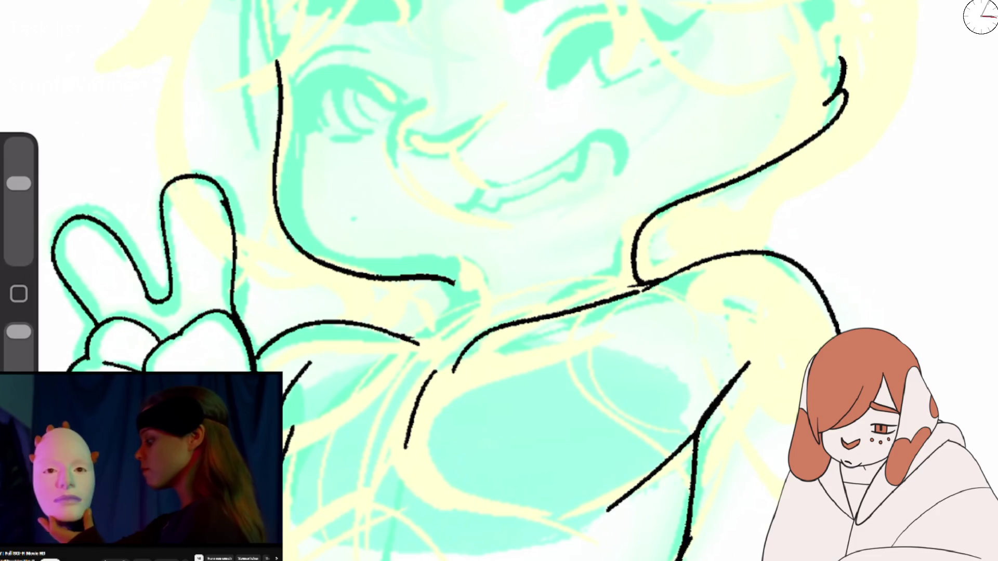
{"action": "key", "text": "b"}
{"action": "left_click_drag", "start_coordinate": [408, 337], "coordinate": [454, 282]}
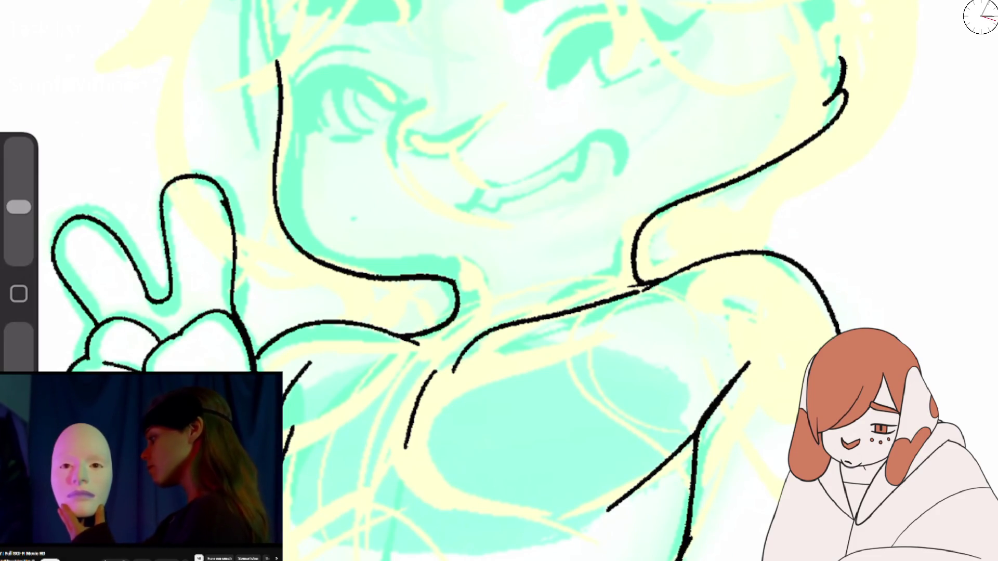
Step: Thicken the neck-to-shoulder join, add a short stroke below the shoulder, and enlarge the brush
{"action": "mouse_move", "coordinate": [634, 266]}
{"action": "left_mouse_down"}
{"action": "mouse_move", "coordinate": [647, 281]}
{"action": "mouse_move", "coordinate": [605, 298]}
{"action": "mouse_move", "coordinate": [696, 262]}
{"action": "left_mouse_up"}
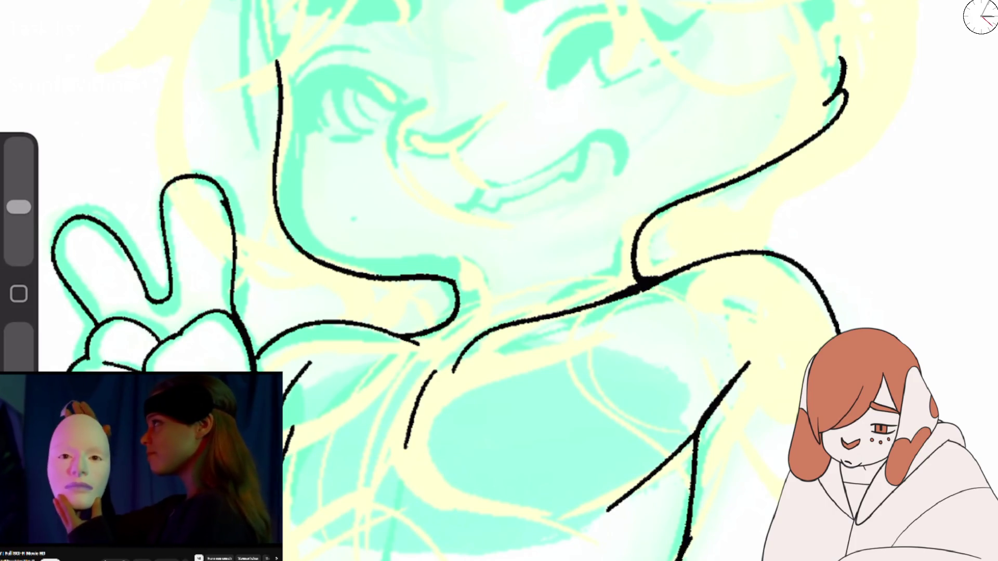
{"action": "left_click_drag", "start_coordinate": [412, 339], "coordinate": [430, 364]}
{"action": "scroll", "coordinate": [499, 281], "scroll_direction": "down", "scroll_amount": 3}
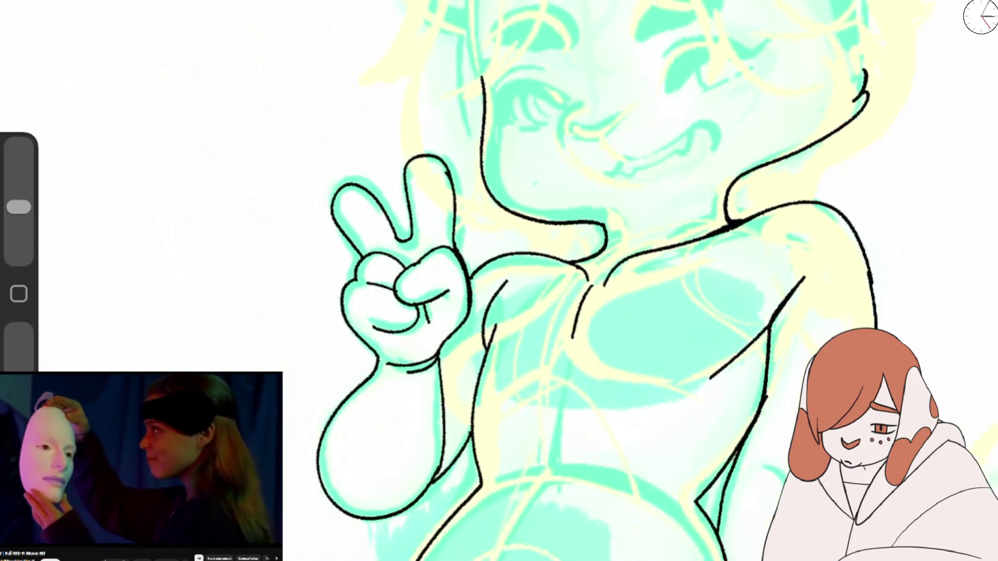
{"action": "scroll", "coordinate": [499, 280], "scroll_direction": "up", "scroll_amount": 3}
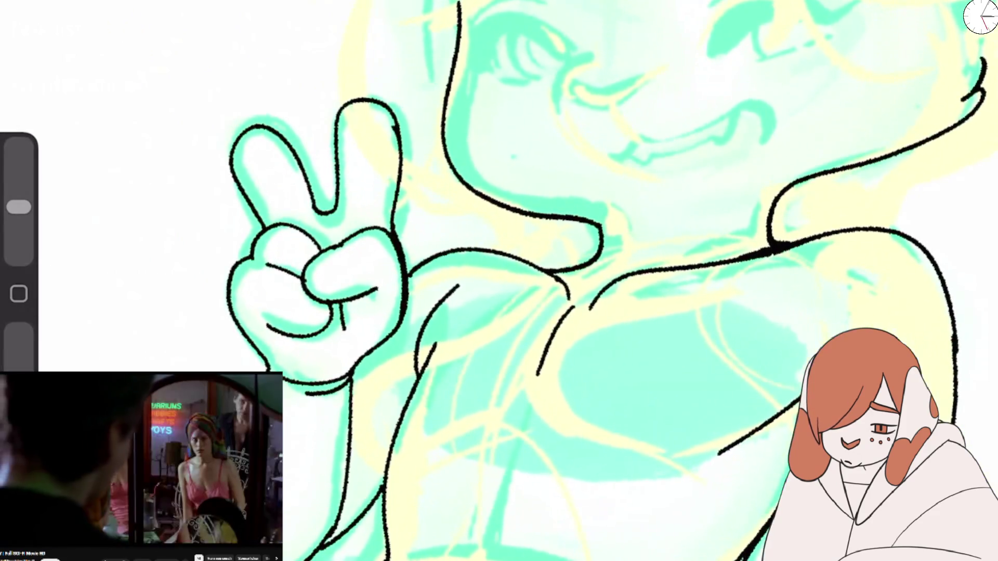
{"action": "left_click_drag", "start_coordinate": [18, 207], "coordinate": [19, 183]}
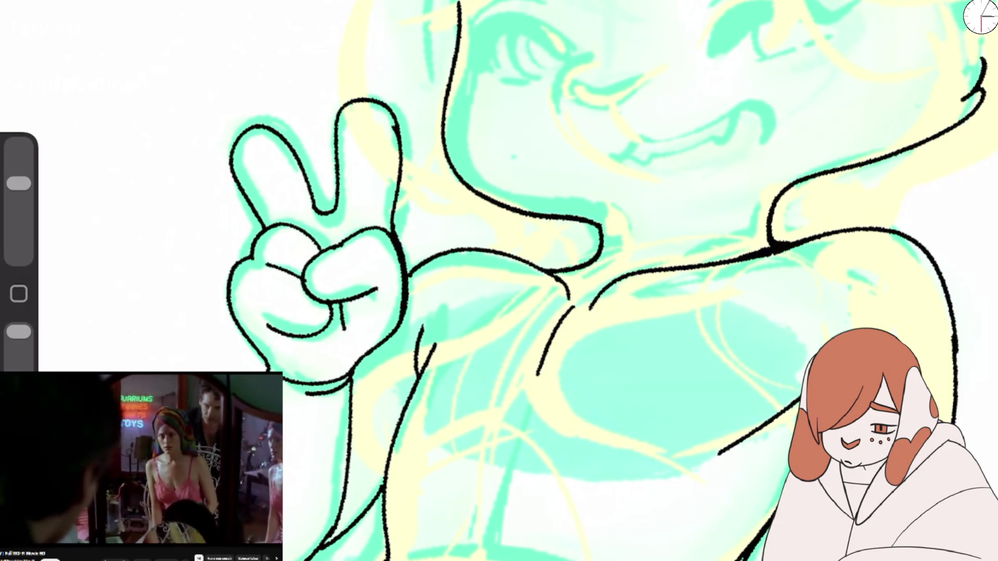
{"action": "scroll", "coordinate": [571, 281], "scroll_direction": "down", "scroll_amount": 5}
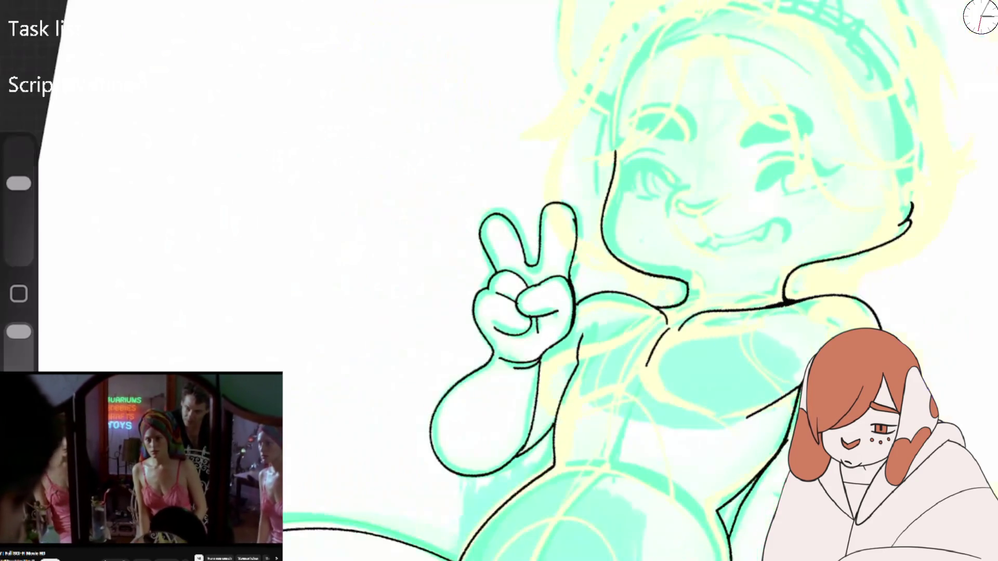
Step: Zoom out to view the whole cat girl before continuing the lineart
{"action": "scroll", "coordinate": [571, 281], "scroll_direction": "down", "scroll_amount": 3}
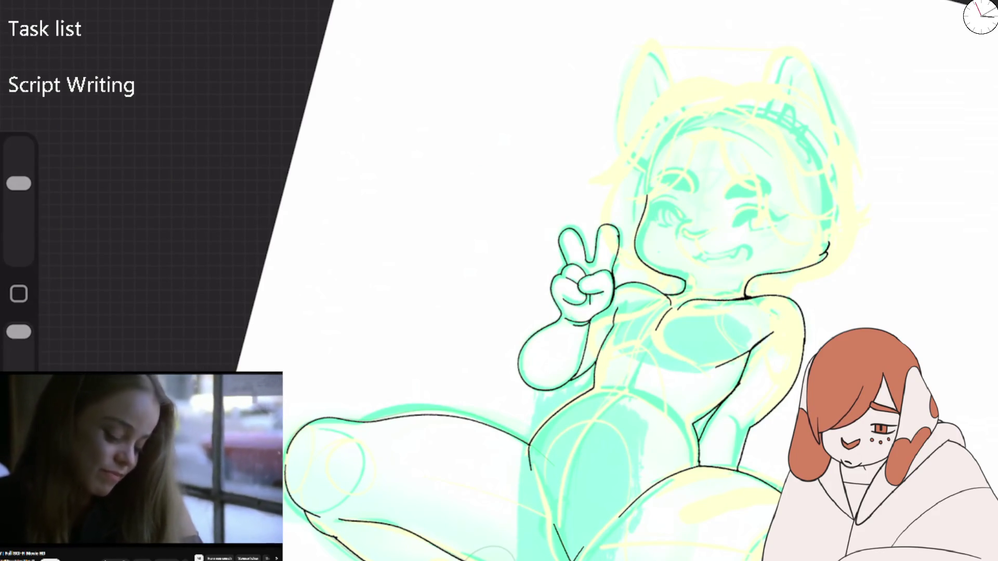
Step: Extend the head outline down to the cheek and outline the left cat ear in black
{"action": "scroll", "coordinate": [786, 188], "scroll_direction": "up", "scroll_amount": 5}
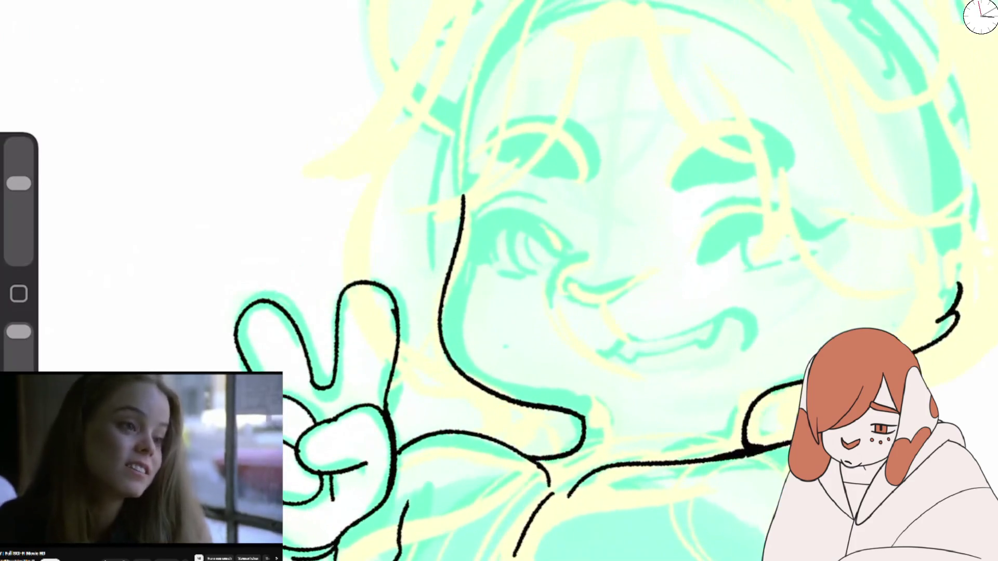
{"action": "scroll", "coordinate": [520, 312], "scroll_direction": "down", "scroll_amount": 2}
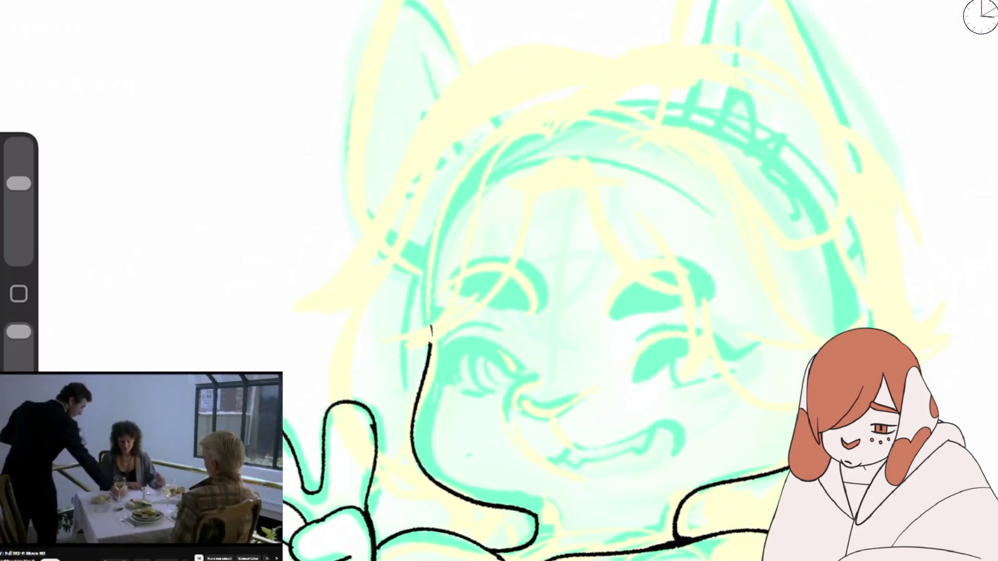
{"action": "mouse_move", "coordinate": [544, 102]}
{"action": "left_mouse_down"}
{"action": "mouse_move", "coordinate": [445, 190]}
{"action": "mouse_move", "coordinate": [430, 340]}
{"action": "left_mouse_up"}
{"action": "mouse_move", "coordinate": [435, 274]}
{"action": "left_mouse_down"}
{"action": "mouse_move", "coordinate": [357, 67]}
{"action": "mouse_move", "coordinate": [400, 5]}
{"action": "mouse_move", "coordinate": [488, 133]}
{"action": "left_mouse_up"}
{"action": "scroll", "coordinate": [498, 280], "scroll_direction": "right", "scroll_amount": 3}
{"action": "scroll", "coordinate": [499, 280], "scroll_direction": "up", "scroll_amount": 2}
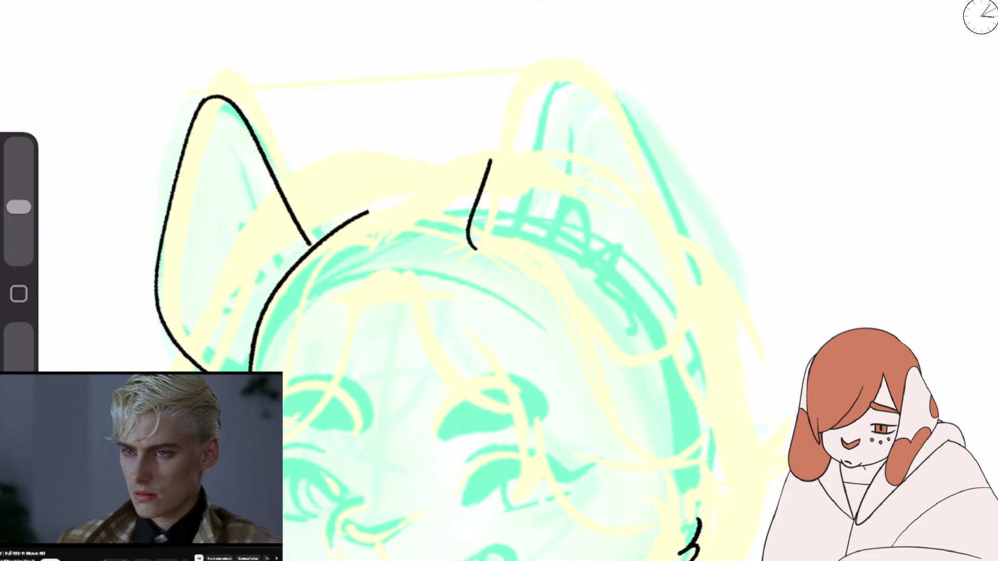
Step: Ink the right cat ear's inner and outer sides, base curve and zigzag inner-ear fur
{"action": "left_click_drag", "start_coordinate": [485, 184], "coordinate": [644, 364]}
{"action": "key", "text": "ctrl+z"}
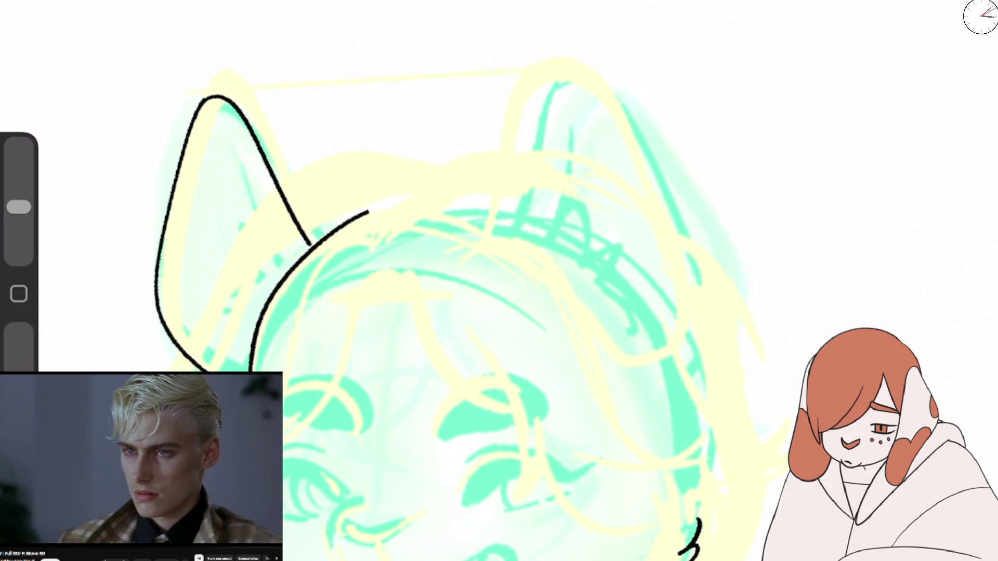
{"action": "left_click_drag", "start_coordinate": [475, 205], "coordinate": [512, 71]}
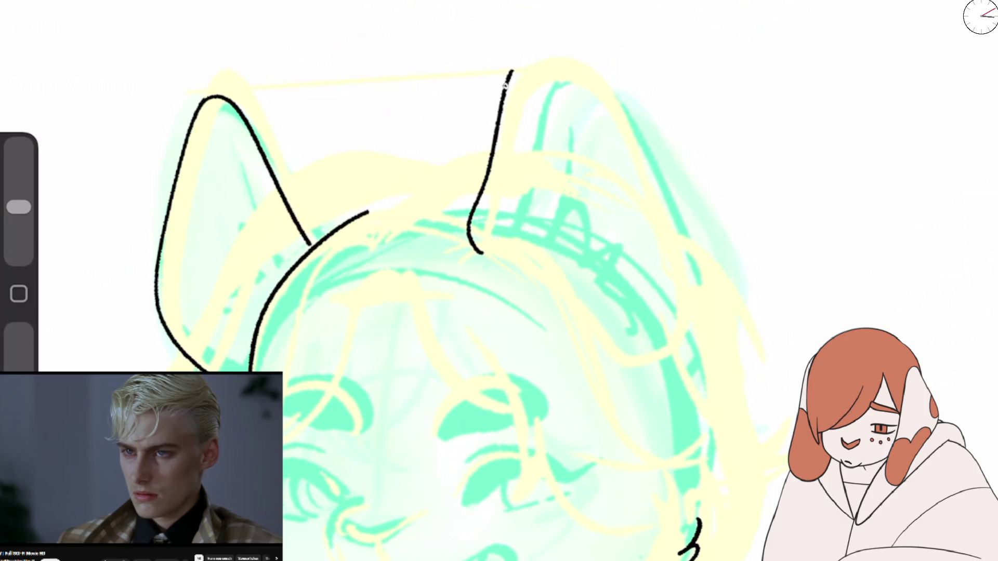
{"action": "mouse_move", "coordinate": [567, 84]}
{"action": "left_mouse_down"}
{"action": "mouse_move", "coordinate": [597, 130]}
{"action": "mouse_move", "coordinate": [675, 322]}
{"action": "left_mouse_up"}
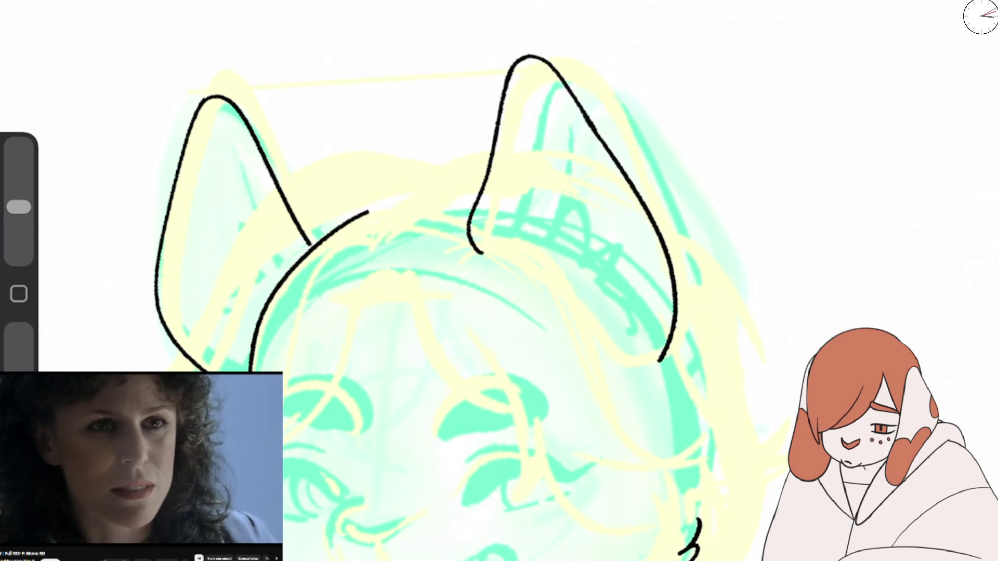
{"action": "mouse_move", "coordinate": [498, 230]}
{"action": "left_mouse_down"}
{"action": "mouse_move", "coordinate": [509, 259]}
{"action": "mouse_move", "coordinate": [522, 135]}
{"action": "mouse_move", "coordinate": [543, 119]}
{"action": "mouse_move", "coordinate": [608, 288]}
{"action": "mouse_move", "coordinate": [597, 330]}
{"action": "left_mouse_up"}
{"action": "left_click_drag", "start_coordinate": [512, 207], "coordinate": [569, 256]}
{"action": "left_click_drag", "start_coordinate": [556, 294], "coordinate": [591, 306]}
Step: Try inner contour lines in the left ear, undoing the unsatisfying attempts
{"action": "left_click_drag", "start_coordinate": [223, 127], "coordinate": [280, 293]}
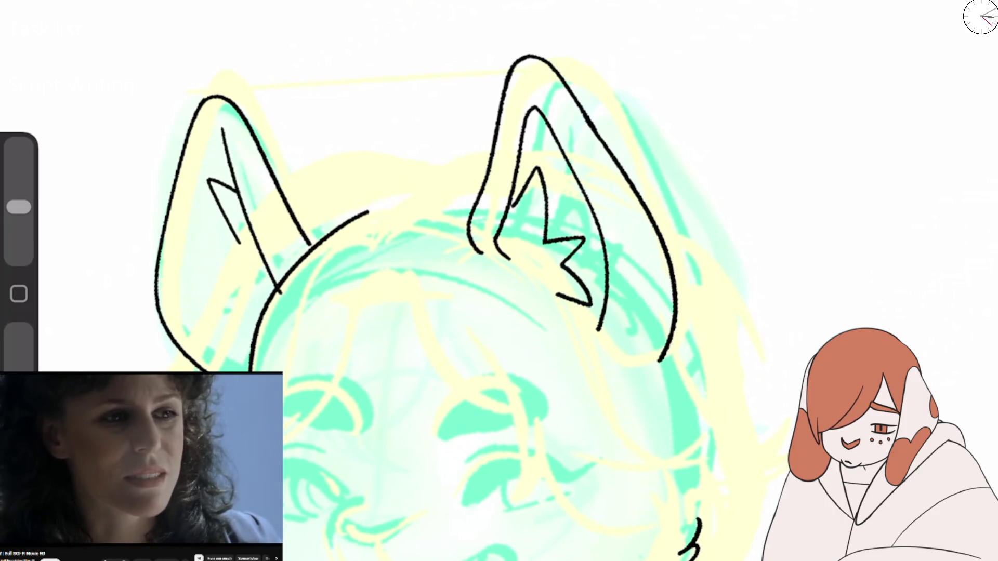
{"action": "mouse_move", "coordinate": [223, 136]}
{"action": "left_mouse_down"}
{"action": "mouse_move", "coordinate": [197, 244]}
{"action": "mouse_move", "coordinate": [242, 371]}
{"action": "left_mouse_up"}
{"action": "key", "text": "ctrl+z"}
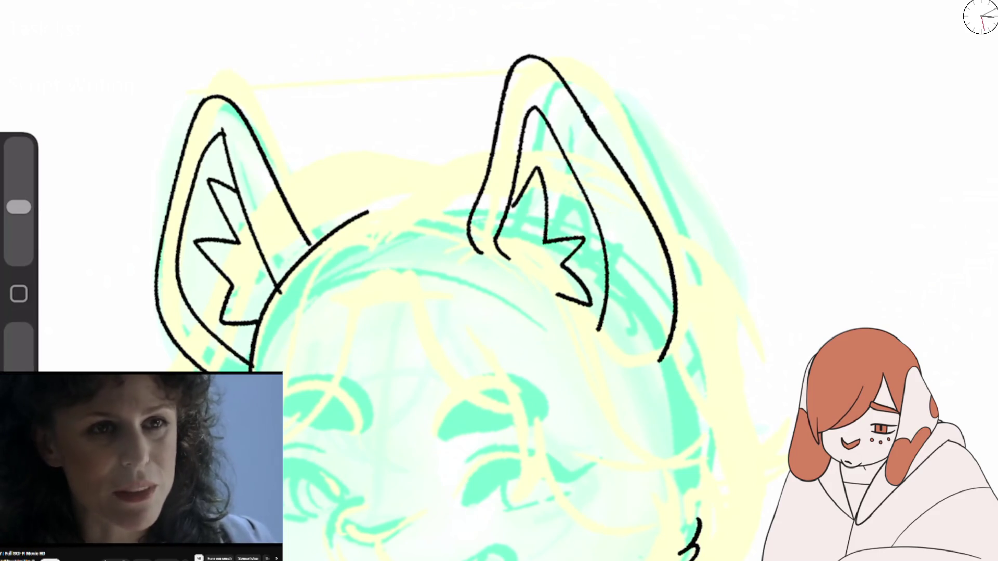
{"action": "key", "text": "ctrl+z"}
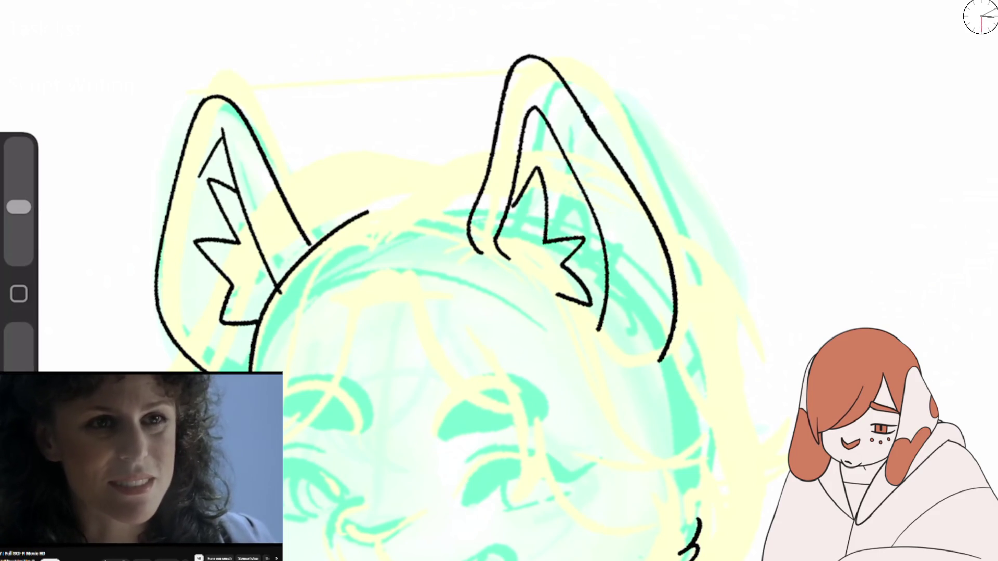
{"action": "left_click_drag", "start_coordinate": [177, 275], "coordinate": [249, 370]}
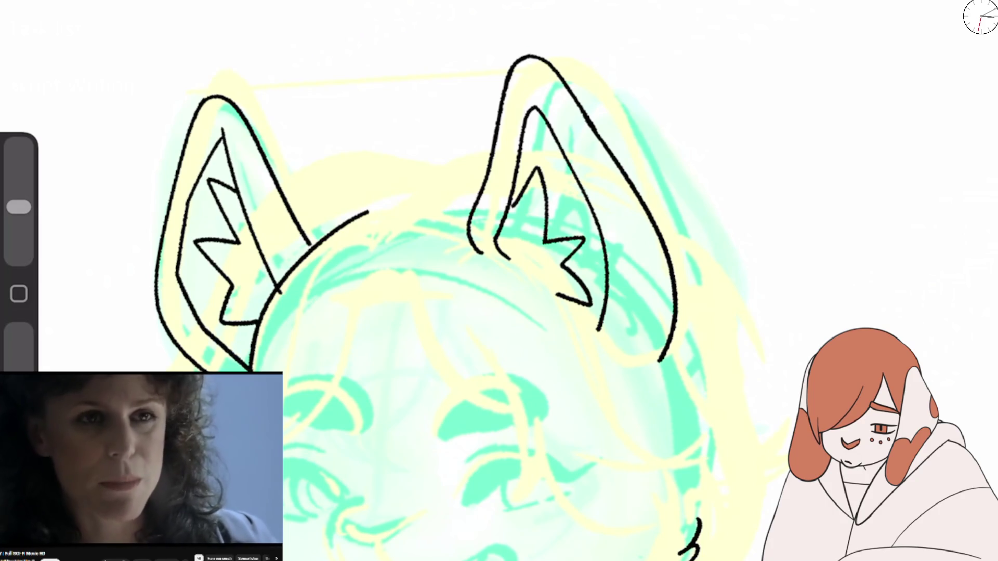
{"action": "key", "text": "ctrl+z"}
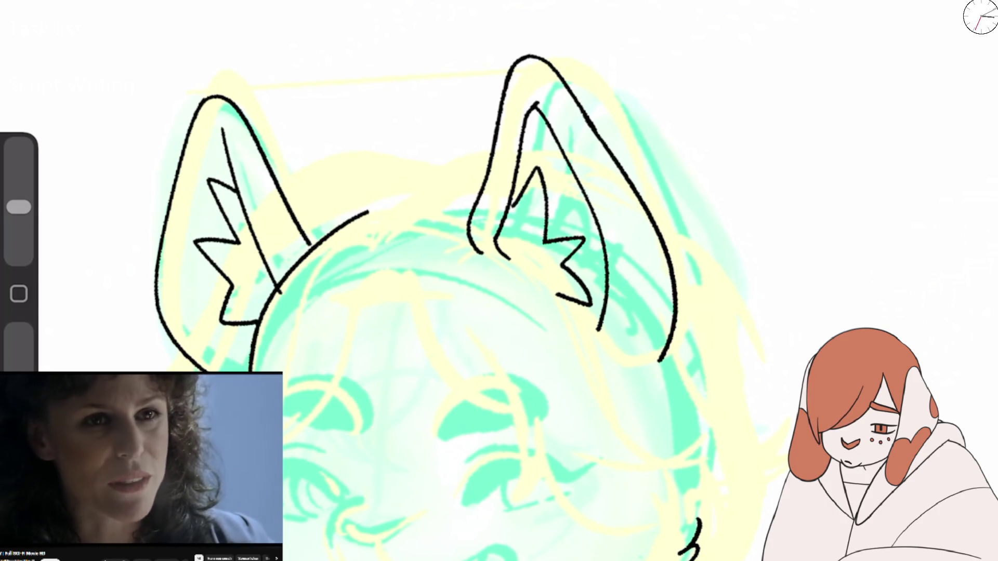
Step: Erase stray strokes on both ears and ink a new curved inner line in the left ear
{"action": "key", "text": "e"}
{"action": "left_click_drag", "start_coordinate": [606, 272], "coordinate": [597, 323]}
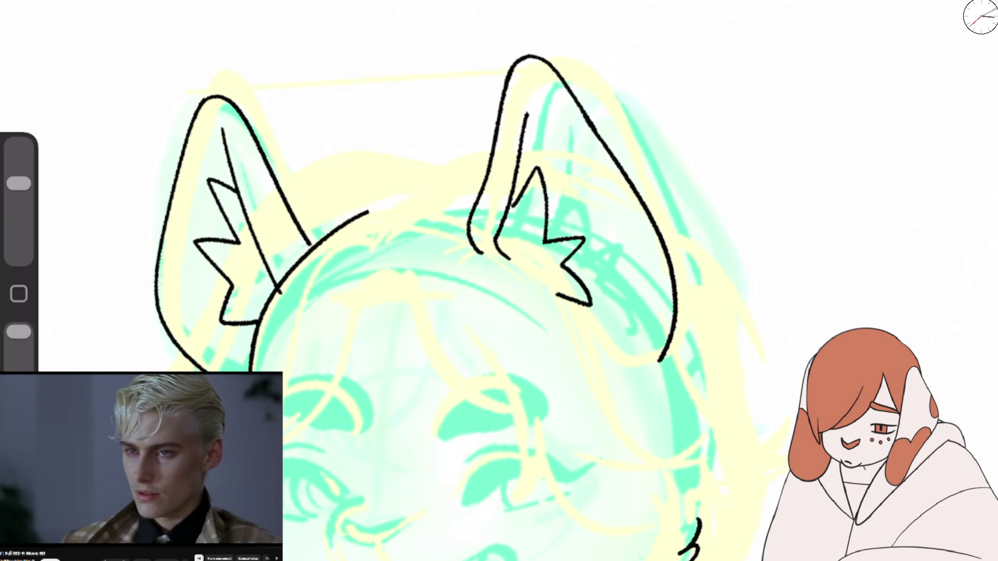
{"action": "key", "text": "b"}
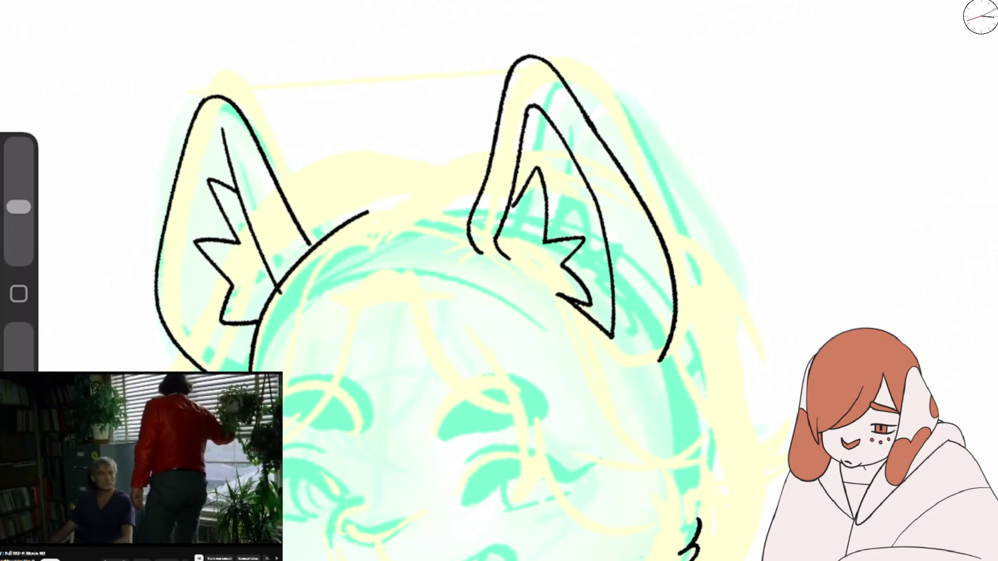
{"action": "key", "text": "e"}
{"action": "left_click_drag", "start_coordinate": [222, 130], "coordinate": [227, 154]}
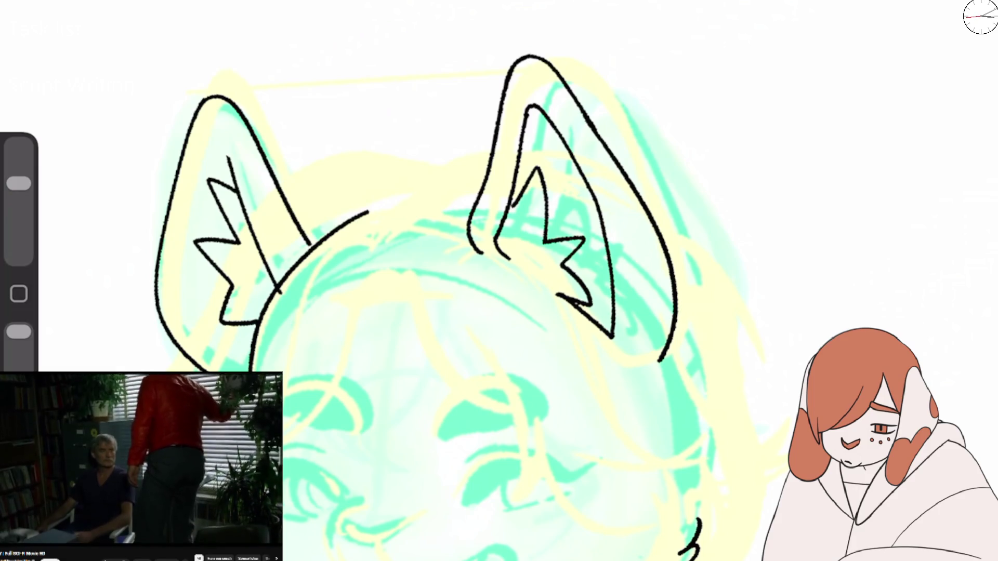
{"action": "key", "text": "b"}
{"action": "left_click_drag", "start_coordinate": [300, 222], "coordinate": [323, 237]}
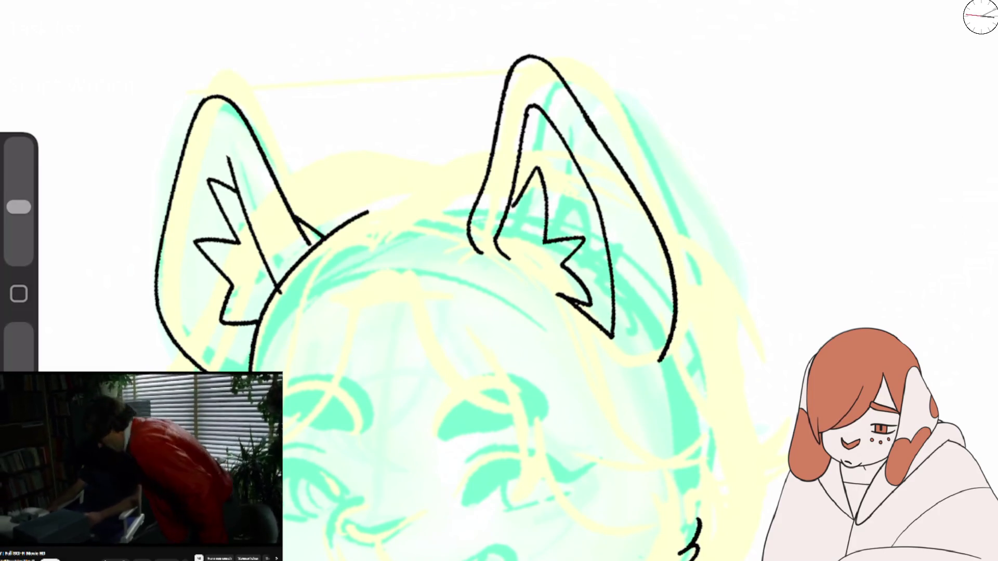
{"action": "left_click_drag", "start_coordinate": [217, 133], "coordinate": [236, 356]}
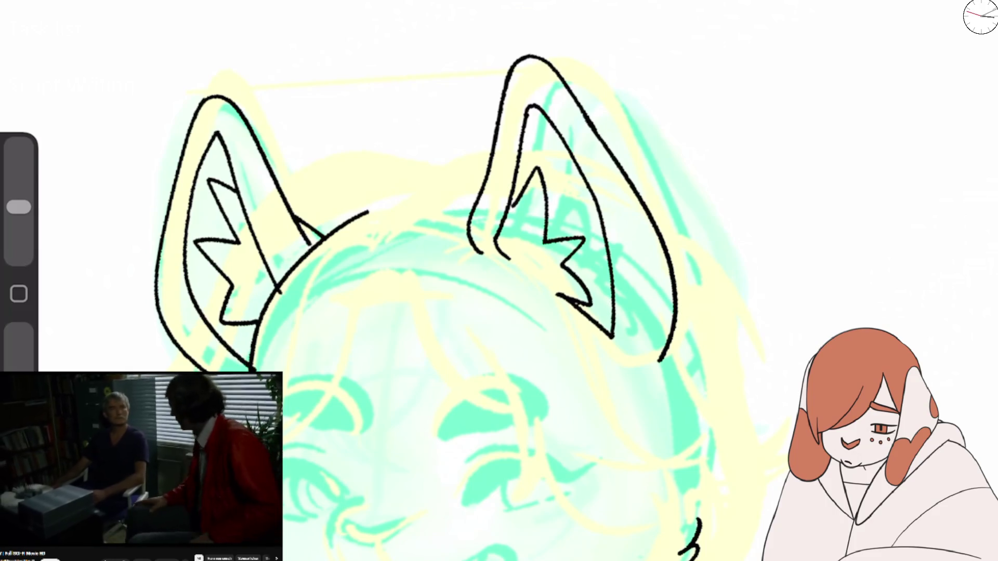
Step: Redraw the left ear's inner curve and erase a stray bit of ear line
{"action": "scroll", "coordinate": [499, 281], "scroll_direction": "down", "scroll_amount": 5}
{"action": "scroll", "coordinate": [572, 260], "scroll_direction": "up", "scroll_amount": 3}
{"action": "scroll", "coordinate": [571, 260], "scroll_direction": "up", "scroll_amount": 3}
{"action": "key", "text": "ctrl+z"}
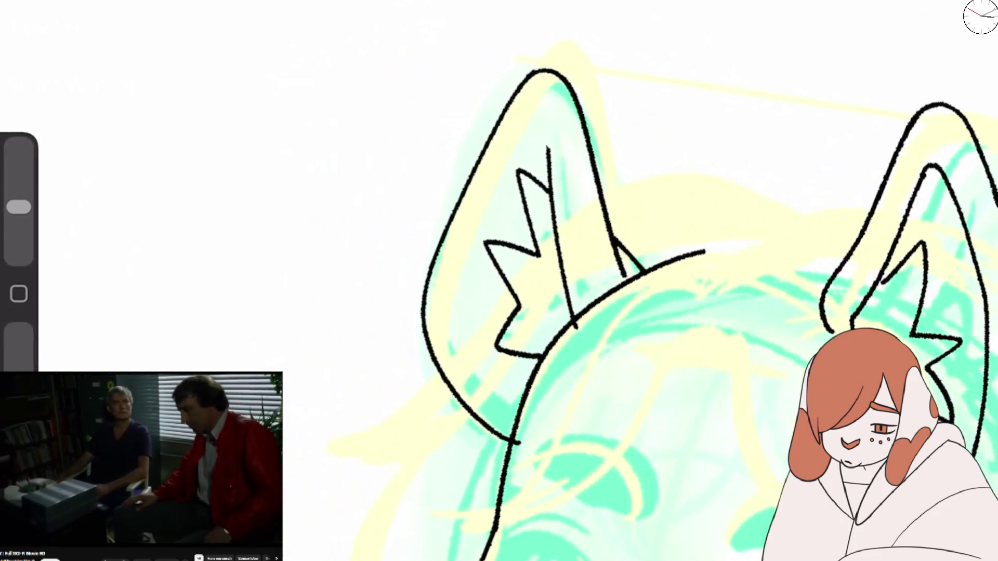
{"action": "mouse_move", "coordinate": [517, 403]}
{"action": "left_mouse_down"}
{"action": "mouse_move", "coordinate": [462, 327]}
{"action": "mouse_move", "coordinate": [550, 161]}
{"action": "left_mouse_up"}
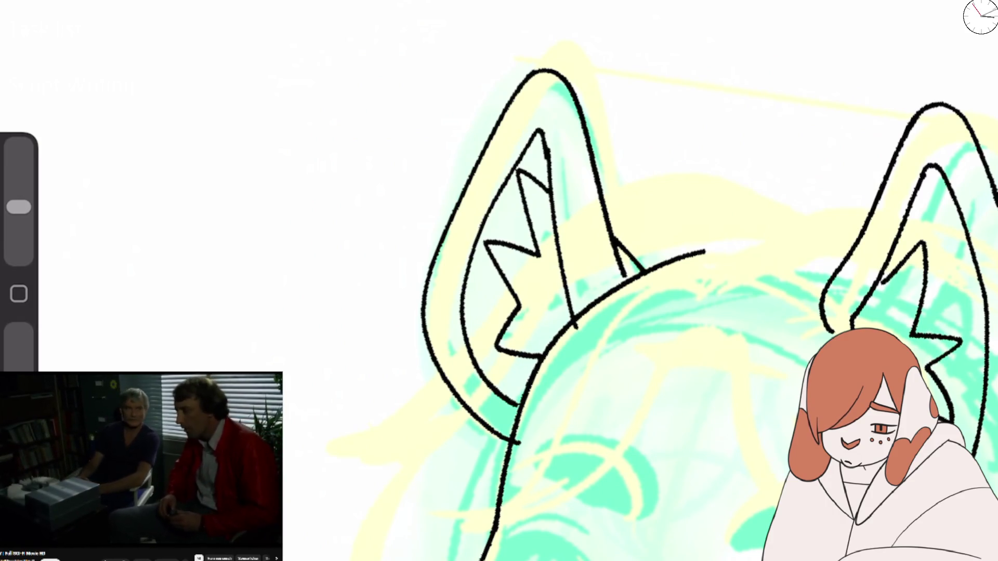
{"action": "key", "text": "e"}
{"action": "left_click_drag", "start_coordinate": [575, 314], "coordinate": [566, 332]}
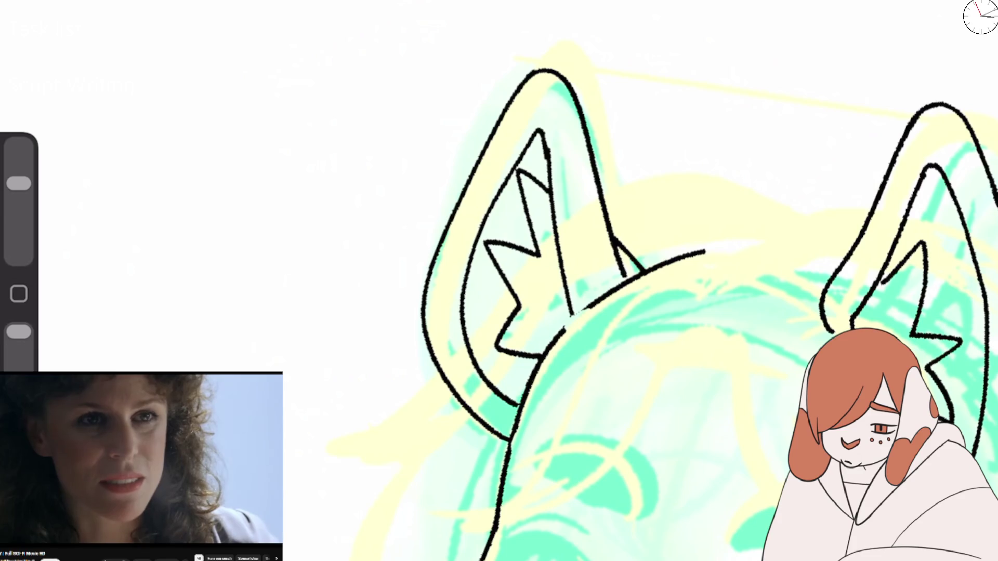
{"action": "key", "text": "b"}
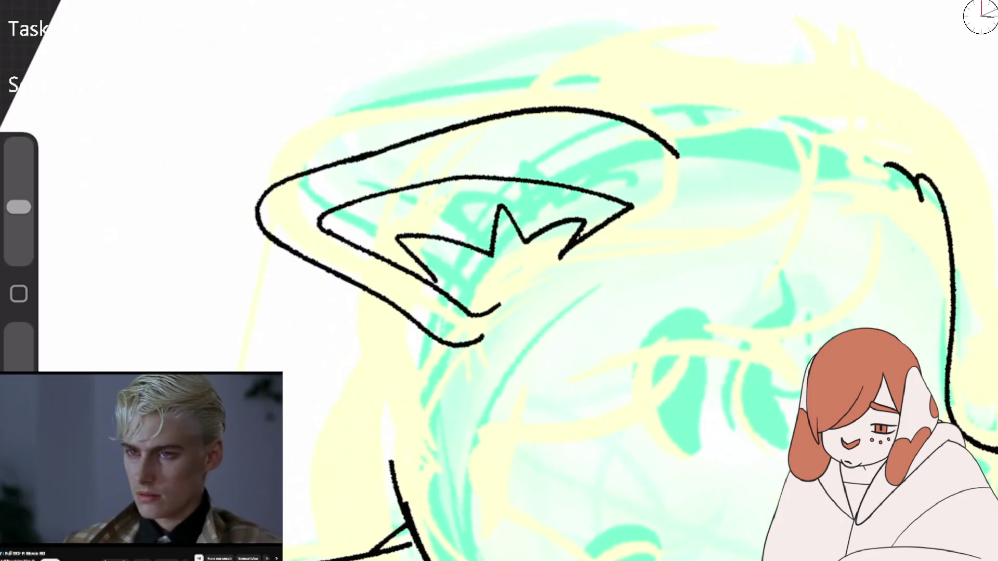
Step: Ink the outline down the side of the head, redrawing it once
{"action": "left_click_drag", "start_coordinate": [404, 322], "coordinate": [408, 503]}
{"action": "key", "text": "ctrl+z"}
{"action": "left_click_drag", "start_coordinate": [403, 318], "coordinate": [391, 460]}
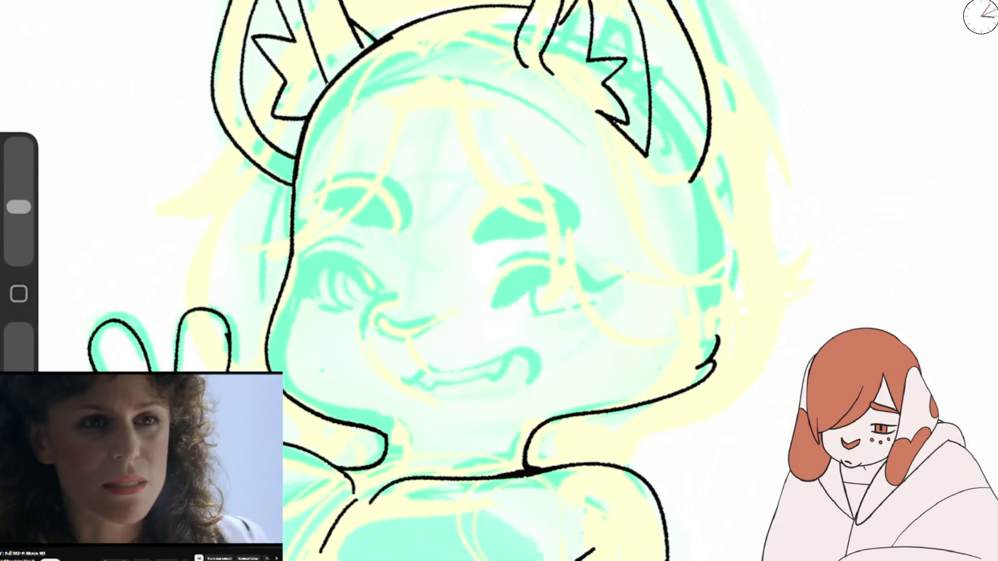
Step: Erase the old neck line with the Eraser
{"action": "key", "text": "e"}
{"action": "left_click_drag", "start_coordinate": [525, 452], "coordinate": [720, 338]}
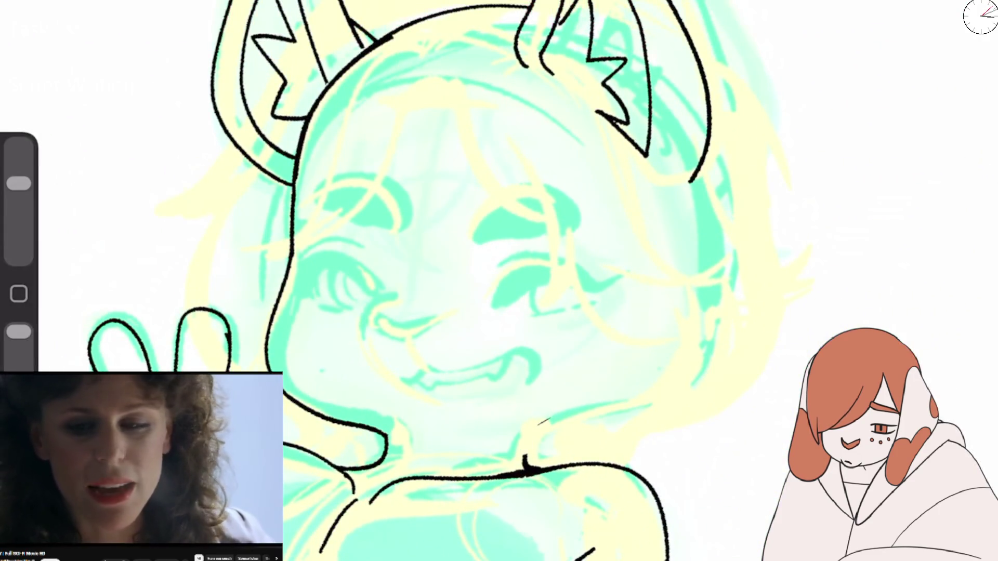
{"action": "key", "text": "b"}
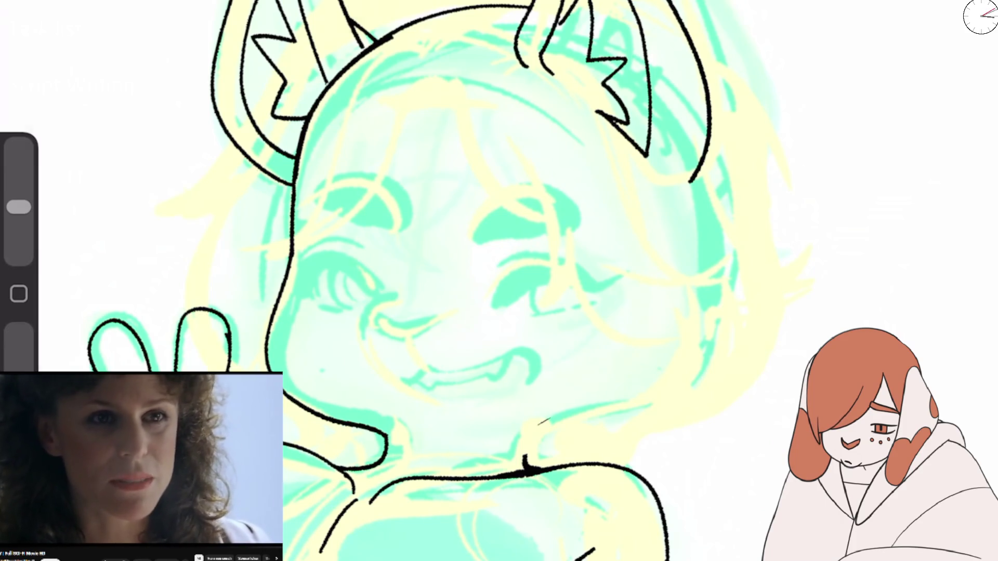
Step: Flip the canvas horizontally to check proportions and test a head-side stroke, then undo it
{"action": "left_click", "coordinate": [78, 13]}
{"action": "left_click", "coordinate": [196, 297]}
{"action": "left_click", "coordinate": [520, 280]}
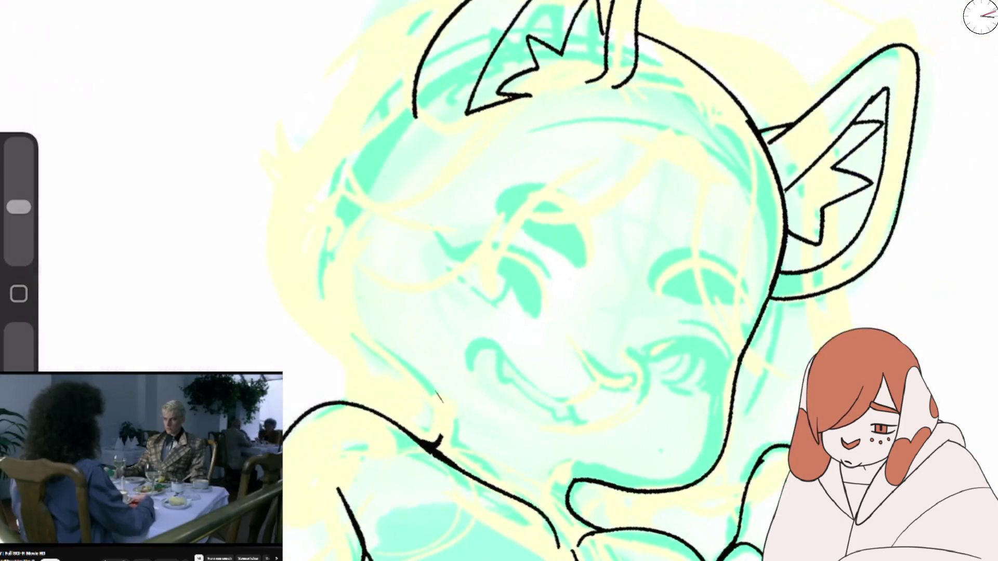
{"action": "scroll", "coordinate": [519, 281], "scroll_direction": "down", "scroll_amount": 3}
{"action": "mouse_move", "coordinate": [419, 127]}
{"action": "left_mouse_down"}
{"action": "mouse_move", "coordinate": [564, 387]}
{"action": "mouse_move", "coordinate": [406, 196]}
{"action": "left_mouse_up"}
{"action": "key", "text": "ctrl+z"}
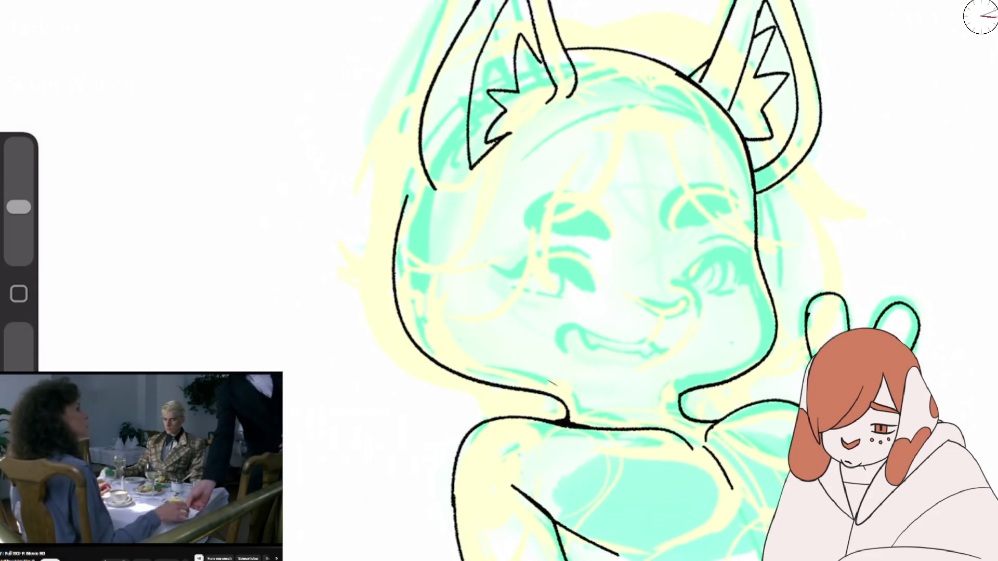
{"action": "scroll", "coordinate": [520, 281], "scroll_direction": "up", "scroll_amount": 3}
{"action": "key", "text": "ctrl+z"}
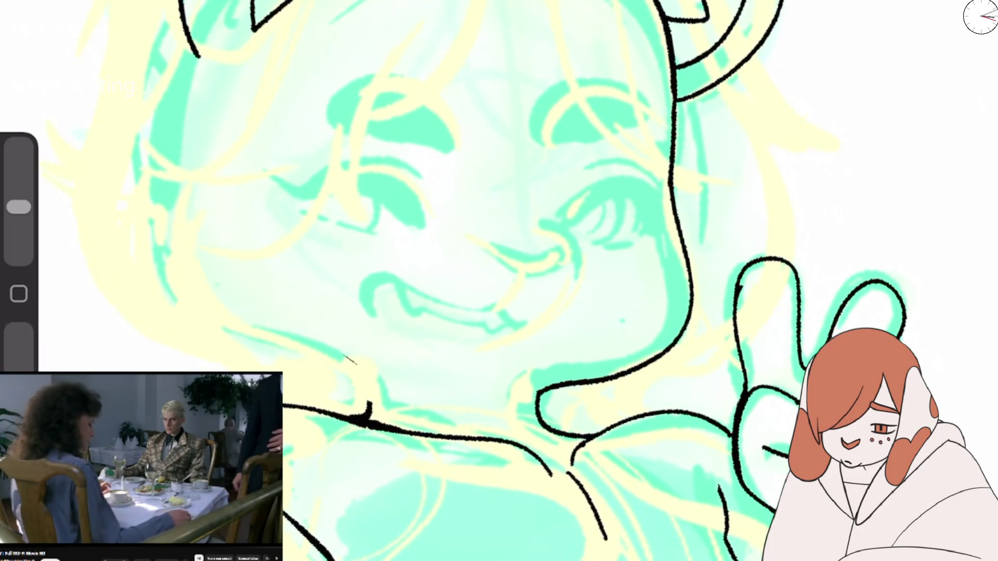
Step: Flip the canvas back and erase the left cheek-to-chin outline and stray strokes atop the head
{"action": "left_click", "coordinate": [42, 6]}
{"action": "left_click", "coordinate": [123, 299]}
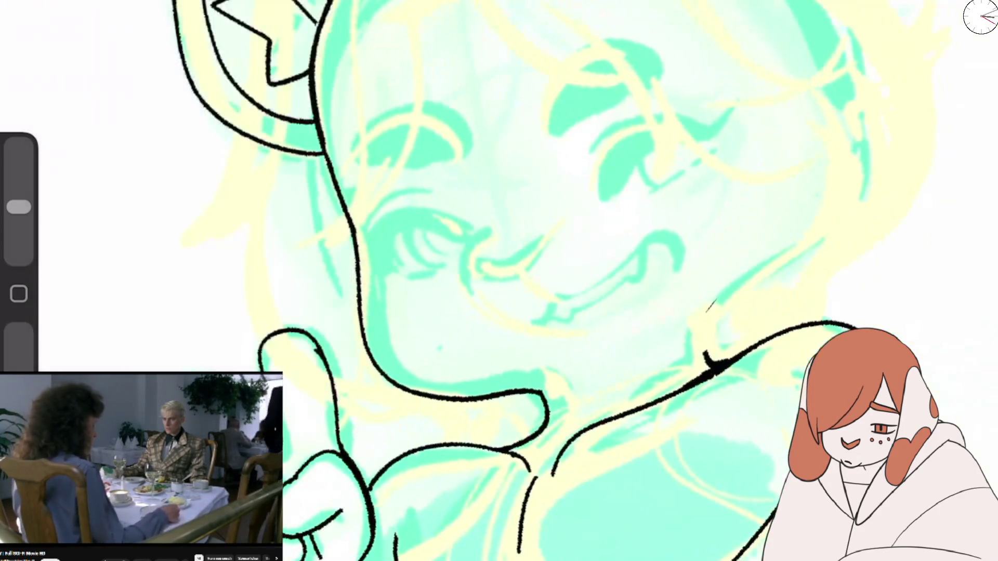
{"action": "key", "text": "e"}
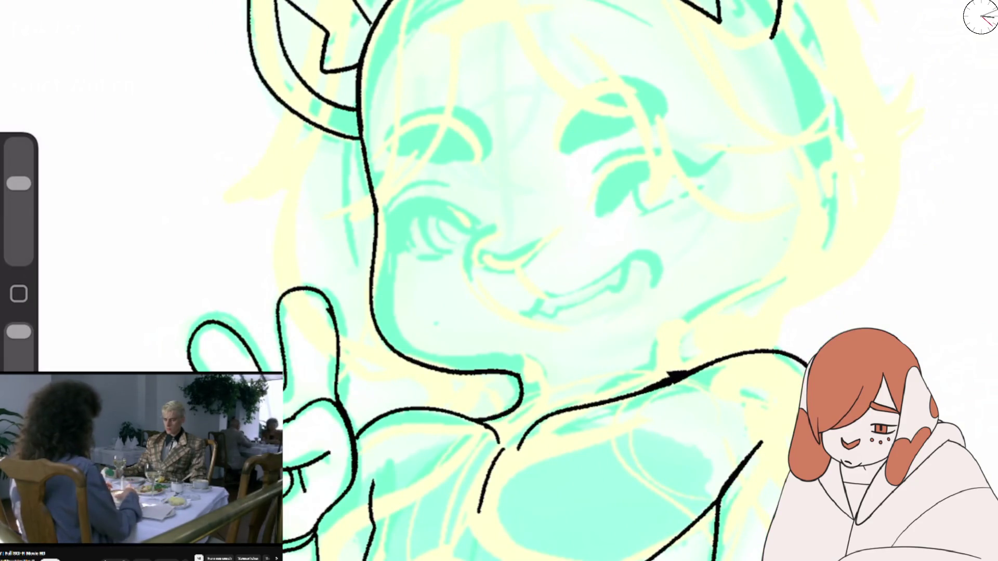
{"action": "scroll", "coordinate": [520, 280], "scroll_direction": "down", "scroll_amount": 2}
{"action": "left_click_drag", "start_coordinate": [373, 208], "coordinate": [481, 377]}
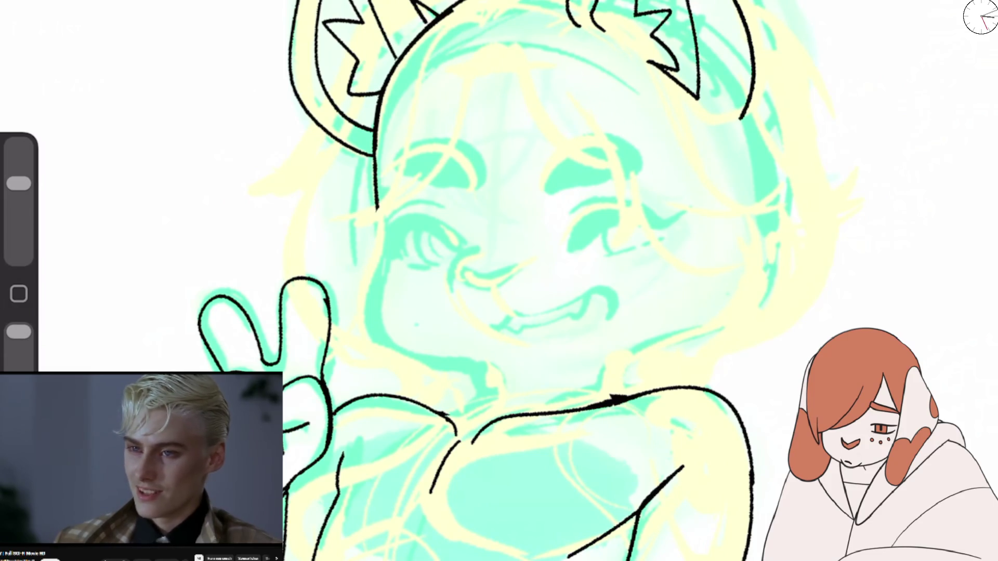
{"action": "left_click_drag", "start_coordinate": [571, 21], "coordinate": [603, 30]}
{"action": "key", "text": "b"}
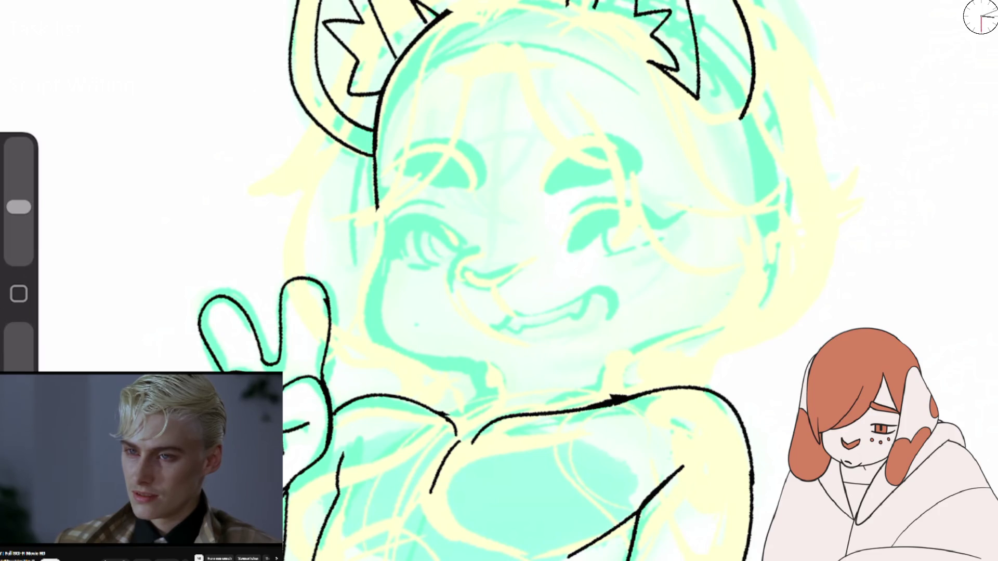
Step: Ink the left cheek and right side of the face, then extend the lower face line along the chin
{"action": "left_click_drag", "start_coordinate": [376, 207], "coordinate": [367, 329]}
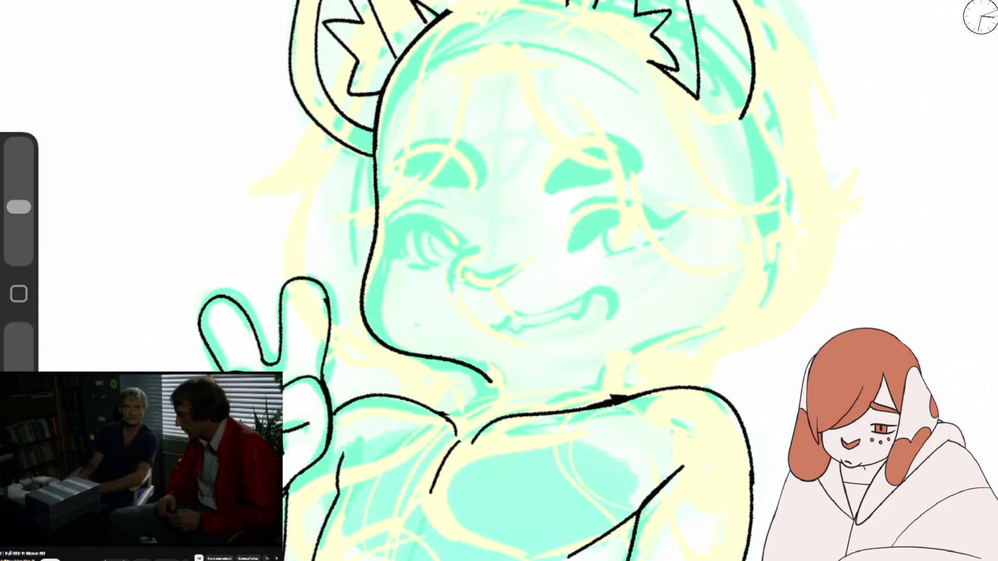
{"action": "mouse_move", "coordinate": [631, 388]}
{"action": "left_mouse_down"}
{"action": "mouse_move", "coordinate": [769, 311]}
{"action": "mouse_move", "coordinate": [728, 36]}
{"action": "left_mouse_up"}
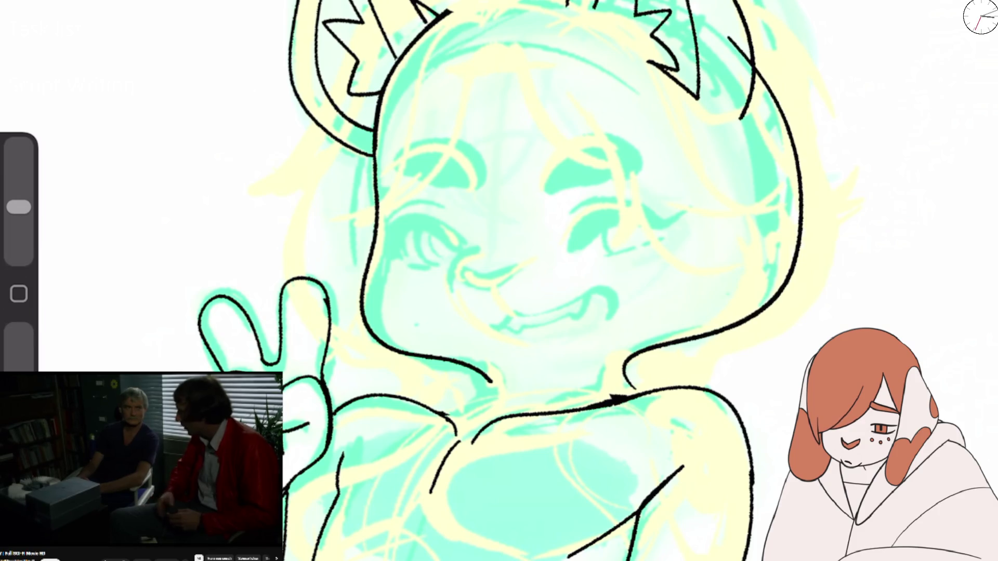
{"action": "key", "text": "ctrl+z"}
{"action": "mouse_move", "coordinate": [751, 93]}
{"action": "left_mouse_down"}
{"action": "mouse_move", "coordinate": [789, 228]}
{"action": "mouse_move", "coordinate": [598, 387]}
{"action": "left_mouse_up"}
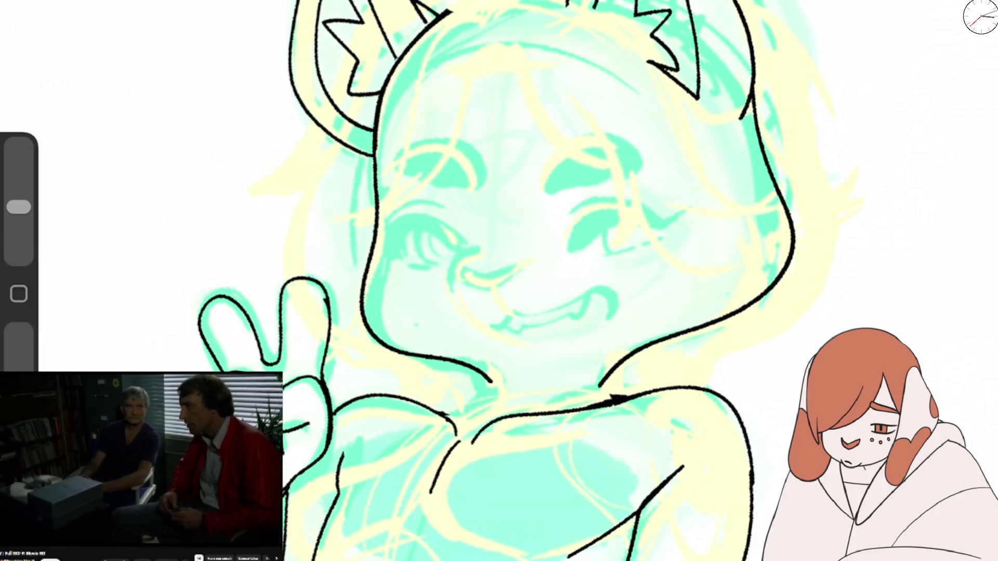
{"action": "scroll", "coordinate": [588, 406], "scroll_direction": "up", "scroll_amount": 3}
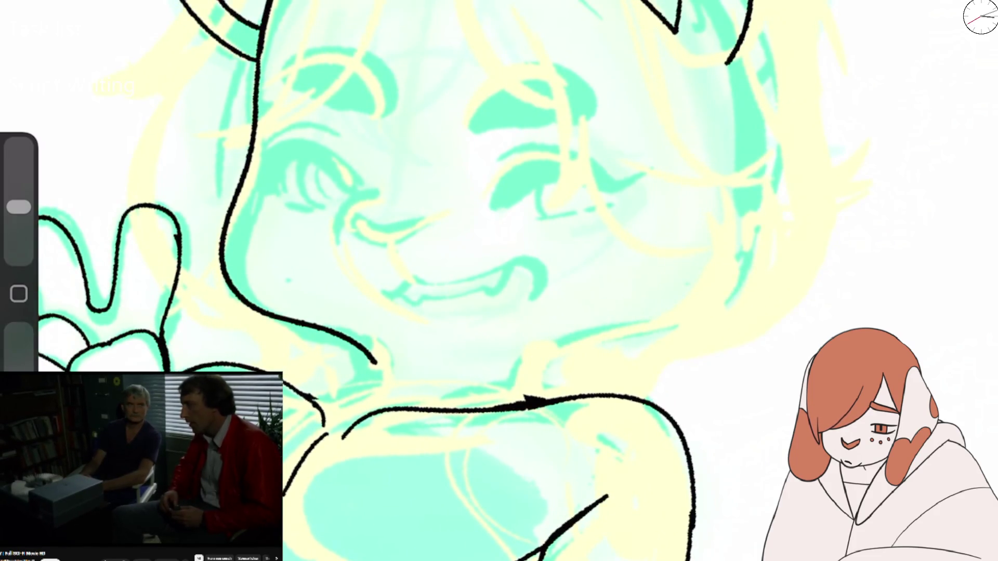
{"action": "key", "text": "e"}
{"action": "key", "text": "b"}
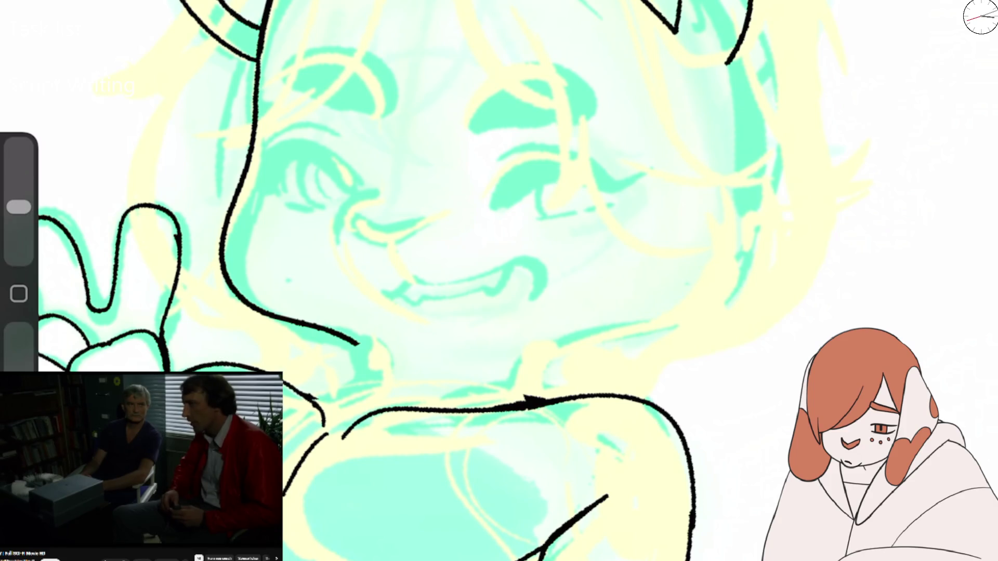
{"action": "mouse_move", "coordinate": [358, 344]}
{"action": "left_mouse_down"}
{"action": "mouse_move", "coordinate": [525, 342]}
{"action": "mouse_move", "coordinate": [709, 285]}
{"action": "mouse_move", "coordinate": [743, 61]}
{"action": "left_mouse_up"}
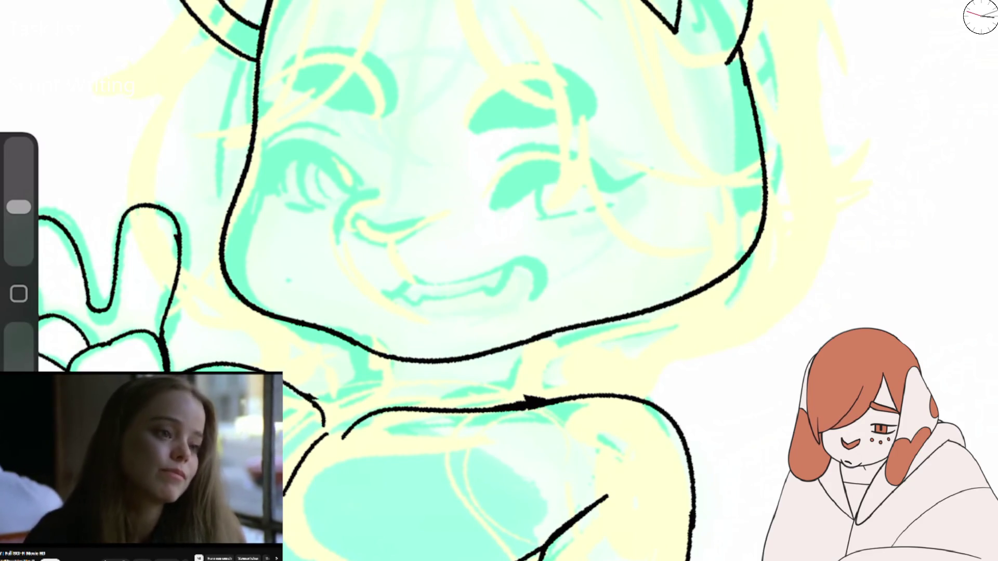
Step: Trim the cheek and chin line ends and ink a line closing the jaw from chin to cheek
{"action": "scroll", "coordinate": [499, 280], "scroll_direction": "down", "scroll_amount": 5}
{"action": "scroll", "coordinate": [499, 280], "scroll_direction": "up", "scroll_amount": 5}
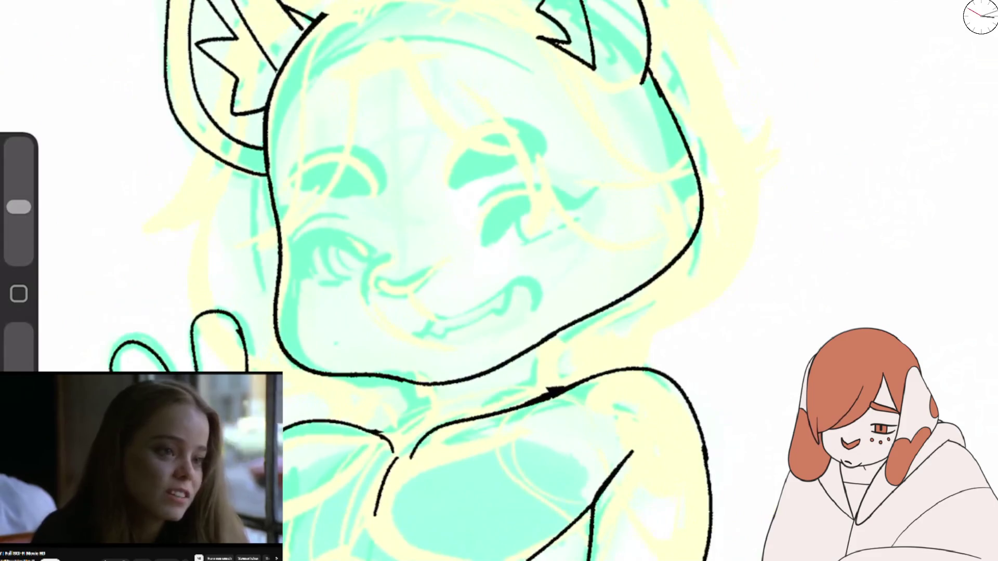
{"action": "left_click_drag", "start_coordinate": [580, 319], "coordinate": [598, 312]}
{"action": "left_click_drag", "start_coordinate": [395, 376], "coordinate": [370, 374]}
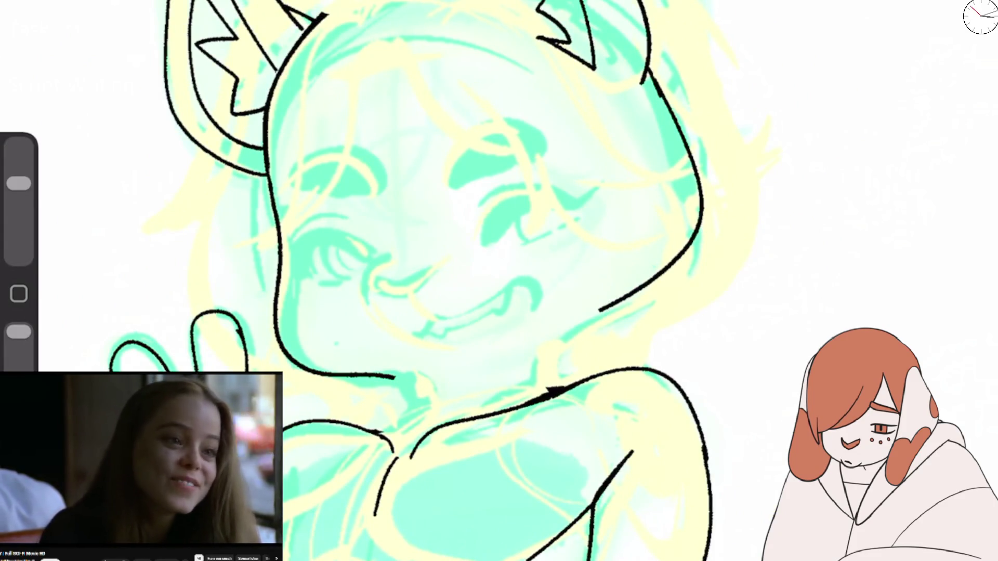
{"action": "key", "text": "ctrl+z"}
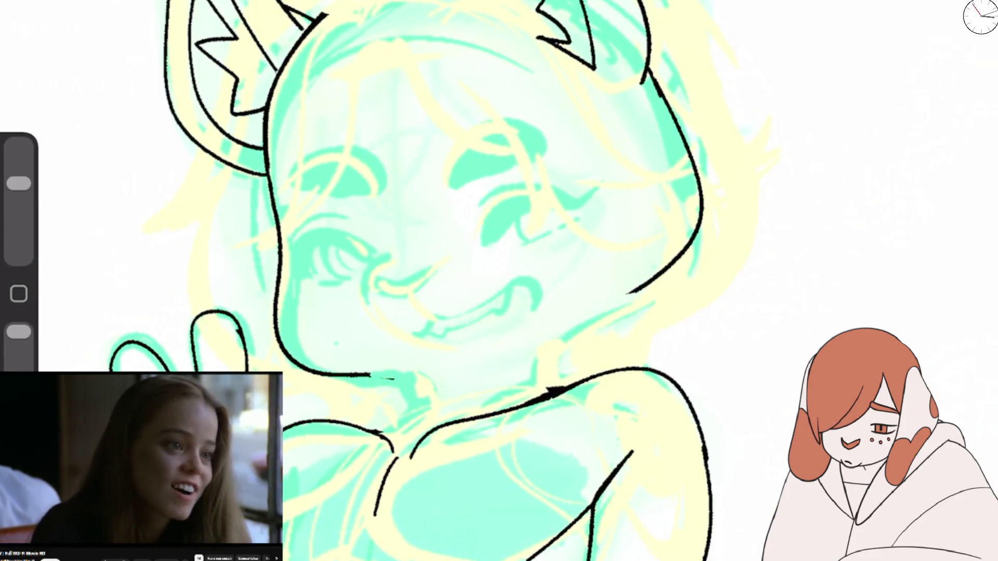
{"action": "left_click_drag", "start_coordinate": [395, 377], "coordinate": [601, 310]}
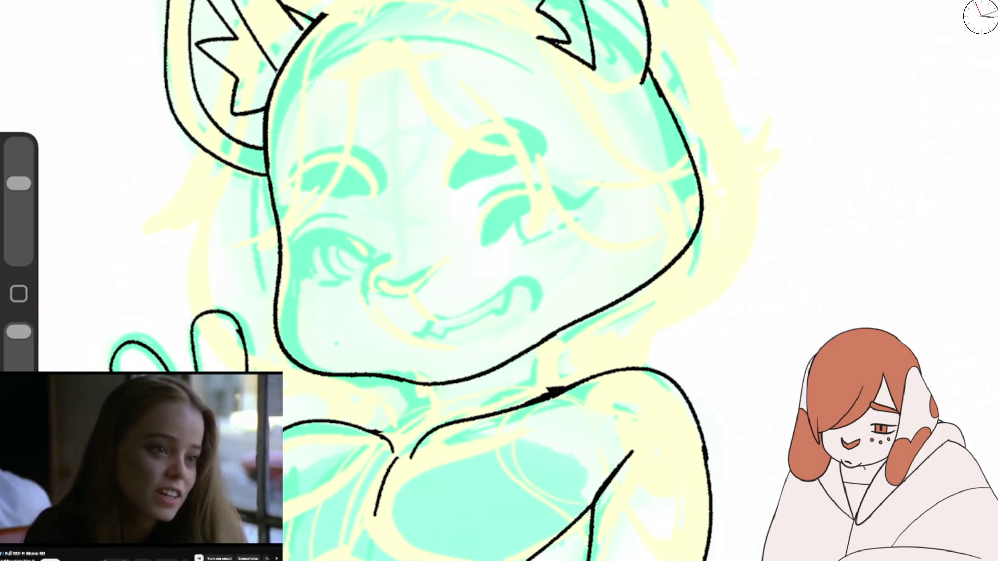
{"action": "left_click_drag", "start_coordinate": [499, 281], "coordinate": [467, 155]}
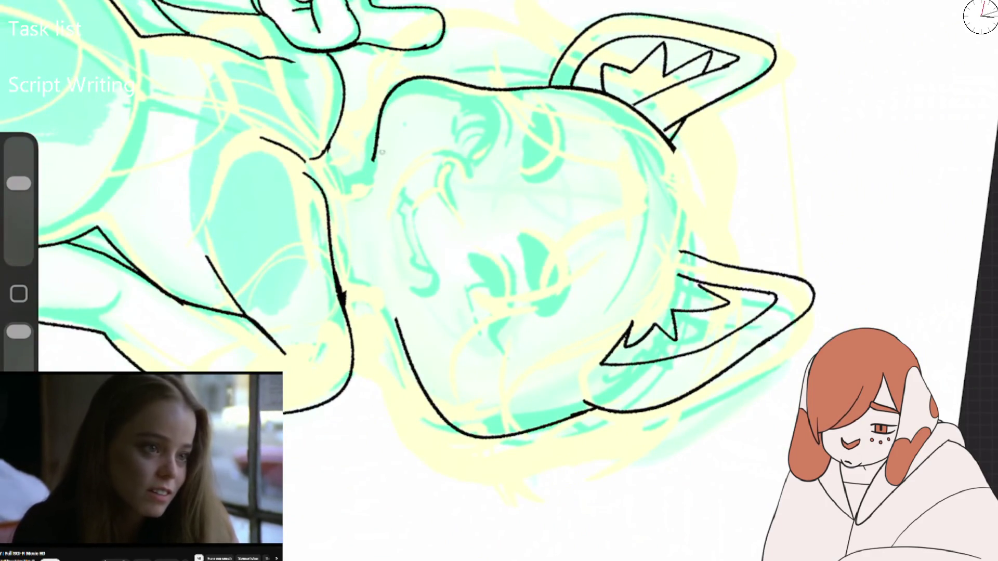
Step: Redraw the top of the head outline and a shorter stroke down the left side of the head
{"action": "left_click_drag", "start_coordinate": [384, 145], "coordinate": [483, 88]}
{"action": "left_click_drag", "start_coordinate": [373, 160], "coordinate": [484, 88]}
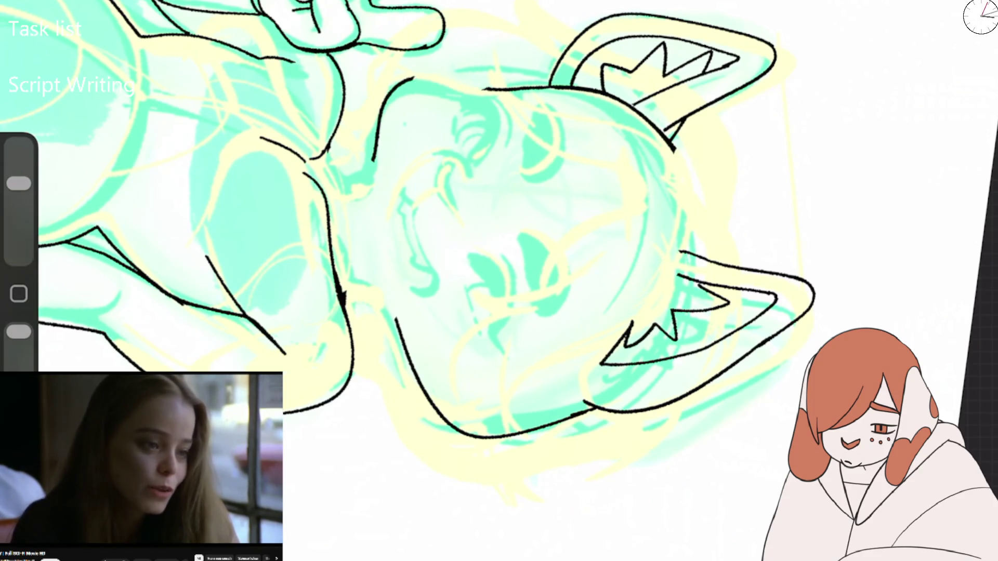
{"action": "key", "text": "e"}
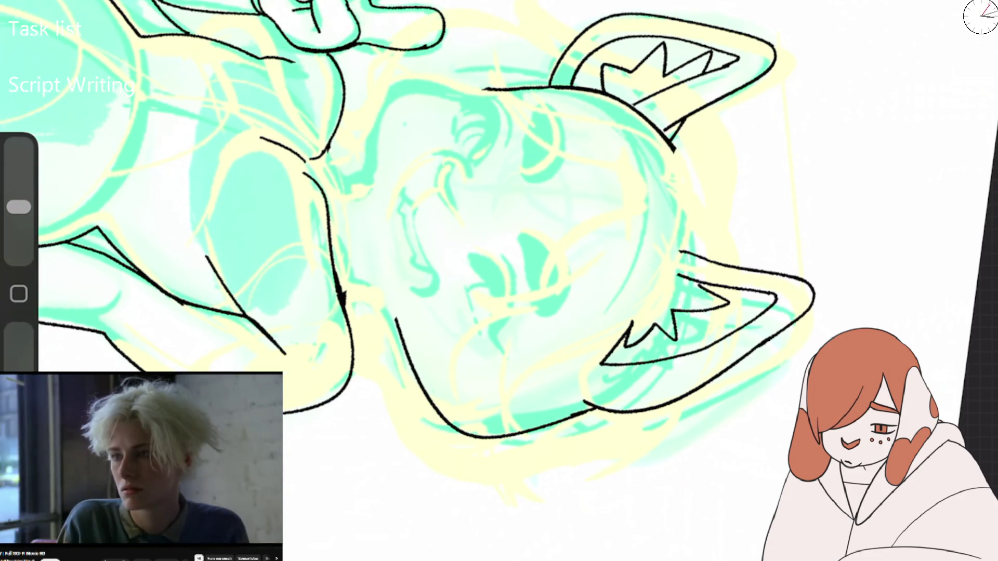
{"action": "left_click_drag", "start_coordinate": [393, 107], "coordinate": [412, 344]}
{"action": "scroll", "coordinate": [467, 260], "scroll_direction": "up", "scroll_amount": 2}
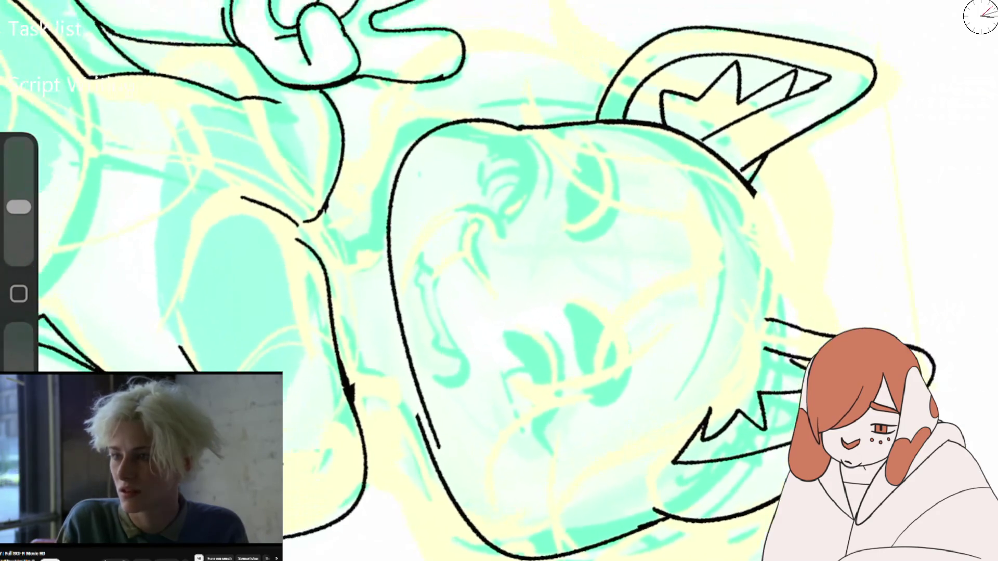
{"action": "key", "text": "ctrl+z"}
{"action": "mouse_move", "coordinate": [502, 124]}
{"action": "left_mouse_down"}
{"action": "mouse_move", "coordinate": [374, 198]}
{"action": "mouse_move", "coordinate": [376, 273]}
{"action": "left_mouse_up"}
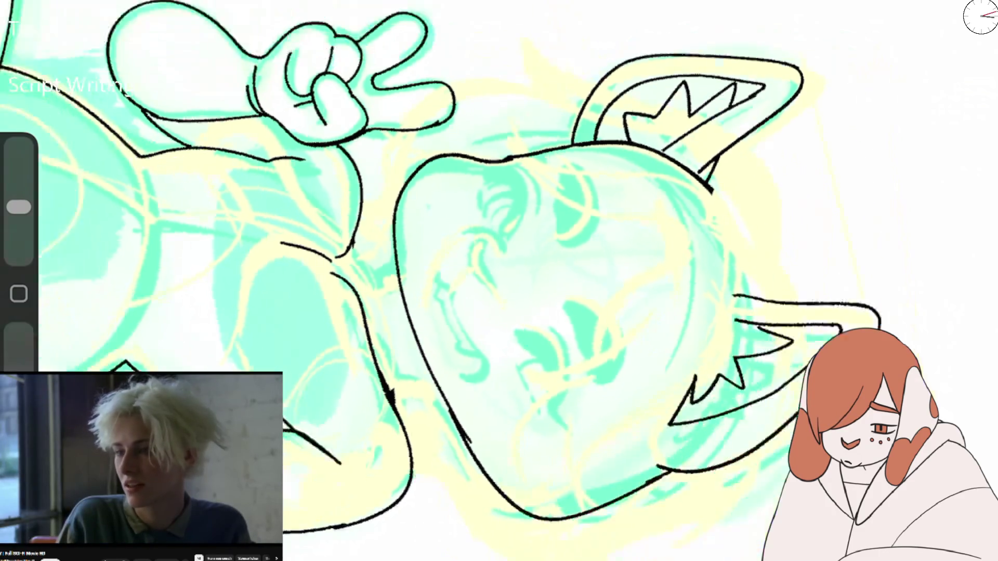
{"action": "scroll", "coordinate": [499, 281], "scroll_direction": "up", "scroll_amount": 2}
Step: Try chin lines joining the face outline, undoing each attempt
{"action": "key", "text": "ctrl+z"}
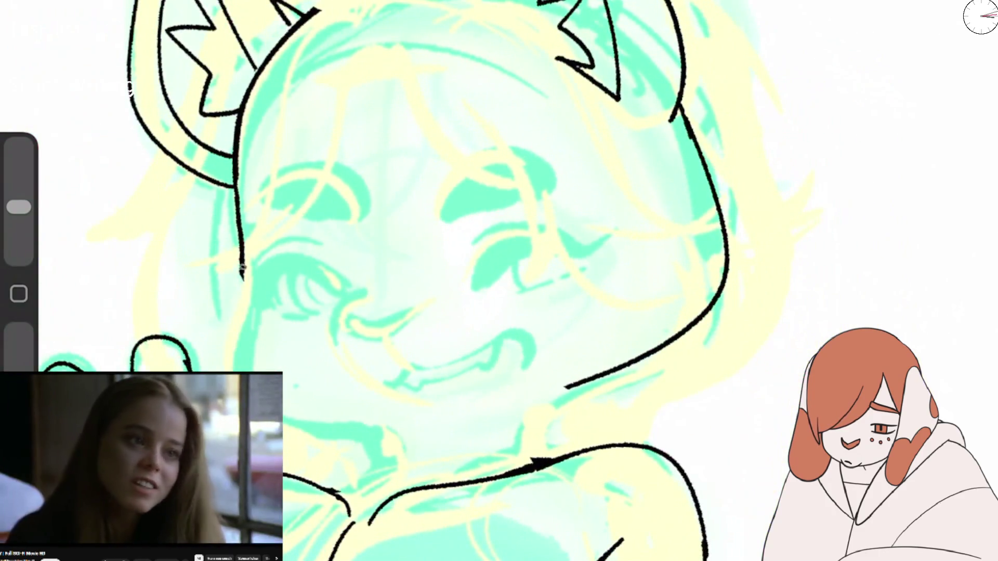
{"action": "left_click_drag", "start_coordinate": [284, 422], "coordinate": [668, 339]}
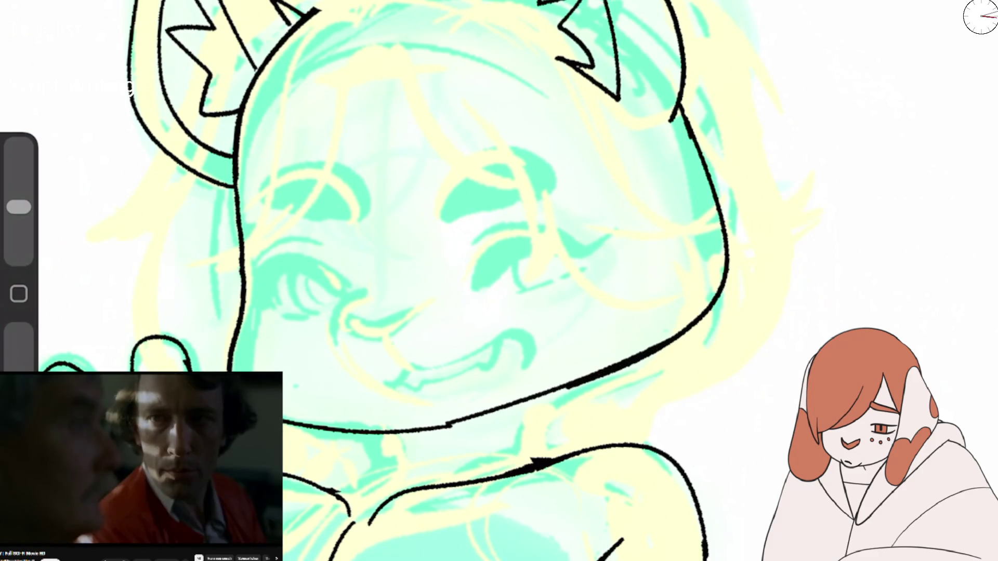
{"action": "key", "text": "ctrl+z"}
{"action": "mouse_move", "coordinate": [397, 432]}
{"action": "left_mouse_down"}
{"action": "mouse_move", "coordinate": [584, 391]}
{"action": "mouse_move", "coordinate": [723, 229]}
{"action": "left_mouse_up"}
{"action": "key", "text": "ctrl+z"}
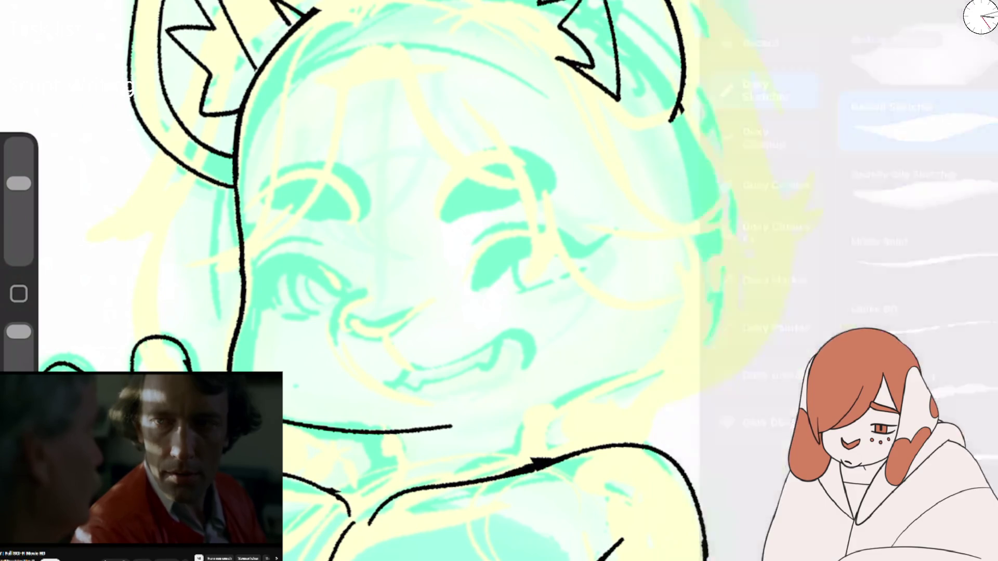
Step: Ink the right cheek and jaw up to the ear and the upper-left edge of the head
{"action": "key", "text": "b"}
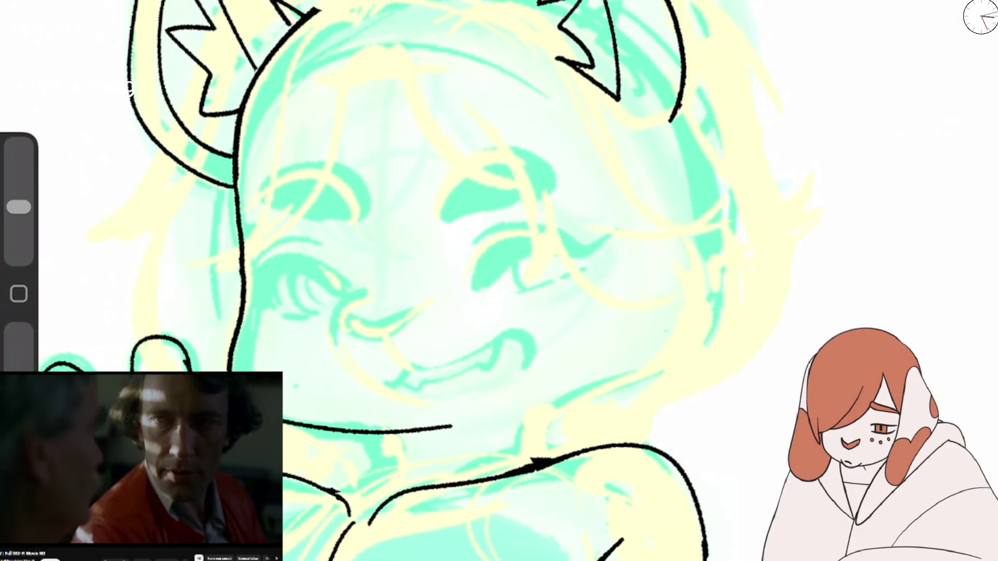
{"action": "left_click_drag", "start_coordinate": [519, 416], "coordinate": [725, 161]}
{"action": "key", "text": "ctrl+z"}
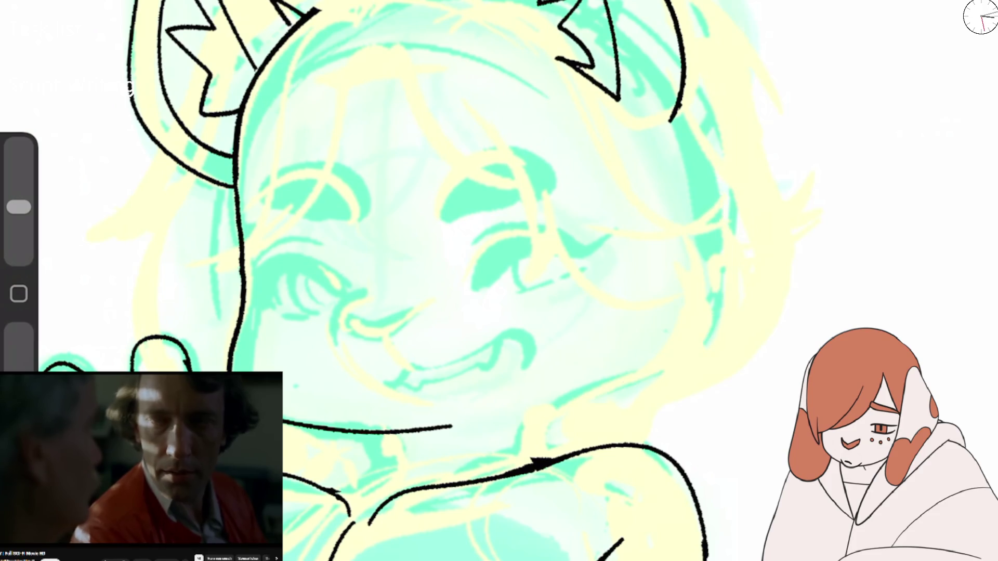
{"action": "mouse_move", "coordinate": [554, 447]}
{"action": "left_mouse_down"}
{"action": "mouse_move", "coordinate": [725, 322]}
{"action": "mouse_move", "coordinate": [691, 102]}
{"action": "left_mouse_up"}
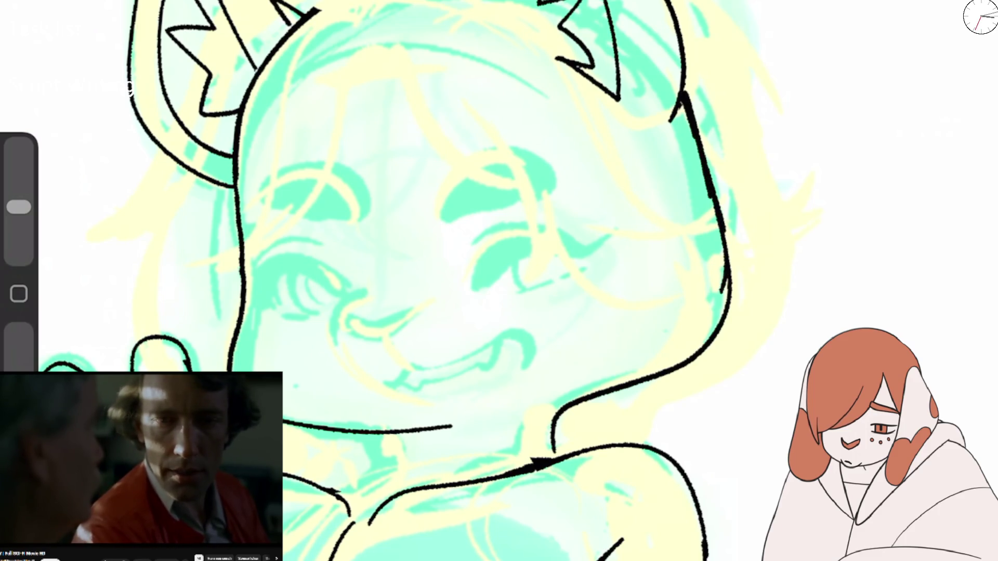
{"action": "scroll", "coordinate": [499, 281], "scroll_direction": "down", "scroll_amount": 3}
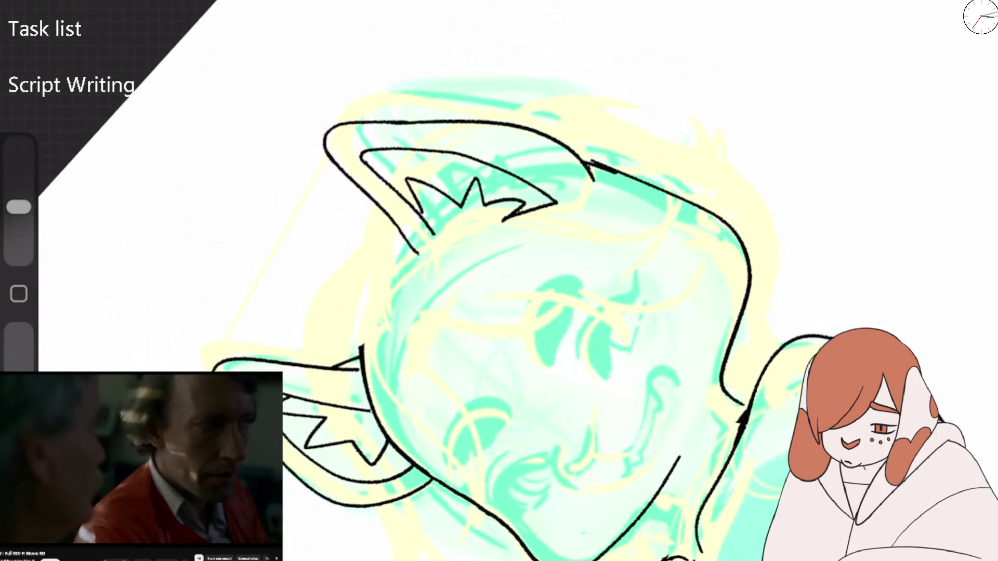
{"action": "left_click_drag", "start_coordinate": [403, 233], "coordinate": [368, 300]}
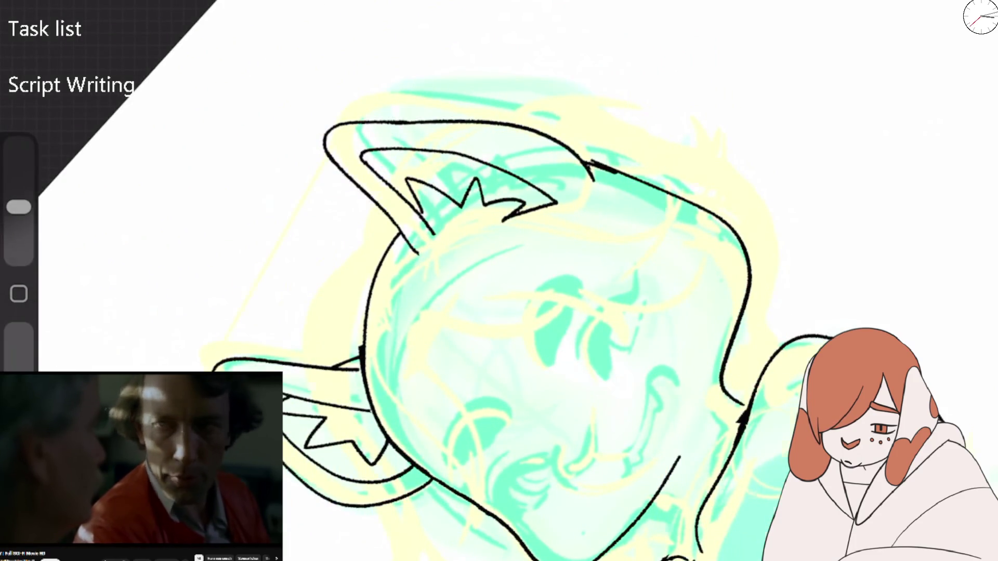
Step: Erase the overlap where the ear meets the head and adjust the brush size
{"action": "scroll", "coordinate": [499, 280], "scroll_direction": "down", "scroll_amount": 2}
{"action": "scroll", "coordinate": [498, 281], "scroll_direction": "up", "scroll_amount": 2}
{"action": "scroll", "coordinate": [499, 280], "scroll_direction": "down", "scroll_amount": 2}
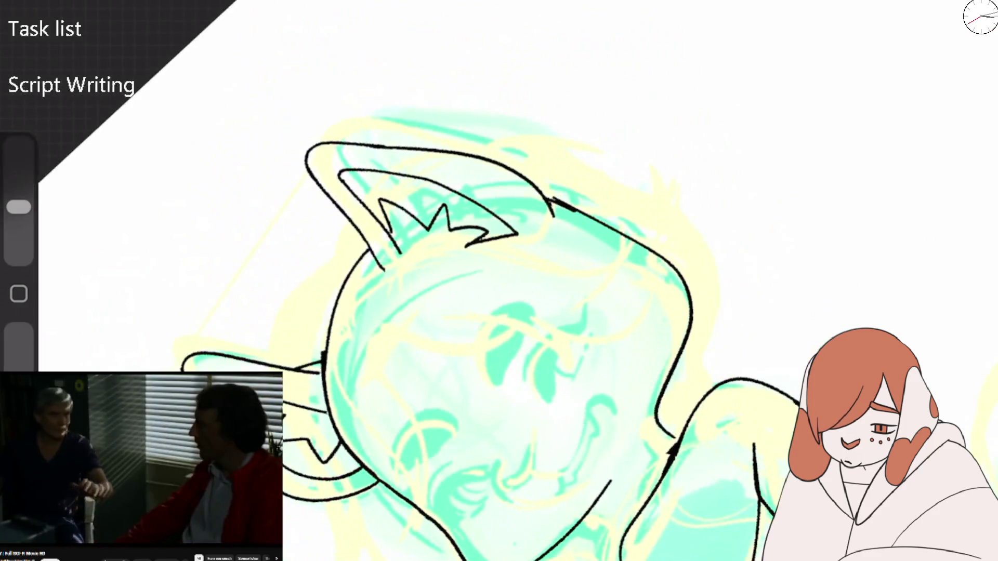
{"action": "scroll", "coordinate": [499, 281], "scroll_direction": "up", "scroll_amount": 2}
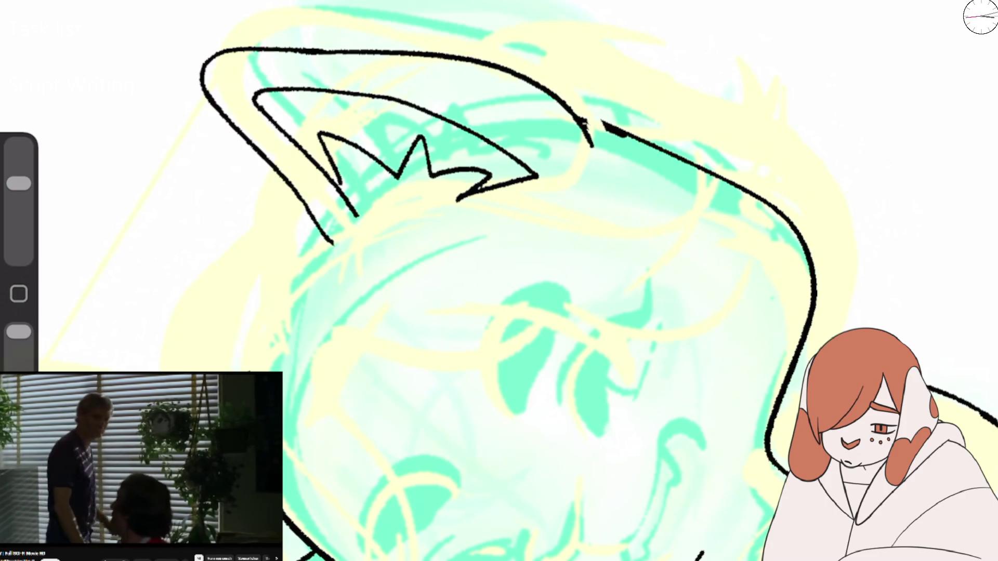
{"action": "left_click_drag", "start_coordinate": [583, 122], "coordinate": [645, 140]}
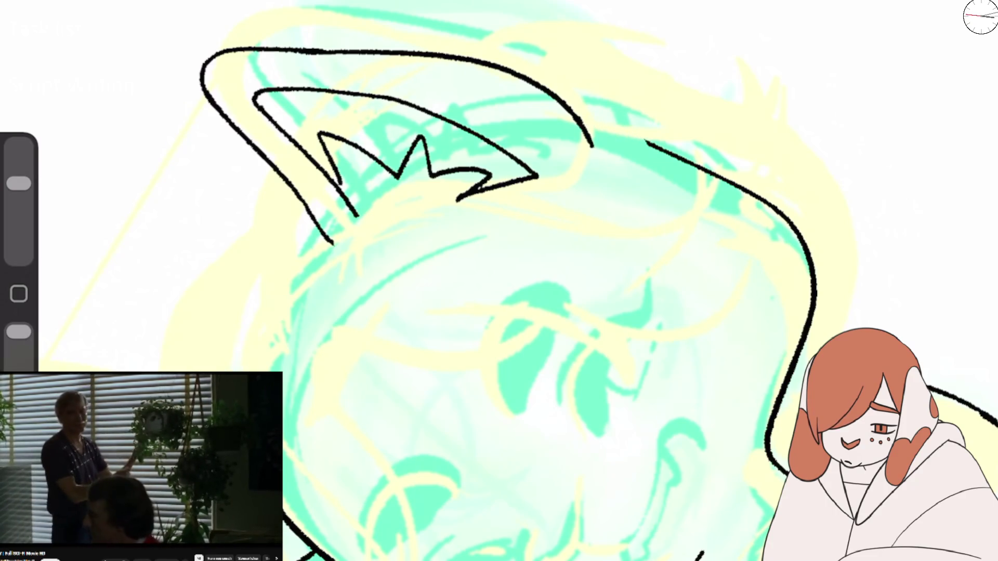
{"action": "left_click_drag", "start_coordinate": [19, 183], "coordinate": [19, 207]}
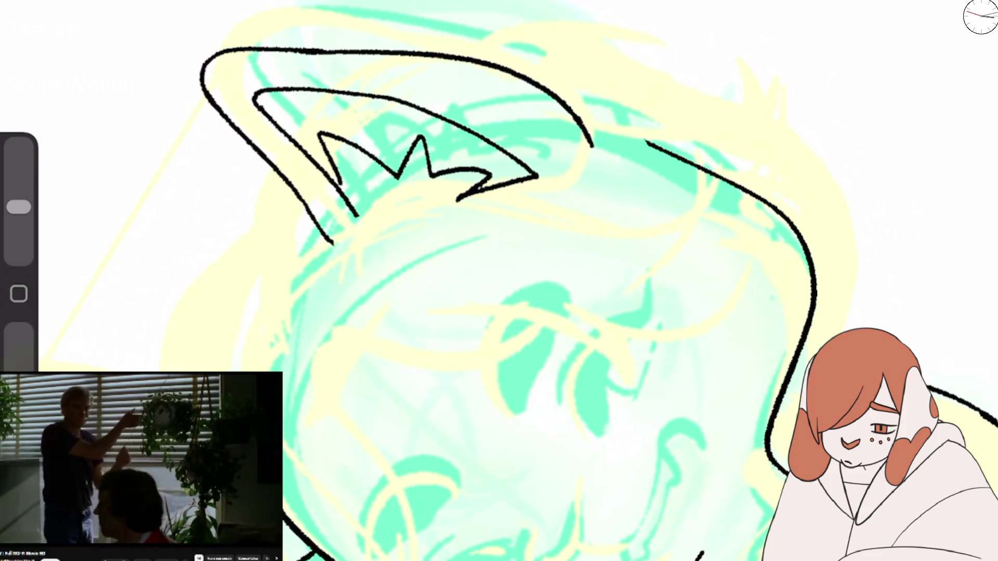
{"action": "scroll", "coordinate": [499, 281], "scroll_direction": "down", "scroll_amount": 3}
{"action": "scroll", "coordinate": [499, 281], "scroll_direction": "up", "scroll_amount": 3}
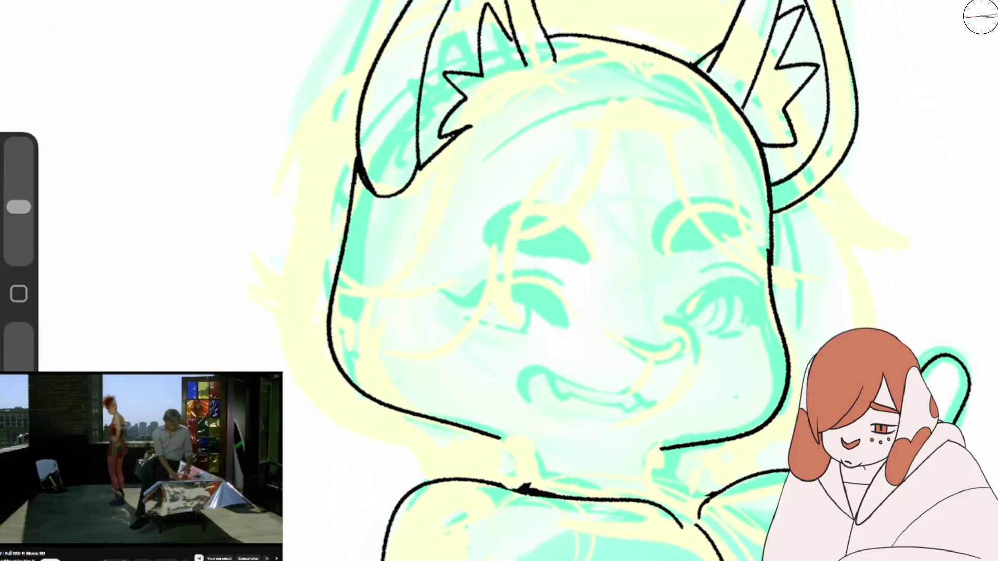
Step: Erase a section of the chest line and add a short stroke to the body line
{"action": "scroll", "coordinate": [499, 281], "scroll_direction": "down", "scroll_amount": 3}
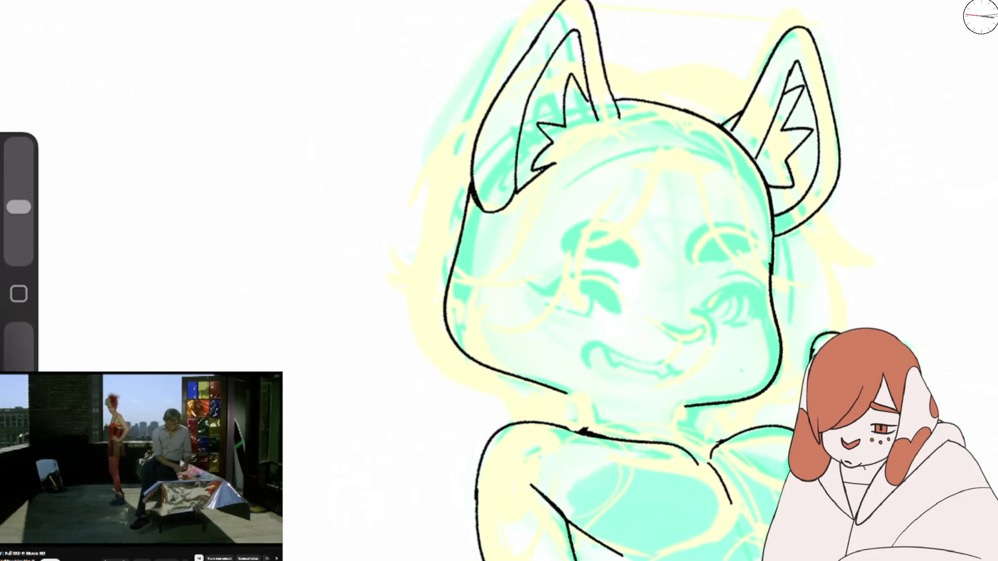
{"action": "scroll", "coordinate": [499, 280], "scroll_direction": "up", "scroll_amount": 3}
{"action": "scroll", "coordinate": [499, 280], "scroll_direction": "up", "scroll_amount": 3}
{"action": "scroll", "coordinate": [499, 281], "scroll_direction": "up", "scroll_amount": 2}
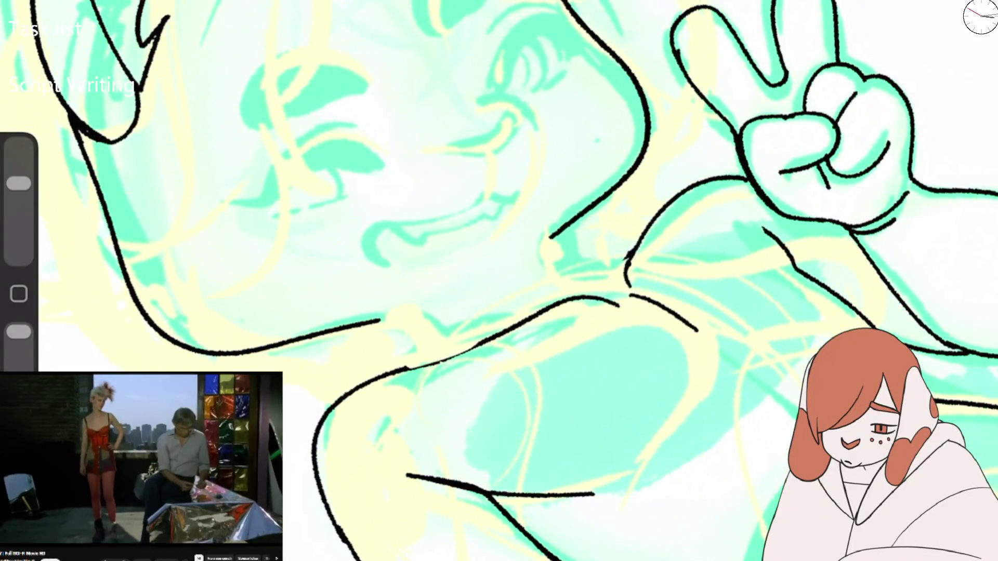
{"action": "left_click_drag", "start_coordinate": [395, 369], "coordinate": [499, 333]}
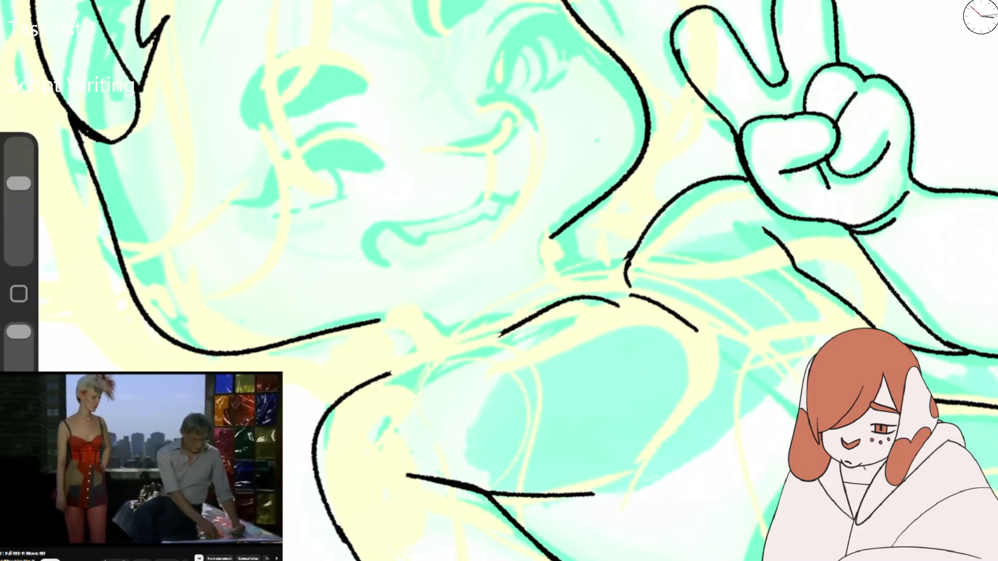
{"action": "key", "text": "b"}
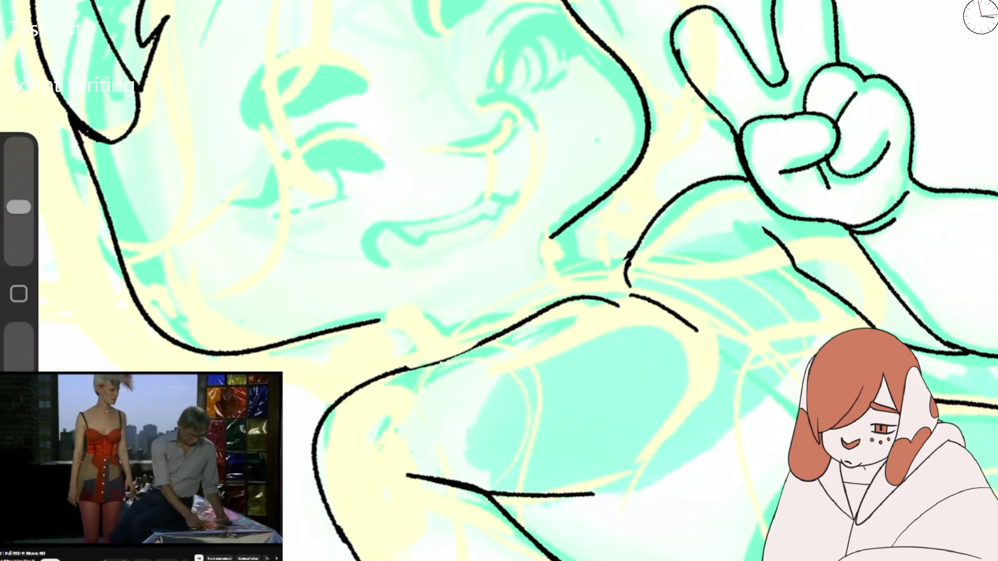
{"action": "left_click_drag", "start_coordinate": [443, 356], "coordinate": [485, 339]}
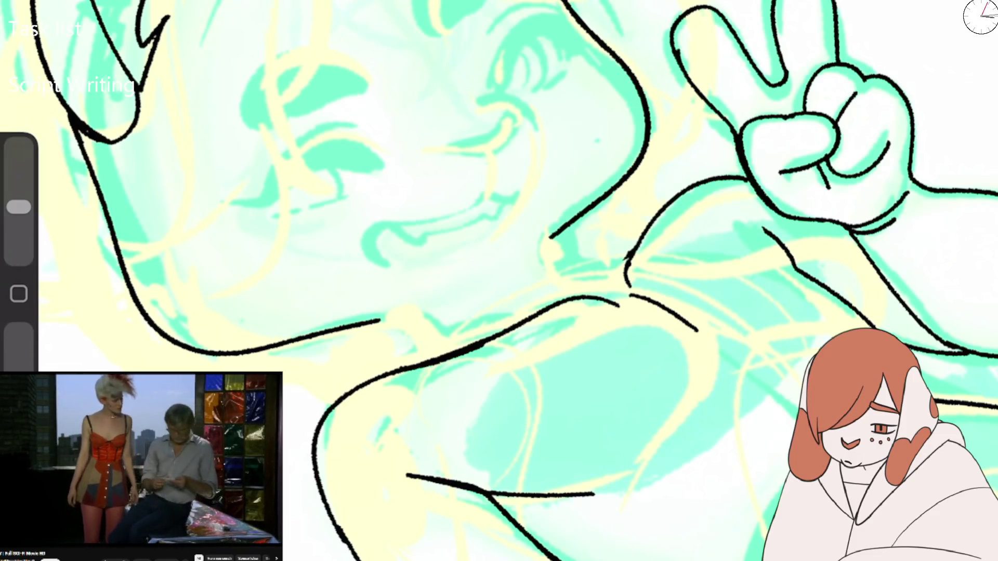
Step: Sketch trial curve and zigzag strokes on the chest, then undo them
{"action": "scroll", "coordinate": [624, 281], "scroll_direction": "down", "scroll_amount": 2}
{"action": "left_click_drag", "start_coordinate": [643, 291], "coordinate": [668, 284]}
{"action": "mouse_move", "coordinate": [665, 287]}
{"action": "left_mouse_down"}
{"action": "mouse_move", "coordinate": [722, 336]}
{"action": "mouse_move", "coordinate": [775, 312]}
{"action": "left_mouse_up"}
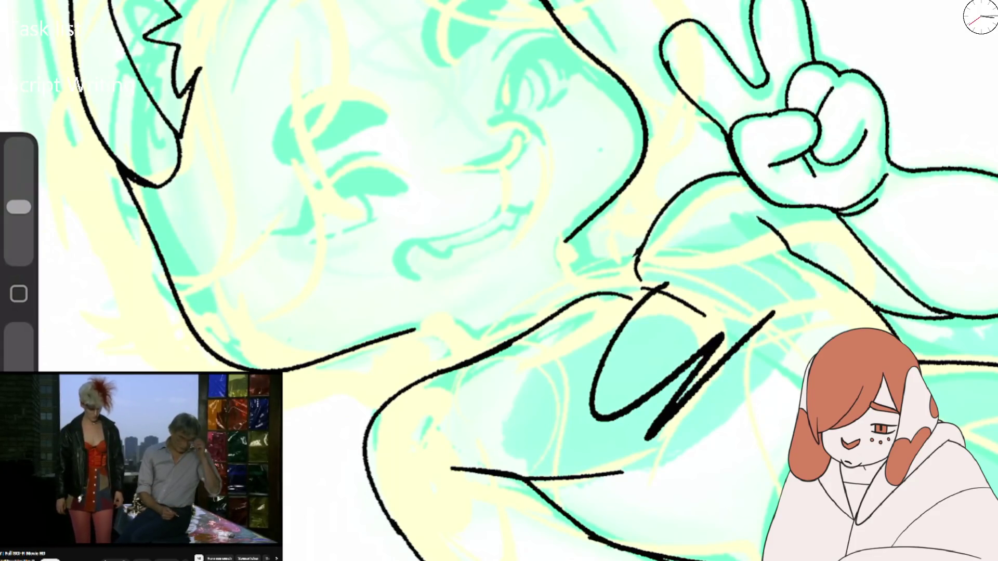
{"action": "scroll", "coordinate": [623, 280], "scroll_direction": "up", "scroll_amount": 2}
{"action": "key", "text": "ctrl+z"}
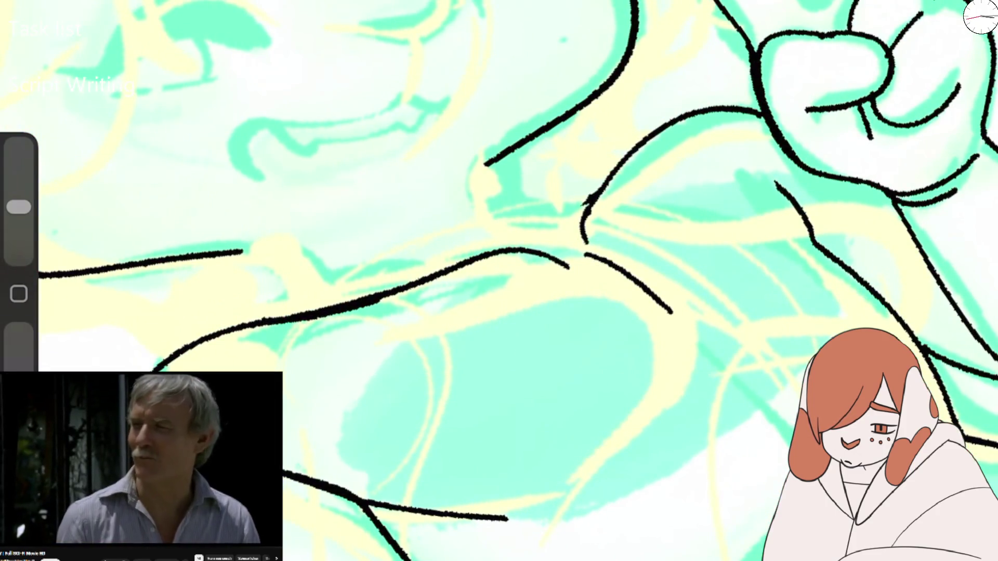
{"action": "scroll", "coordinate": [572, 234], "scroll_direction": "down", "scroll_amount": 2}
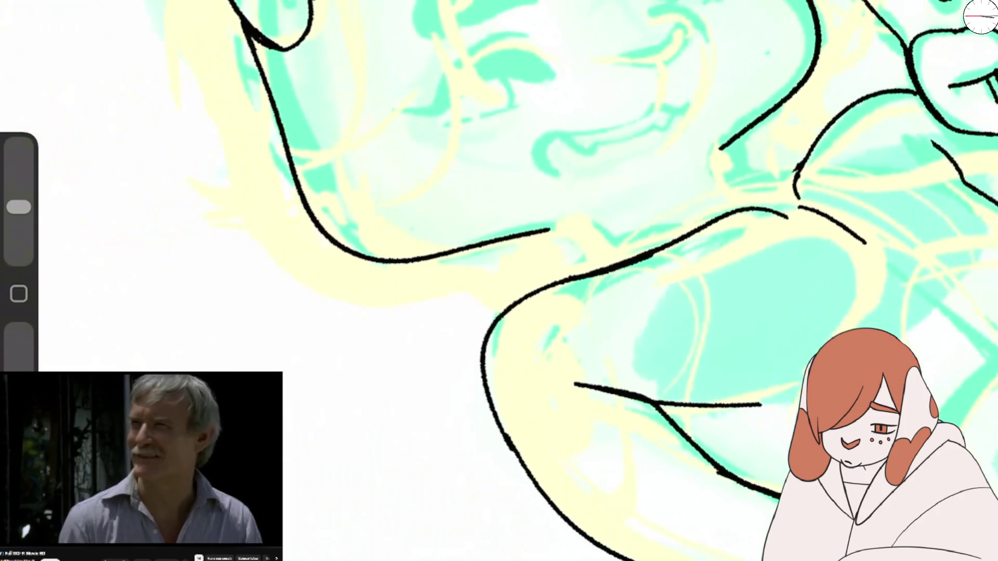
{"action": "scroll", "coordinate": [572, 280], "scroll_direction": "up", "scroll_amount": 2}
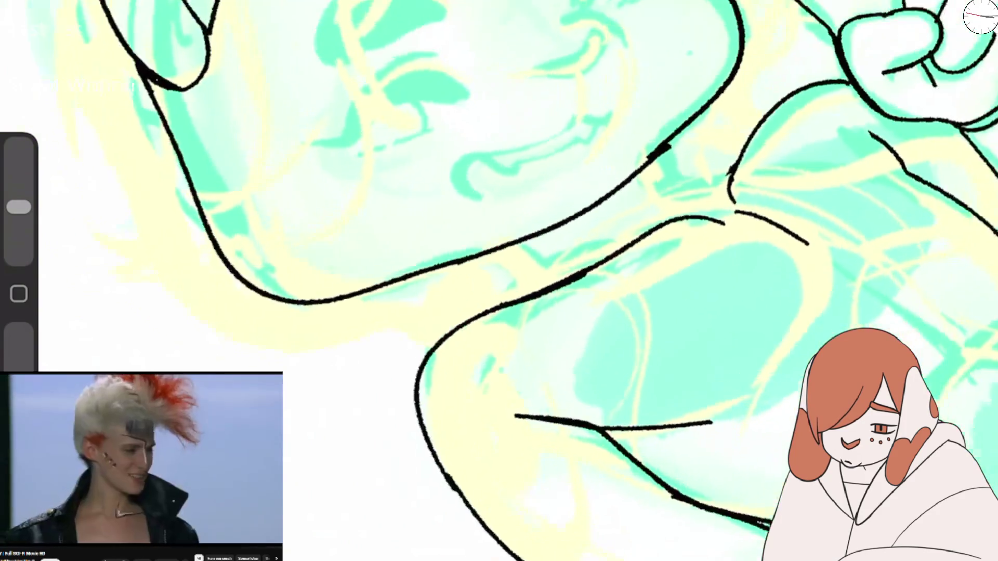
{"action": "scroll", "coordinate": [572, 280], "scroll_direction": "down", "scroll_amount": 2}
{"action": "scroll", "coordinate": [571, 281], "scroll_direction": "up", "scroll_amount": 1}
{"action": "scroll", "coordinate": [571, 281], "scroll_direction": "up", "scroll_amount": 1}
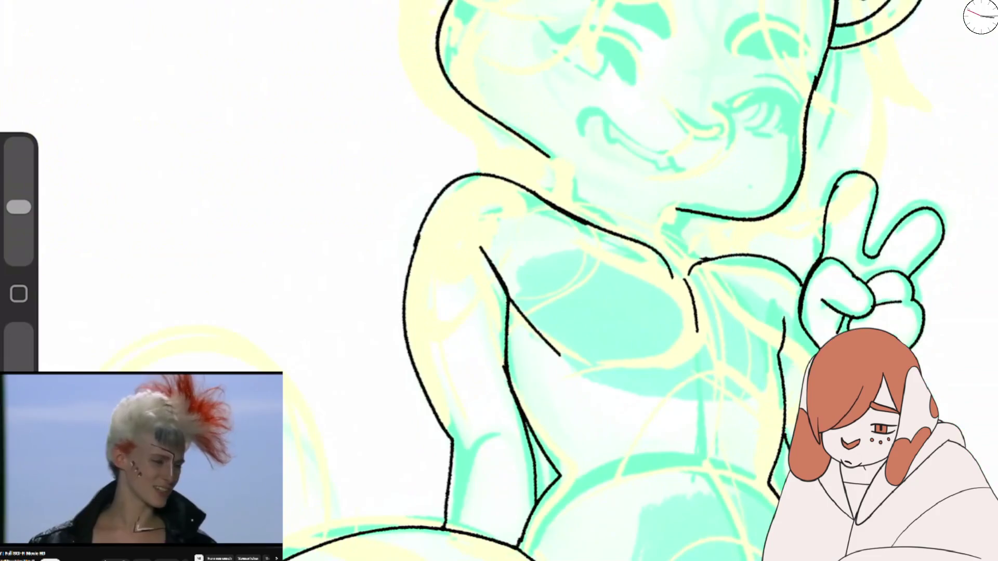
{"action": "scroll", "coordinate": [572, 280], "scroll_direction": "up", "scroll_amount": 1}
{"action": "scroll", "coordinate": [572, 281], "scroll_direction": "up", "scroll_amount": 2}
Step: Draw the arm line up to join the upper outline, after undoing two attempts
{"action": "left_click_drag", "start_coordinate": [545, 171], "coordinate": [378, 384]}
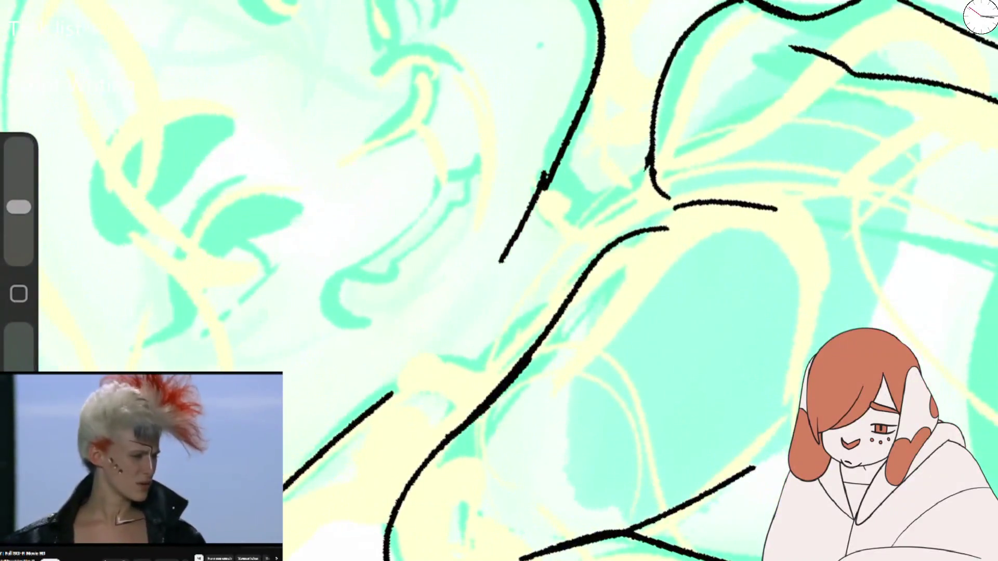
{"action": "key", "text": "ctrl+z"}
{"action": "left_click_drag", "start_coordinate": [545, 174], "coordinate": [359, 406]}
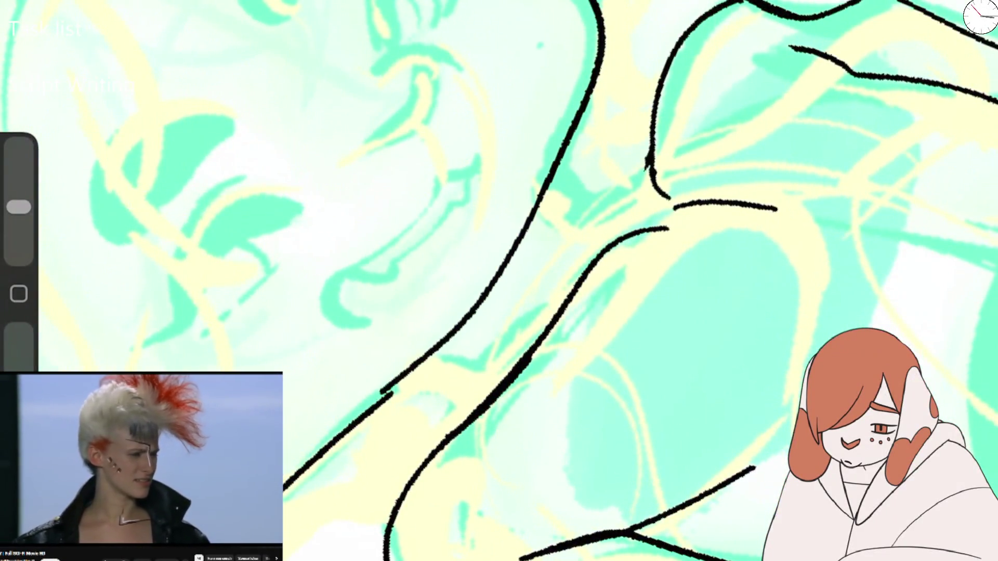
{"action": "key", "text": "ctrl+z"}
{"action": "left_click_drag", "start_coordinate": [422, 355], "coordinate": [550, 170]}
{"action": "scroll", "coordinate": [498, 280], "scroll_direction": "down", "scroll_amount": 2}
{"action": "scroll", "coordinate": [499, 280], "scroll_direction": "up", "scroll_amount": 2}
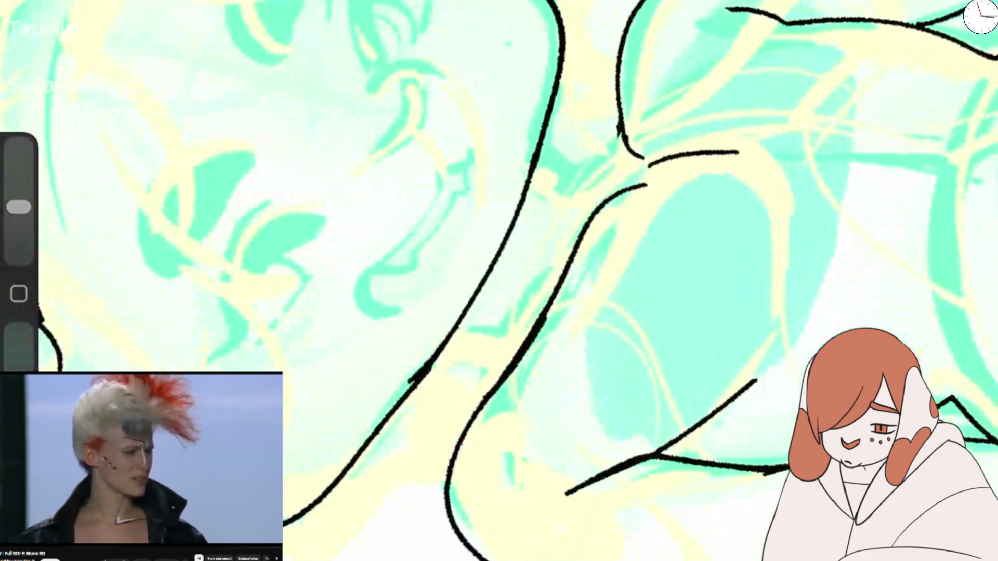
{"action": "key", "text": "bracketright"}
{"action": "key", "text": "bracketleft"}
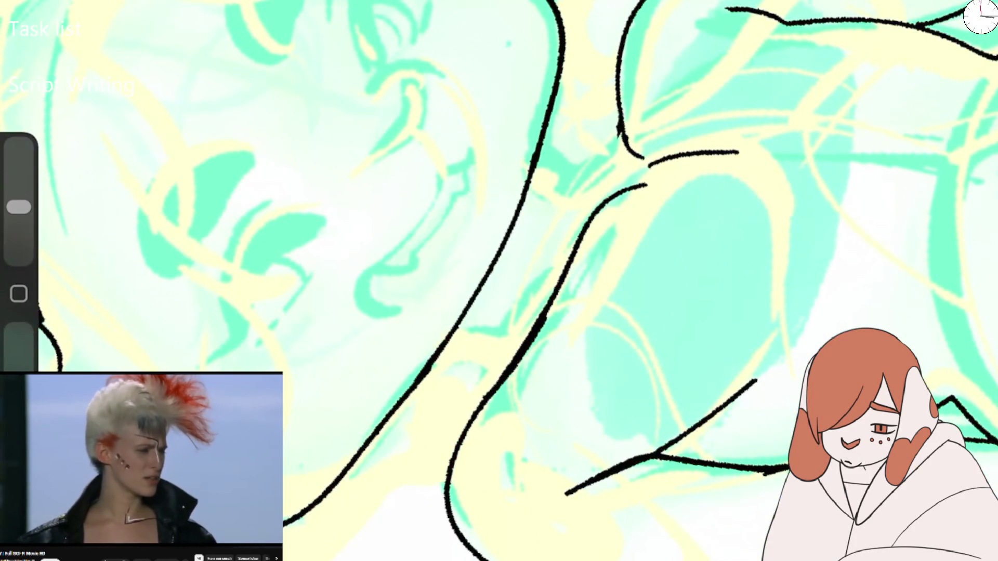
{"action": "scroll", "coordinate": [499, 281], "scroll_direction": "down", "scroll_amount": 3}
{"action": "scroll", "coordinate": [499, 280], "scroll_direction": "up", "scroll_amount": 3}
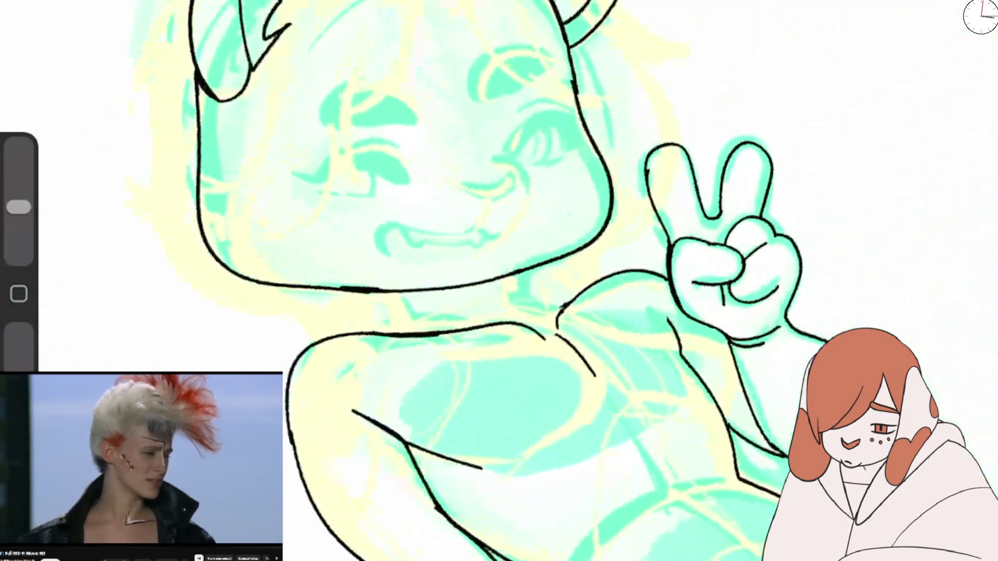
{"action": "left_click", "coordinate": [31, 8]}
Step: Mirror the canvas horizontally, erase the right half of the jaw and re-ink the chin line
{"action": "left_click", "coordinate": [107, 296]}
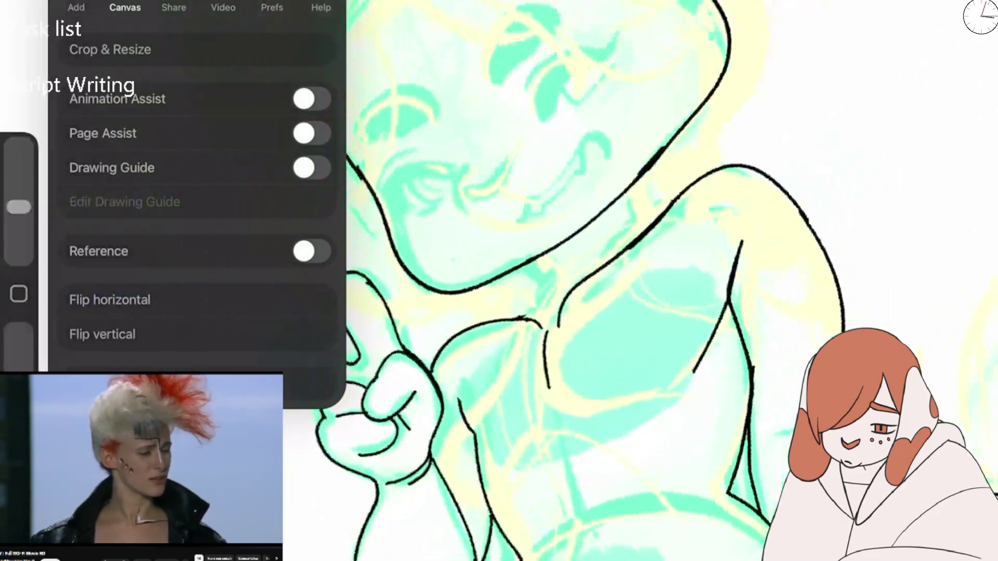
{"action": "scroll", "coordinate": [499, 281], "scroll_direction": "up", "scroll_amount": 5}
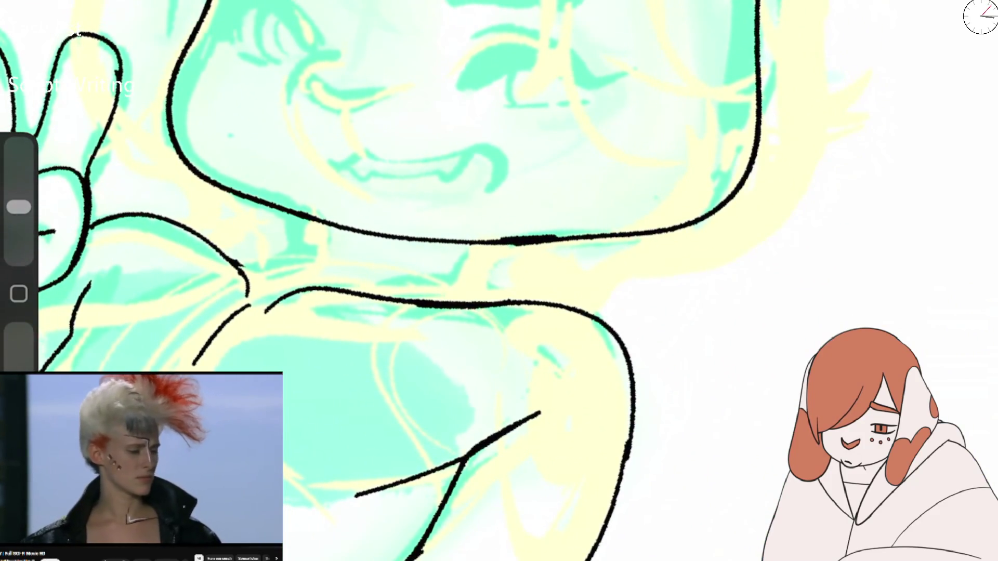
{"action": "left_click_drag", "start_coordinate": [758, 3], "coordinate": [483, 242]}
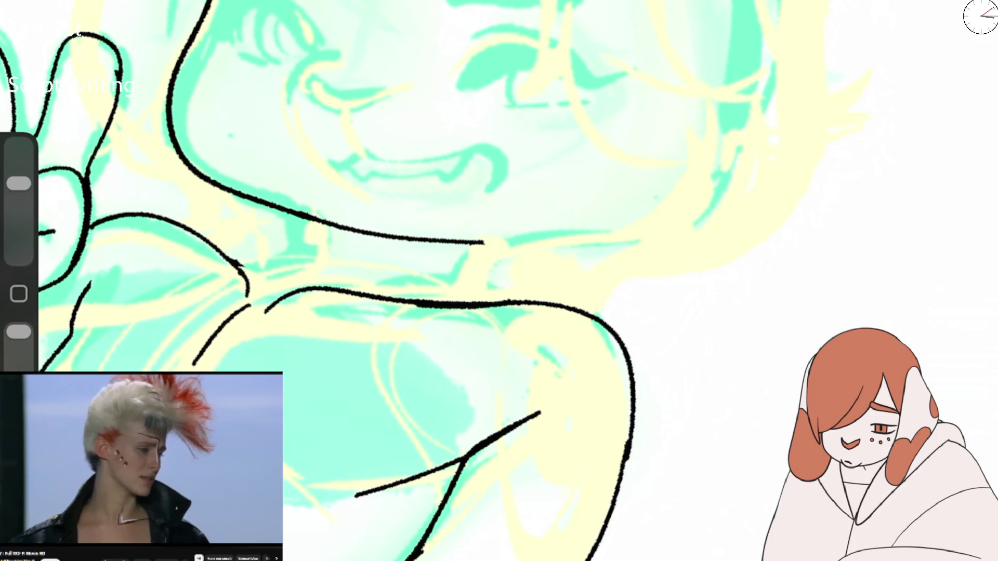
{"action": "left_click_drag", "start_coordinate": [734, 0], "coordinate": [496, 241]}
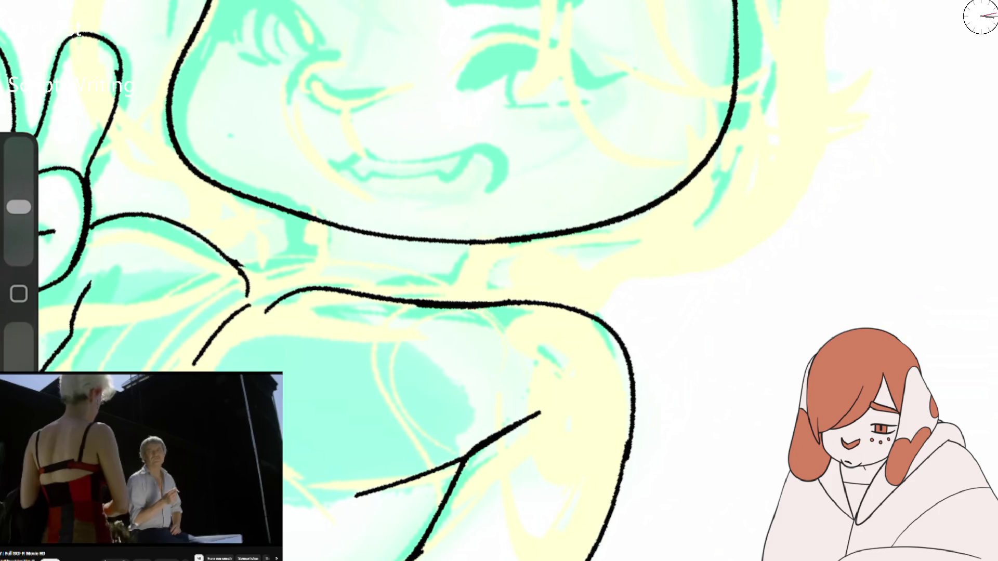
{"action": "scroll", "coordinate": [499, 280], "scroll_direction": "down", "scroll_amount": 5}
{"action": "scroll", "coordinate": [561, 145], "scroll_direction": "up", "scroll_amount": 5}
{"action": "scroll", "coordinate": [562, 146], "scroll_direction": "up", "scroll_amount": 3}
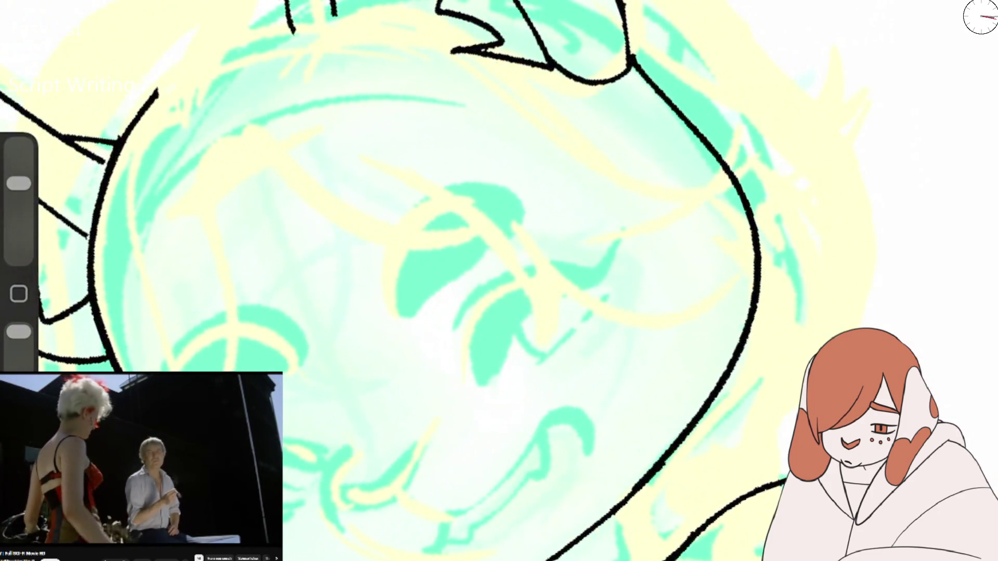
Step: Resize the brush and ink the head outline up to the top
{"action": "left_click_drag", "start_coordinate": [19, 183], "coordinate": [19, 207]}
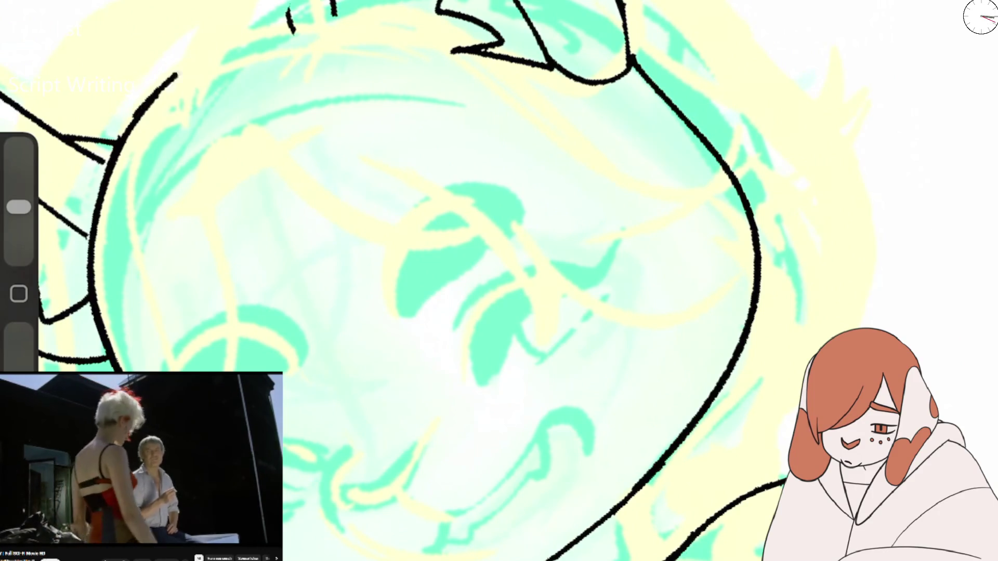
{"action": "left_click_drag", "start_coordinate": [156, 92], "coordinate": [291, 6]}
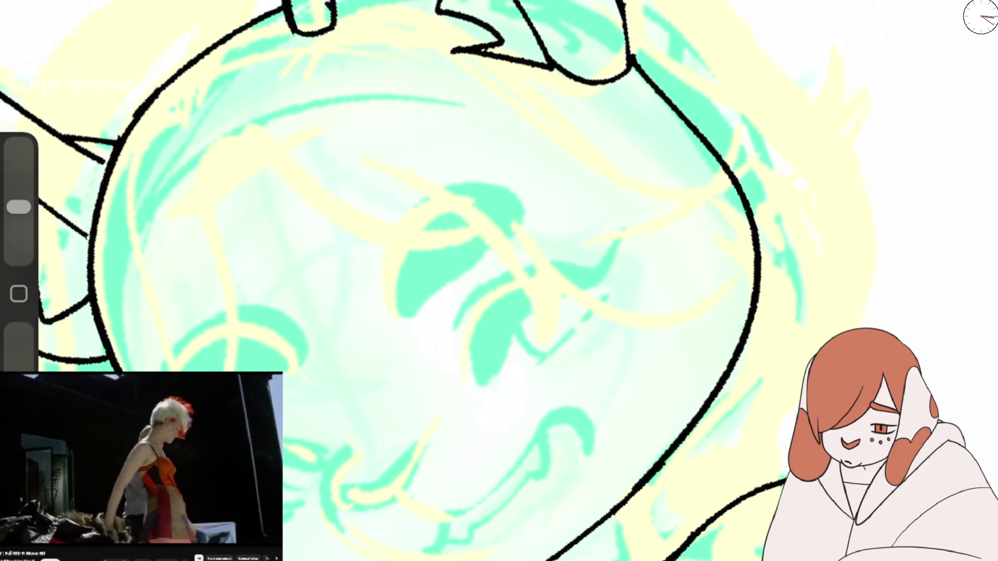
{"action": "scroll", "coordinate": [498, 281], "scroll_direction": "down", "scroll_amount": 5}
{"action": "scroll", "coordinate": [501, 96], "scroll_direction": "up", "scroll_amount": 3}
{"action": "scroll", "coordinate": [501, 96], "scroll_direction": "up", "scroll_amount": 3}
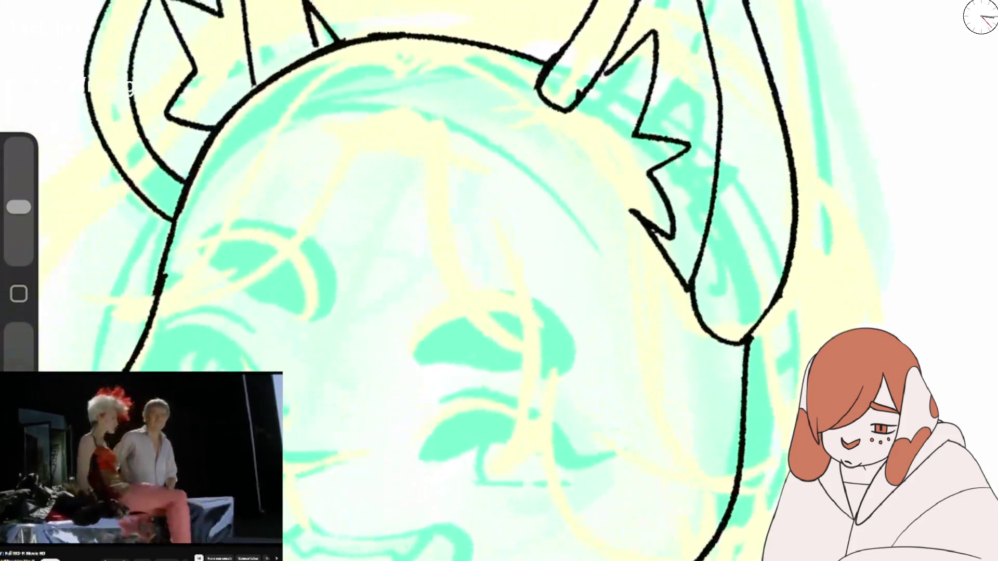
Step: Erase and redraw the inner loop and spike outline of the right cat ear, removing a stray stroke
{"action": "key", "text": "e"}
{"action": "left_click_drag", "start_coordinate": [540, 86], "coordinate": [580, 102]}
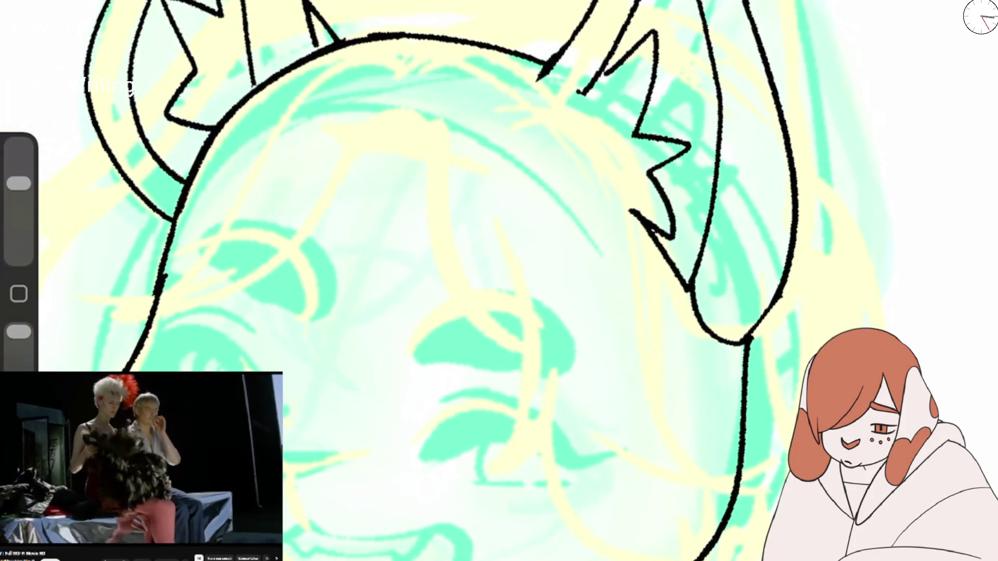
{"action": "key", "text": "b"}
{"action": "left_click_drag", "start_coordinate": [554, 54], "coordinate": [593, 83]}
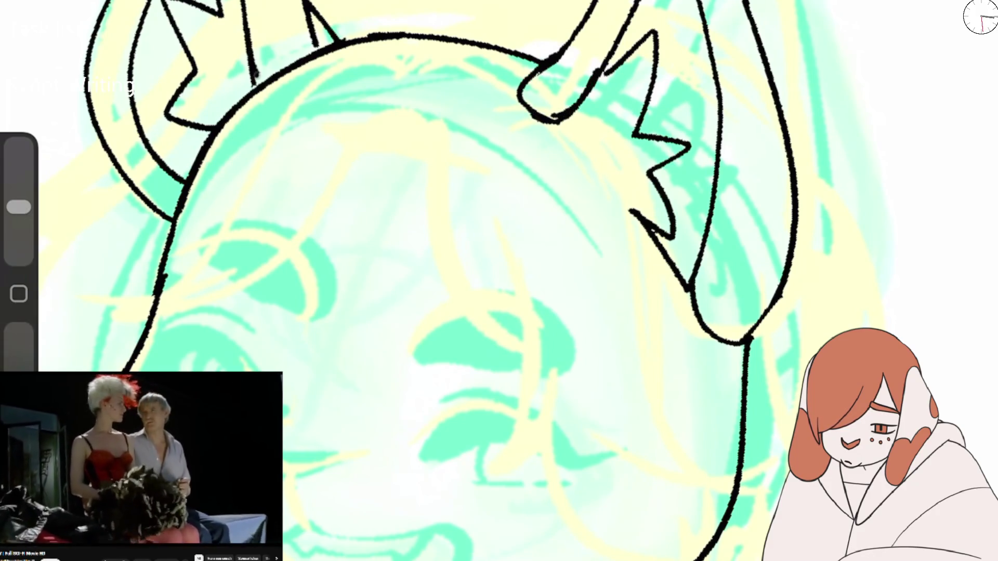
{"action": "key", "text": "e"}
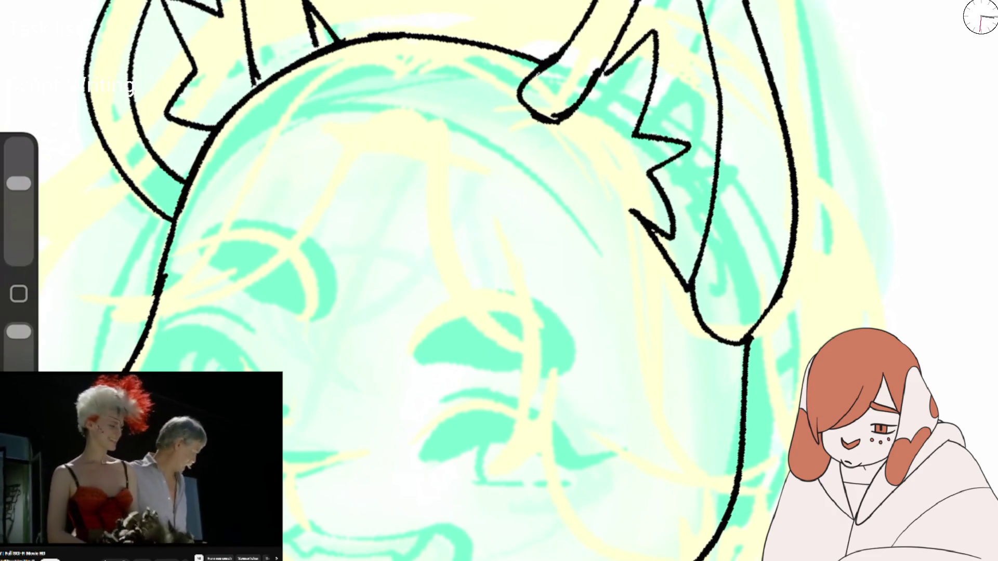
{"action": "left_click_drag", "start_coordinate": [304, 23], "coordinate": [315, 49]}
{"action": "key", "text": "b"}
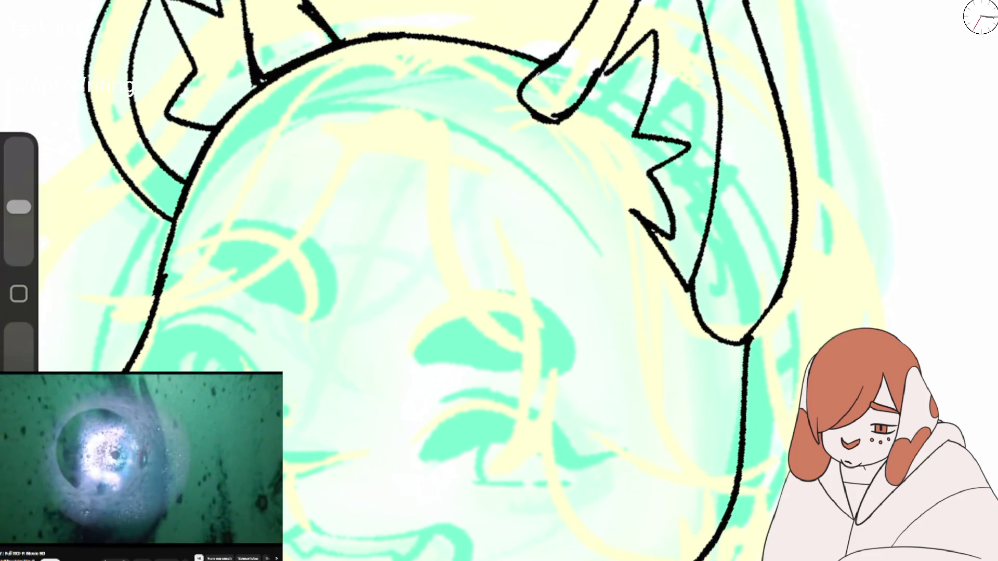
{"action": "key", "text": "e"}
{"action": "left_click_drag", "start_coordinate": [522, 106], "coordinate": [611, 52]}
{"action": "key", "text": "b"}
{"action": "left_click_drag", "start_coordinate": [522, 78], "coordinate": [608, 56]}
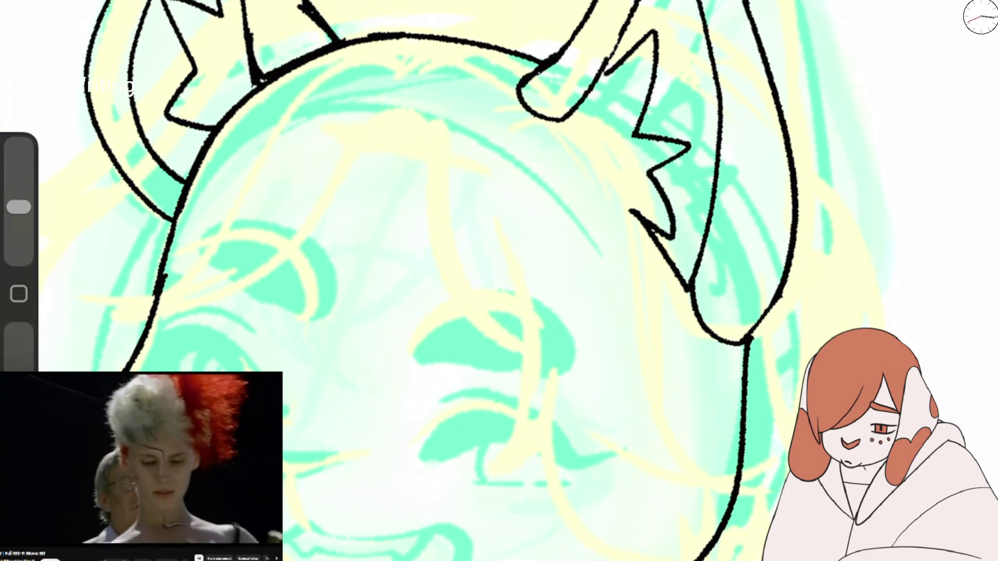
Step: Add a new empty layer on top of the layer stack
{"action": "scroll", "coordinate": [499, 281], "scroll_direction": "down", "scroll_amount": 5}
{"action": "scroll", "coordinate": [520, 260], "scroll_direction": "up", "scroll_amount": 2}
{"action": "scroll", "coordinate": [520, 260], "scroll_direction": "up", "scroll_amount": 2}
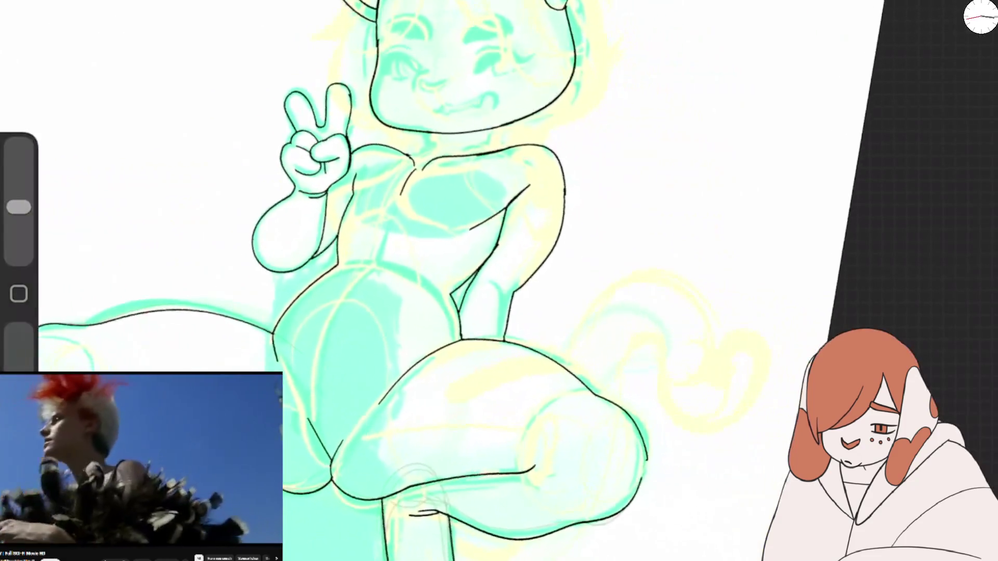
{"action": "scroll", "coordinate": [520, 260], "scroll_direction": "up", "scroll_amount": 2}
{"action": "scroll", "coordinate": [519, 260], "scroll_direction": "up", "scroll_amount": 2}
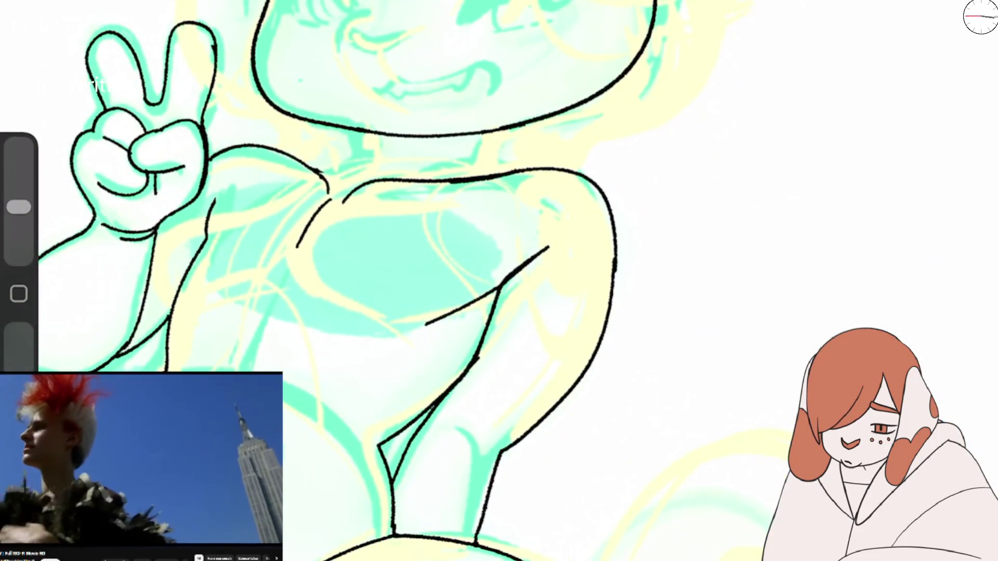
{"action": "key", "text": "l"}
{"action": "key", "text": "ctrl+n"}
{"action": "key", "text": "l"}
{"action": "scroll", "coordinate": [467, 260], "scroll_direction": "up", "scroll_amount": 3}
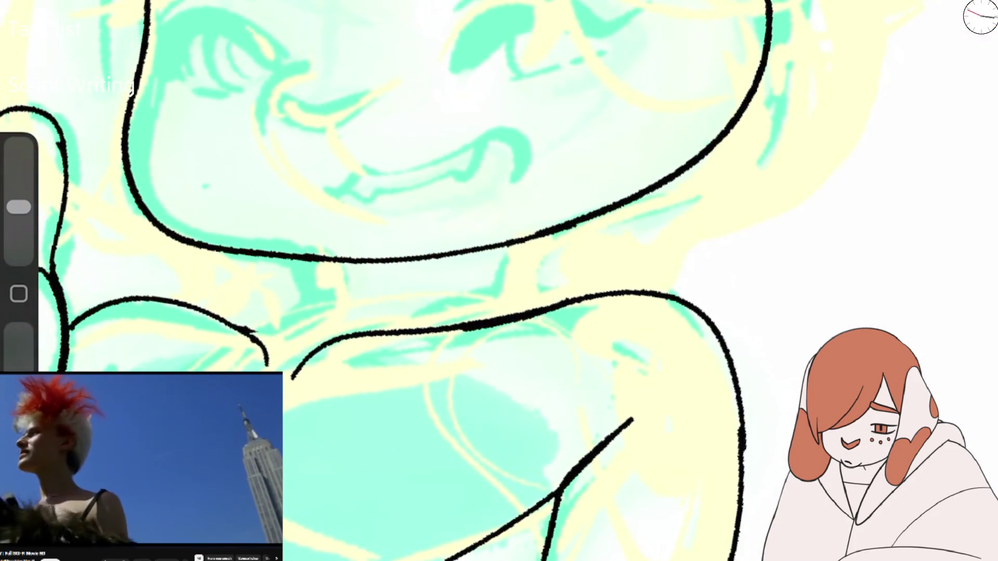
{"action": "scroll", "coordinate": [468, 260], "scroll_direction": "up", "scroll_amount": 3}
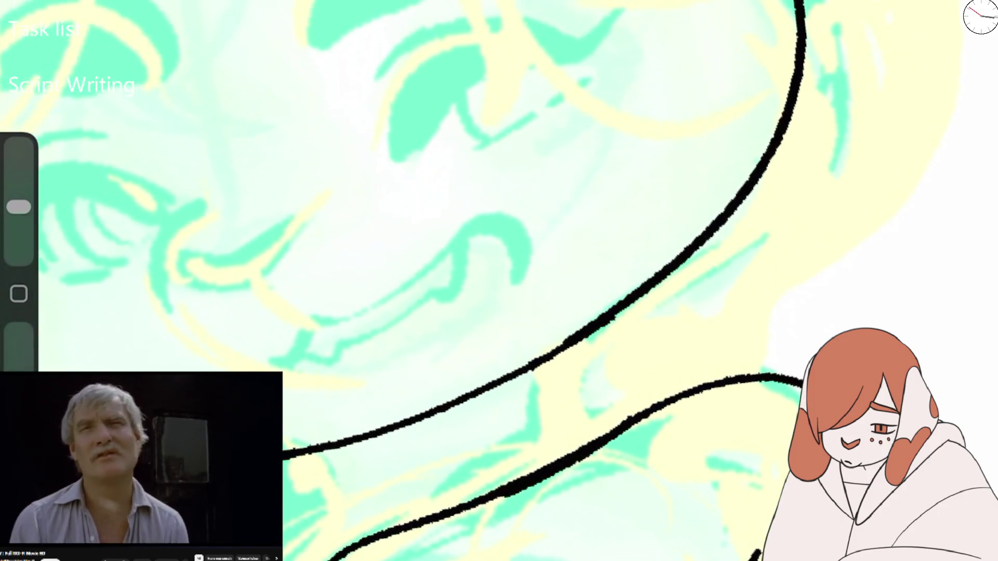
Step: Ink the winking eye's upper lid line and fill the closed eye shape solid black
{"action": "left_click_drag", "start_coordinate": [382, 151], "coordinate": [631, 1]}
{"action": "left_click_drag", "start_coordinate": [584, 52], "coordinate": [492, 63]}
{"action": "mouse_move", "coordinate": [385, 150]}
{"action": "left_mouse_down"}
{"action": "mouse_move", "coordinate": [494, 60]}
{"action": "mouse_move", "coordinate": [457, 57]}
{"action": "left_mouse_up"}
{"action": "mouse_move", "coordinate": [411, 135]}
{"action": "left_mouse_down"}
{"action": "mouse_move", "coordinate": [479, 55]}
{"action": "mouse_move", "coordinate": [588, 45]}
{"action": "mouse_move", "coordinate": [478, 76]}
{"action": "left_mouse_up"}
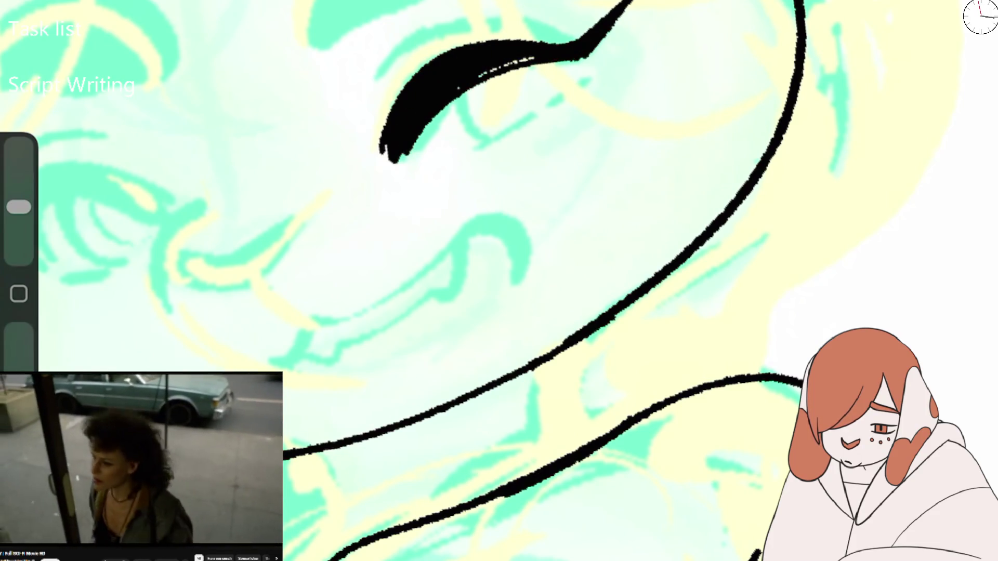
Step: Add a thin lid arc above the eye, a short stroke below it and a small dot beside it
{"action": "left_click_drag", "start_coordinate": [365, 110], "coordinate": [551, 33]}
{"action": "mouse_move", "coordinate": [450, 104]}
{"action": "left_mouse_down"}
{"action": "mouse_move", "coordinate": [473, 141]}
{"action": "mouse_move", "coordinate": [559, 96]}
{"action": "left_mouse_up"}
{"action": "left_click", "coordinate": [579, 81]}
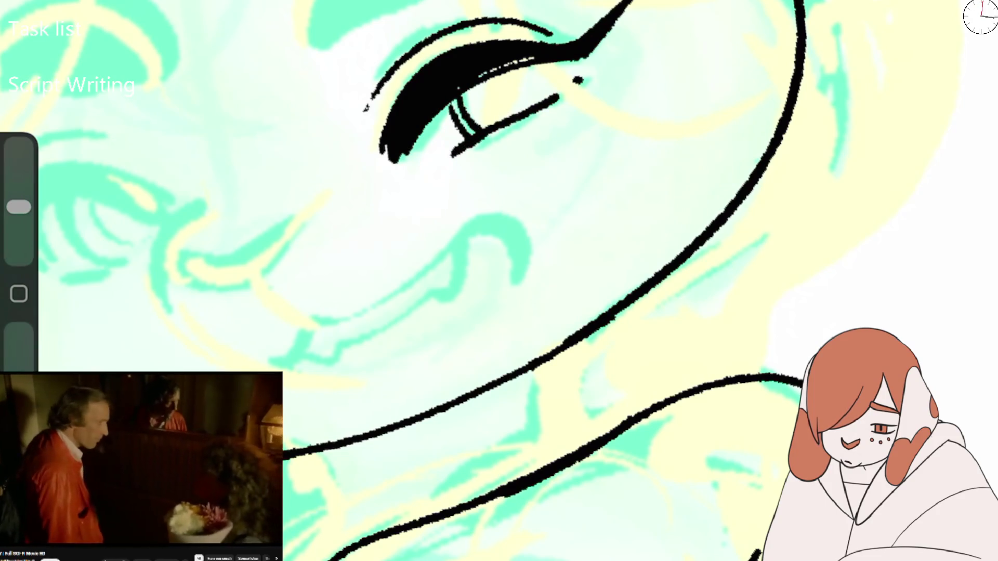
{"action": "scroll", "coordinate": [499, 280], "scroll_direction": "down", "scroll_amount": 5}
{"action": "scroll", "coordinate": [582, 114], "scroll_direction": "up", "scroll_amount": 3}
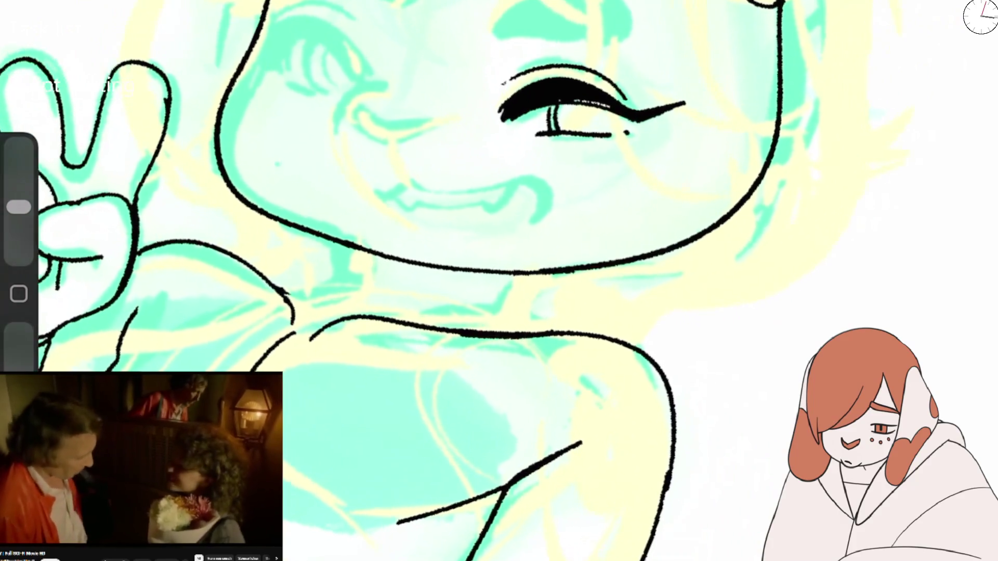
{"action": "scroll", "coordinate": [598, 119], "scroll_direction": "up", "scroll_amount": 2}
{"action": "scroll", "coordinate": [597, 119], "scroll_direction": "up", "scroll_amount": 3}
Step: Thicken the lower eyelid and the upper lid's outer end, undoing the stray eyelash strokes
{"action": "left_click_drag", "start_coordinate": [497, 143], "coordinate": [642, 119]}
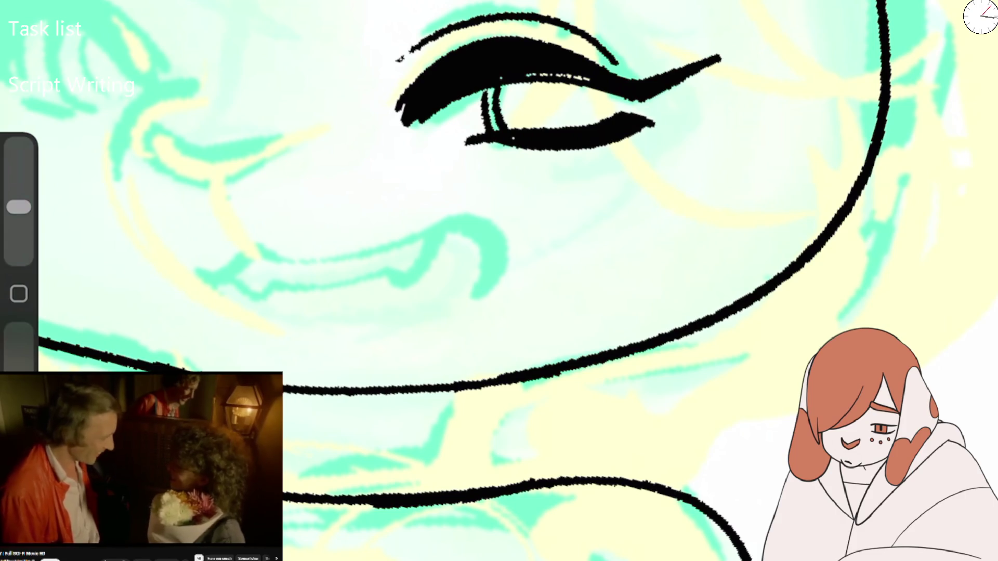
{"action": "mouse_move", "coordinate": [468, 48]}
{"action": "left_mouse_down"}
{"action": "mouse_move", "coordinate": [582, 37]}
{"action": "mouse_move", "coordinate": [631, 77]}
{"action": "left_mouse_up"}
{"action": "left_click_drag", "start_coordinate": [562, 47], "coordinate": [622, 75]}
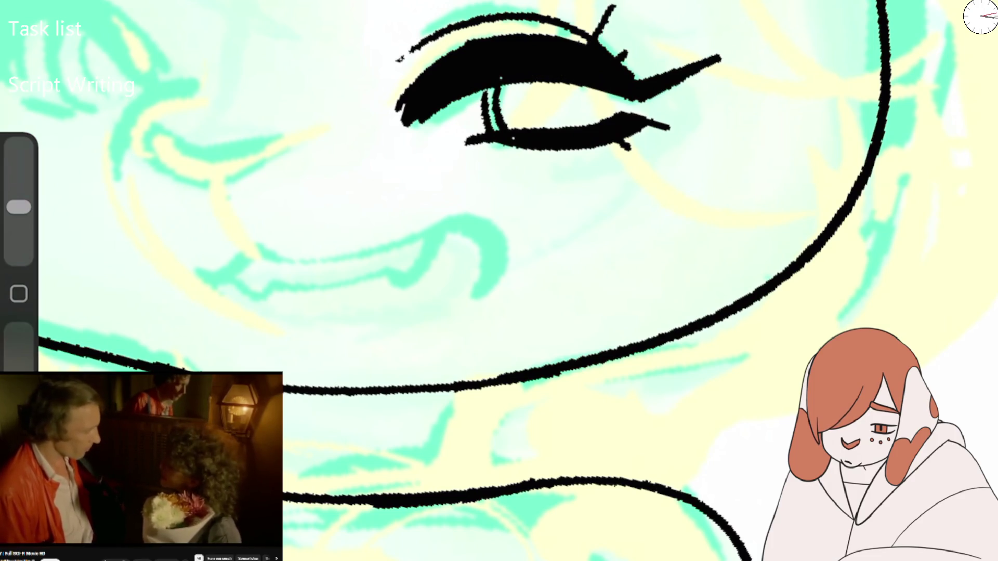
{"action": "left_click_drag", "start_coordinate": [617, 56], "coordinate": [646, 17]}
{"action": "key", "text": "ctrl+z"}
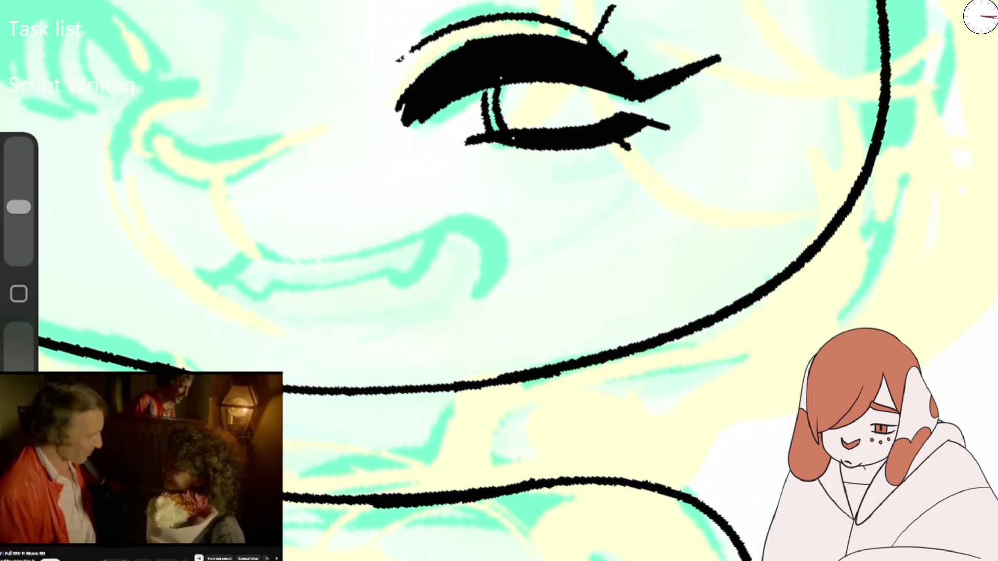
{"action": "key", "text": "ctrl+z"}
{"action": "scroll", "coordinate": [499, 281], "scroll_direction": "down", "scroll_amount": 5}
{"action": "scroll", "coordinate": [499, 280], "scroll_direction": "up", "scroll_amount": 5}
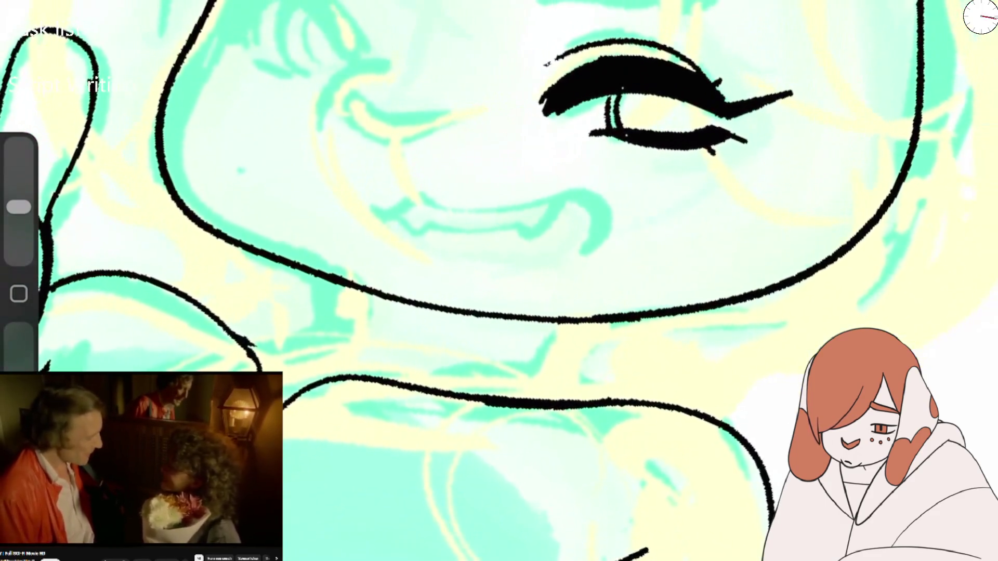
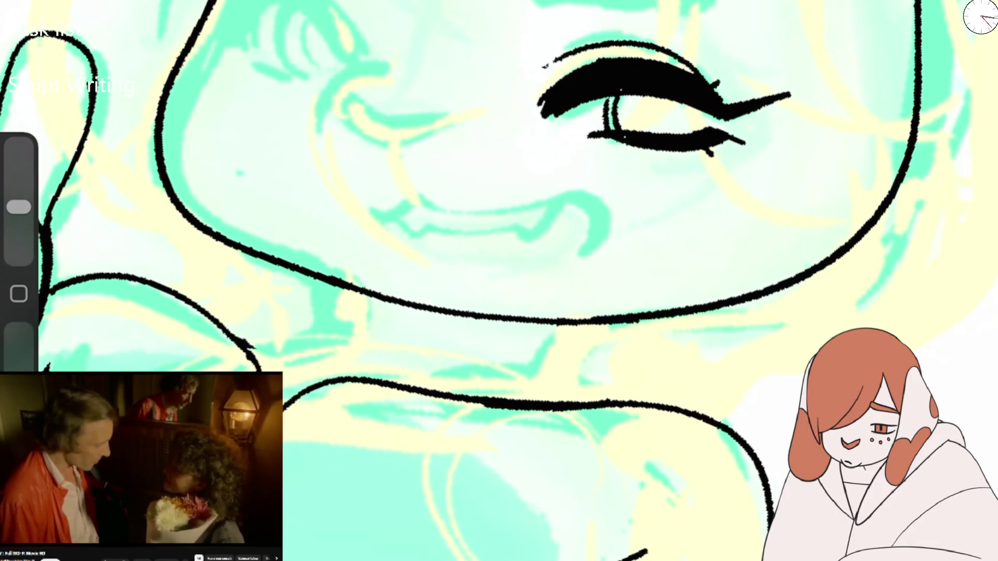
Step: Ink the eye's slit pupil and a V-shaped grin with upper and lower lips and two fangs
{"action": "left_click_drag", "start_coordinate": [618, 97], "coordinate": [610, 129]}
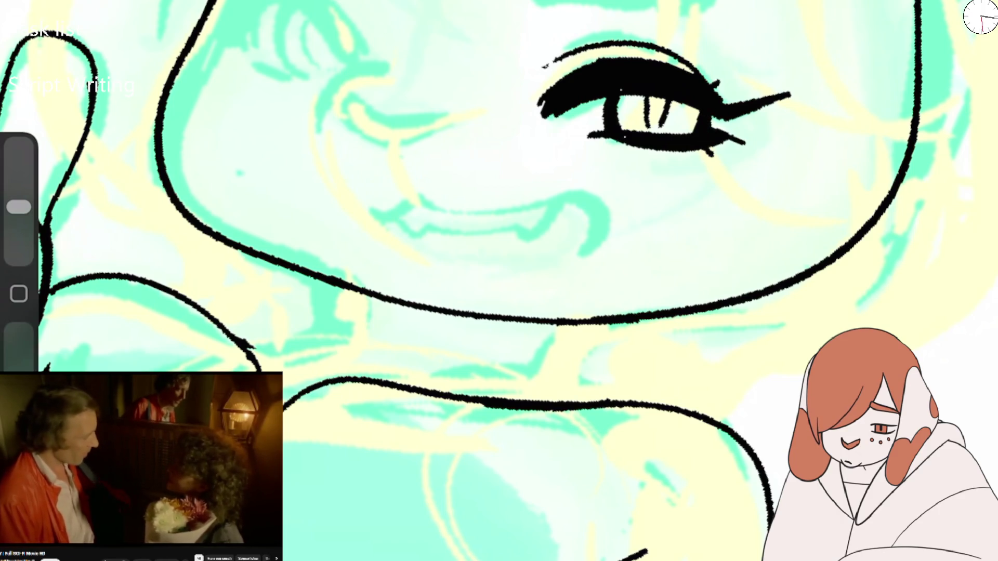
{"action": "mouse_move", "coordinate": [364, 192]}
{"action": "left_mouse_down"}
{"action": "mouse_move", "coordinate": [384, 220]}
{"action": "mouse_move", "coordinate": [416, 193]}
{"action": "left_mouse_up"}
{"action": "mouse_move", "coordinate": [402, 148]}
{"action": "left_mouse_down"}
{"action": "mouse_move", "coordinate": [416, 196]}
{"action": "mouse_move", "coordinate": [548, 208]}
{"action": "mouse_move", "coordinate": [606, 224]}
{"action": "mouse_move", "coordinate": [592, 249]}
{"action": "left_mouse_up"}
{"action": "mouse_move", "coordinate": [397, 211]}
{"action": "left_mouse_down"}
{"action": "mouse_move", "coordinate": [415, 240]}
{"action": "mouse_move", "coordinate": [571, 211]}
{"action": "left_mouse_up"}
{"action": "mouse_move", "coordinate": [379, 224]}
{"action": "left_mouse_down"}
{"action": "mouse_move", "coordinate": [456, 250]}
{"action": "mouse_move", "coordinate": [598, 239]}
{"action": "mouse_move", "coordinate": [589, 242]}
{"action": "left_mouse_up"}
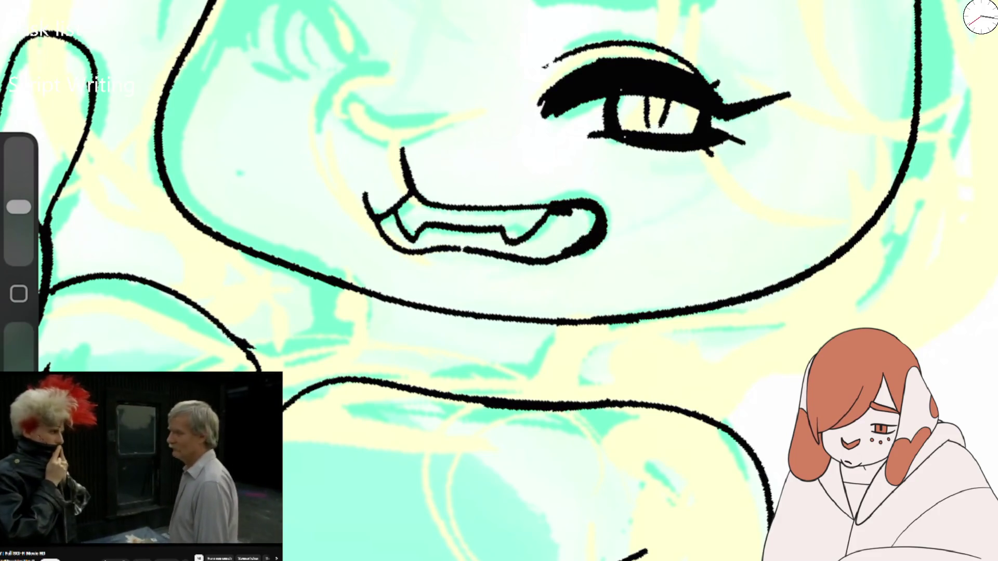
{"action": "left_click_drag", "start_coordinate": [431, 248], "coordinate": [498, 257]}
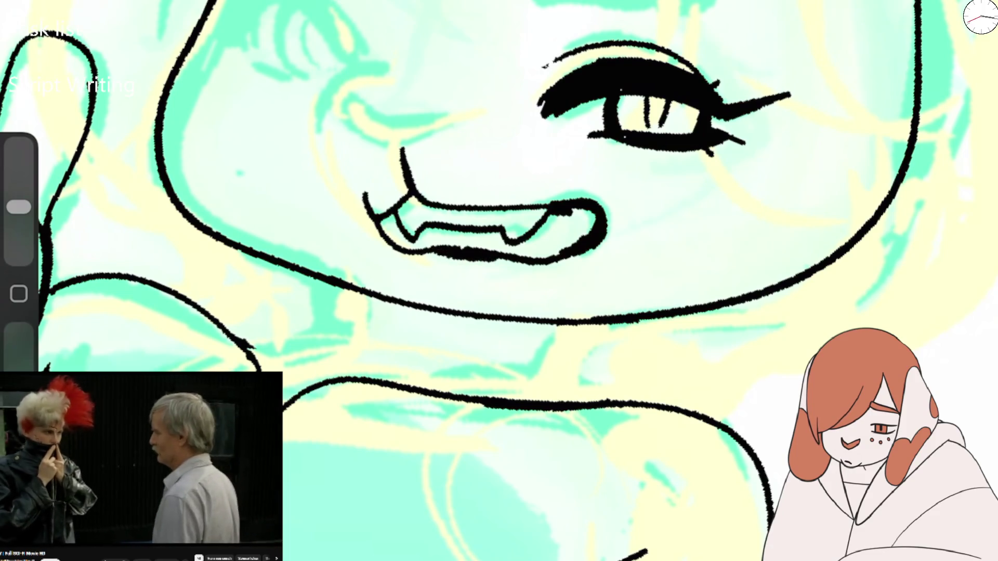
Step: Thicken the lower lip and jaw line, and redraw a bolder upper lip line
{"action": "scroll", "coordinate": [499, 280], "scroll_direction": "down", "scroll_amount": 5}
{"action": "scroll", "coordinate": [499, 281], "scroll_direction": "up", "scroll_amount": 5}
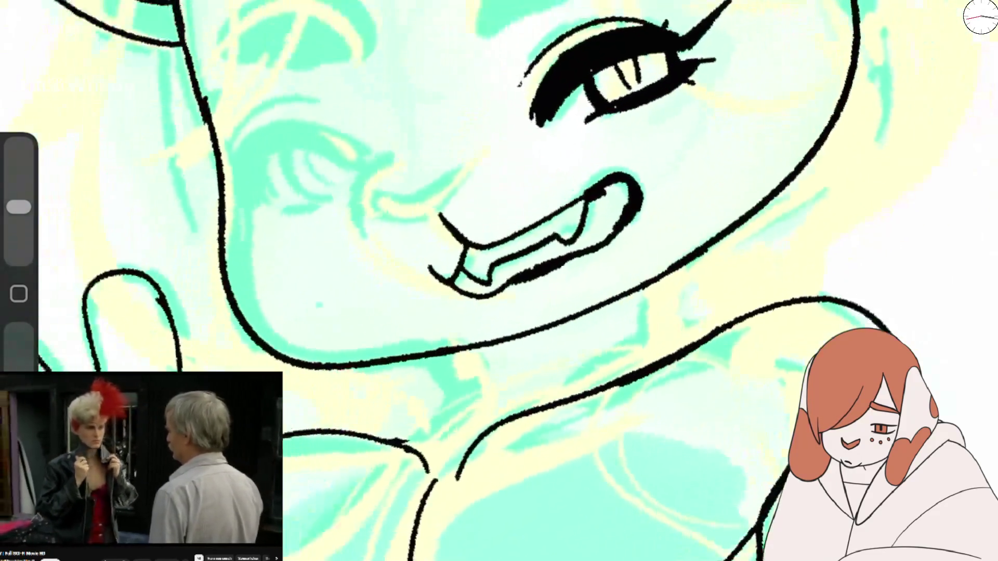
{"action": "left_click_drag", "start_coordinate": [587, 255], "coordinate": [492, 303]}
{"action": "mouse_move", "coordinate": [543, 282]}
{"action": "left_mouse_down"}
{"action": "mouse_move", "coordinate": [470, 302]}
{"action": "mouse_move", "coordinate": [634, 221]}
{"action": "left_mouse_up"}
{"action": "scroll", "coordinate": [499, 281], "scroll_direction": "down", "scroll_amount": 5}
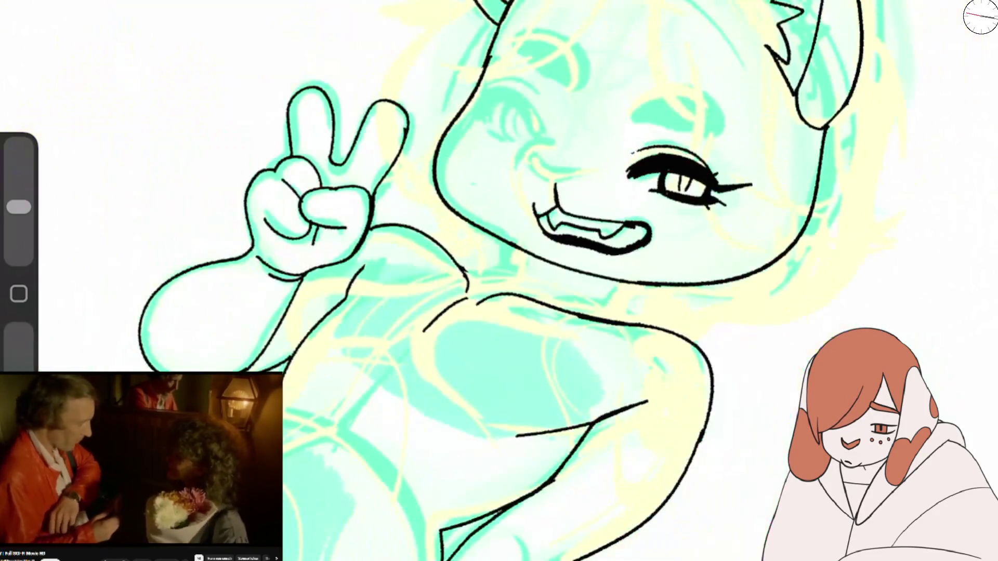
{"action": "scroll", "coordinate": [499, 280], "scroll_direction": "up", "scroll_amount": 6}
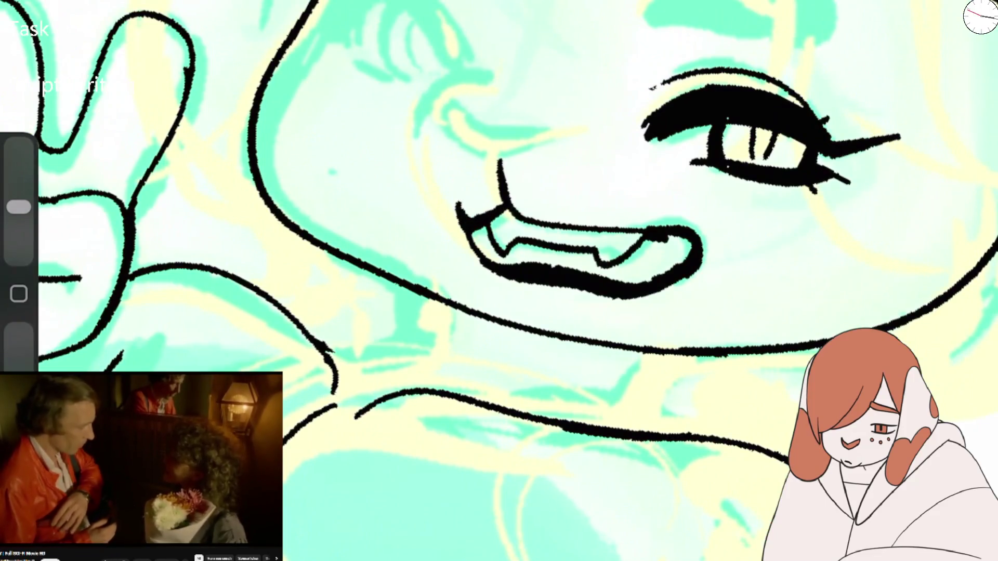
{"action": "left_click_drag", "start_coordinate": [510, 210], "coordinate": [644, 229]}
{"action": "key", "text": "ctrl+z"}
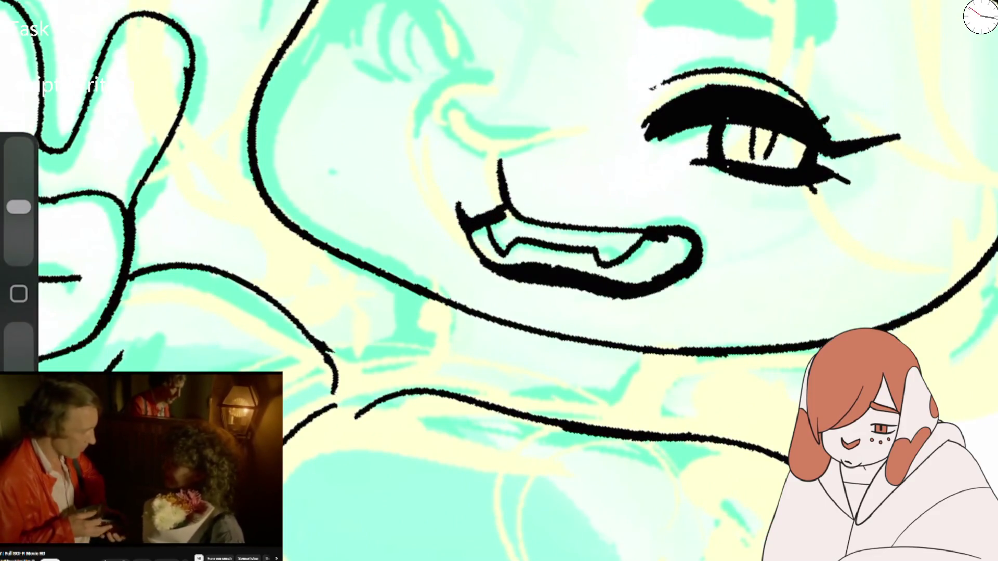
{"action": "left_click_drag", "start_coordinate": [514, 209], "coordinate": [618, 229]}
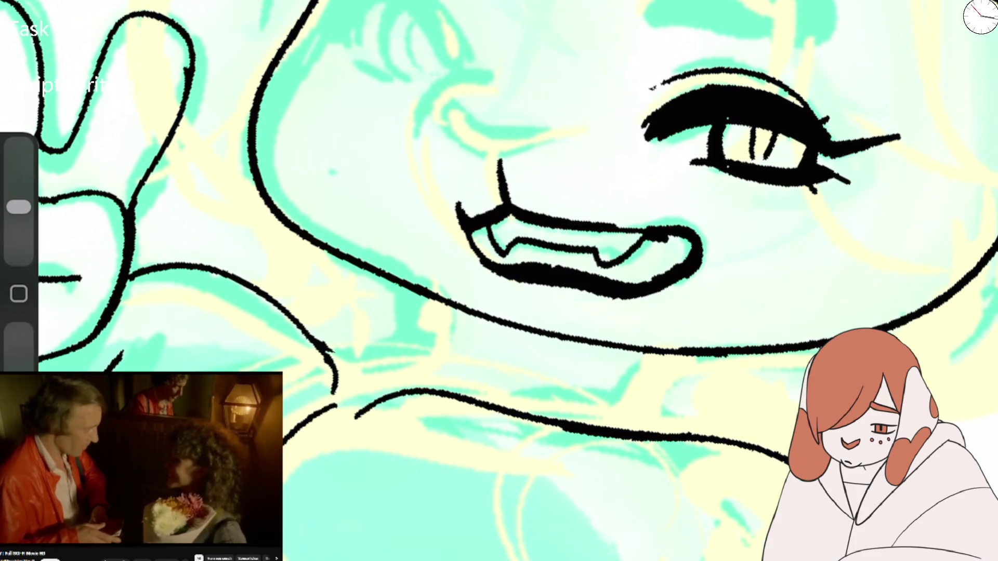
Step: Remove the stray fang stroke inside the mouth and adjust the brush size
{"action": "key", "text": "e"}
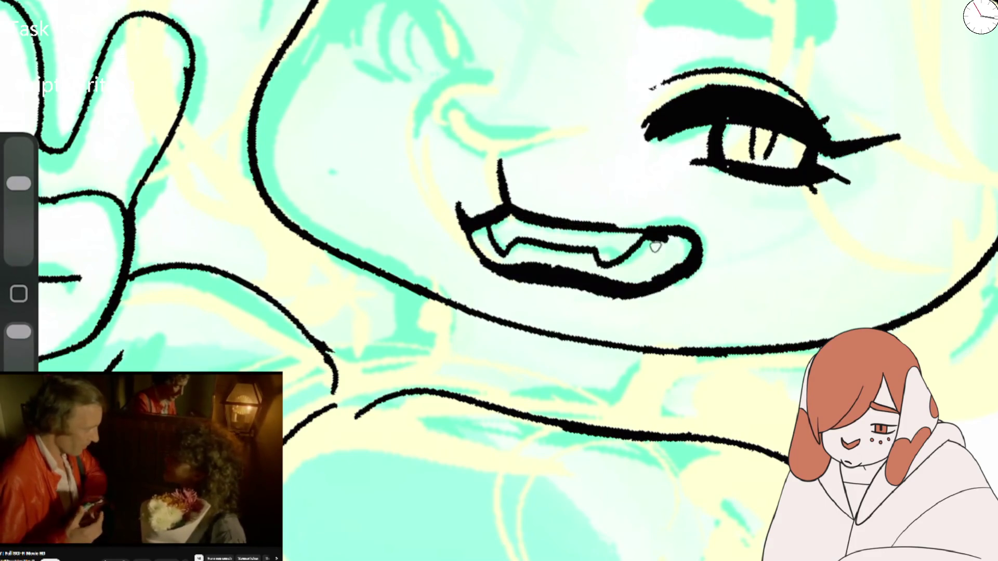
{"action": "scroll", "coordinate": [499, 281], "scroll_direction": "down", "scroll_amount": 5}
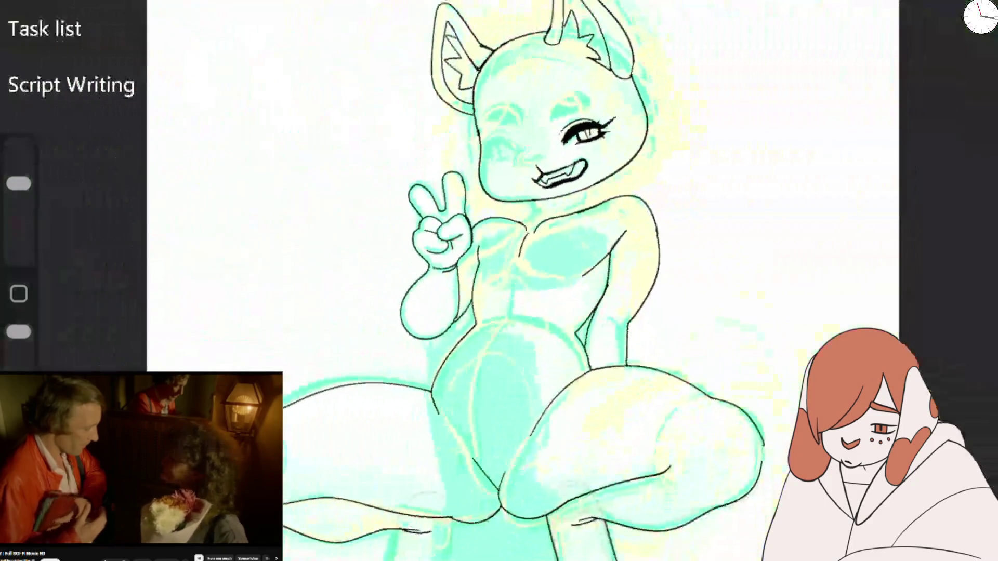
{"action": "scroll", "coordinate": [499, 281], "scroll_direction": "up", "scroll_amount": 5}
{"action": "key", "text": "b"}
{"action": "scroll", "coordinate": [675, 233], "scroll_direction": "up", "scroll_amount": 2}
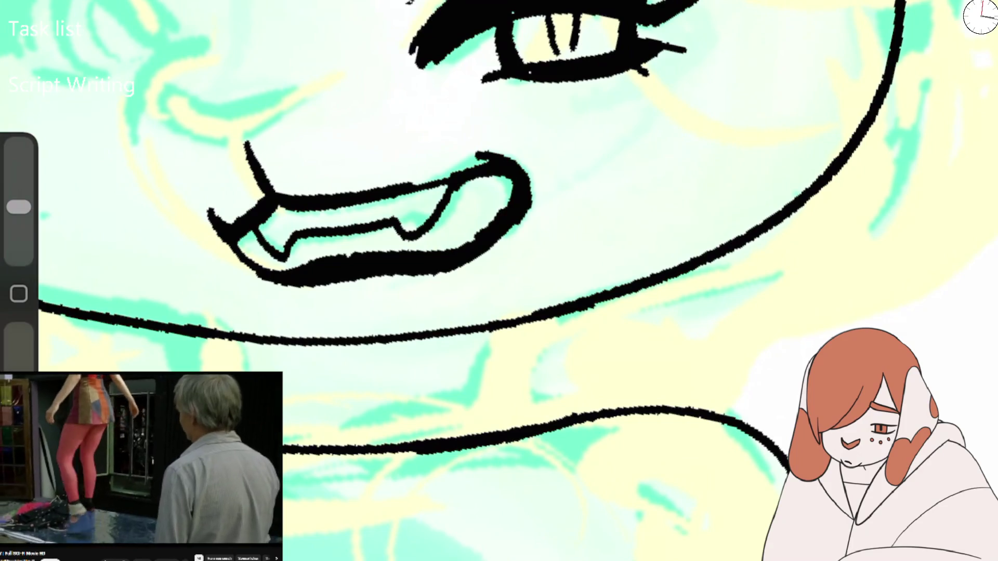
{"action": "scroll", "coordinate": [499, 281], "scroll_direction": "down", "scroll_amount": 2}
{"action": "scroll", "coordinate": [499, 281], "scroll_direction": "down", "scroll_amount": 1}
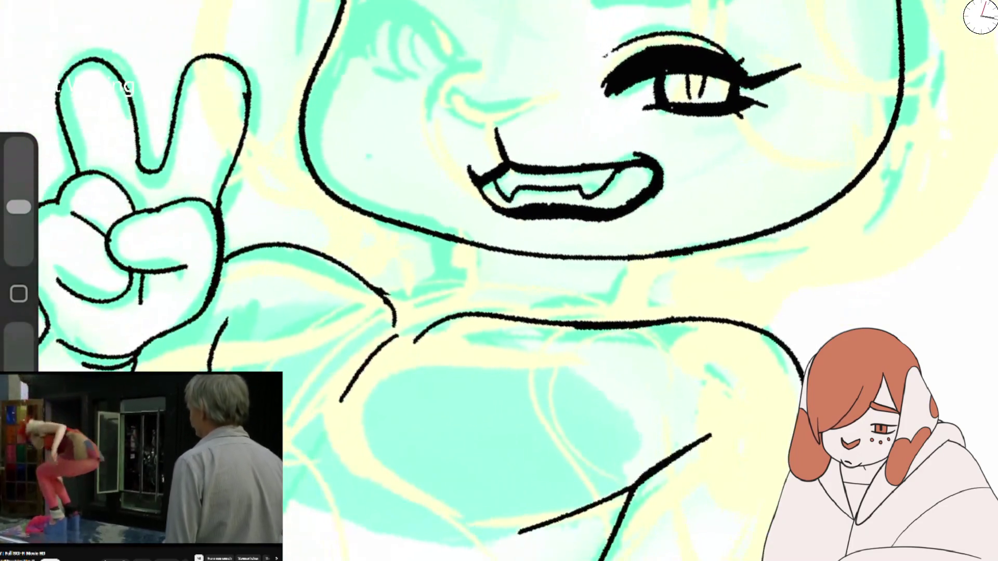
{"action": "key", "text": "ctrl+z"}
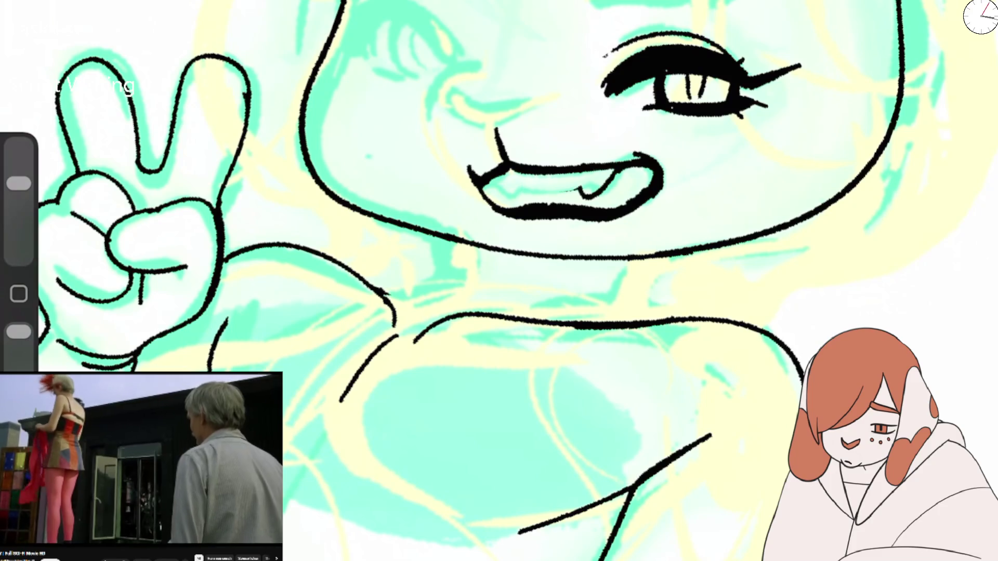
{"action": "left_click_drag", "start_coordinate": [18, 183], "coordinate": [18, 207]}
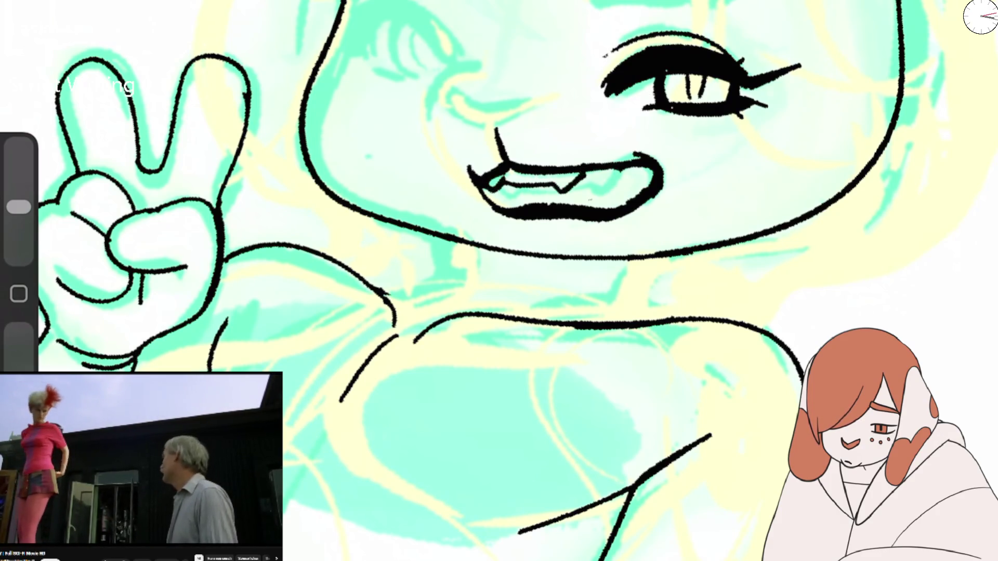
{"action": "scroll", "coordinate": [499, 280], "scroll_direction": "down", "scroll_amount": 5}
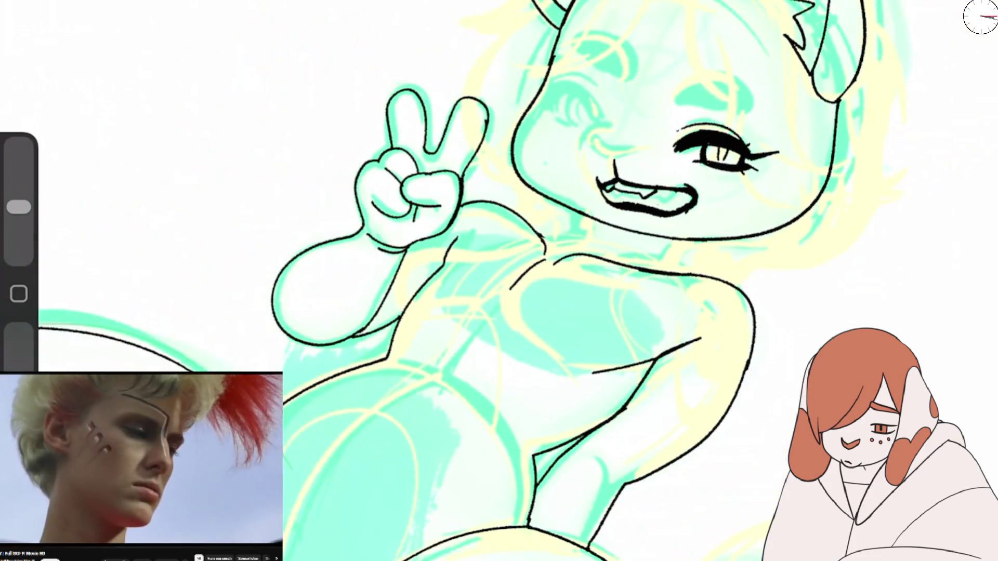
{"action": "scroll", "coordinate": [520, 233], "scroll_direction": "up", "scroll_amount": 3}
{"action": "scroll", "coordinate": [499, 281], "scroll_direction": "up", "scroll_amount": 3}
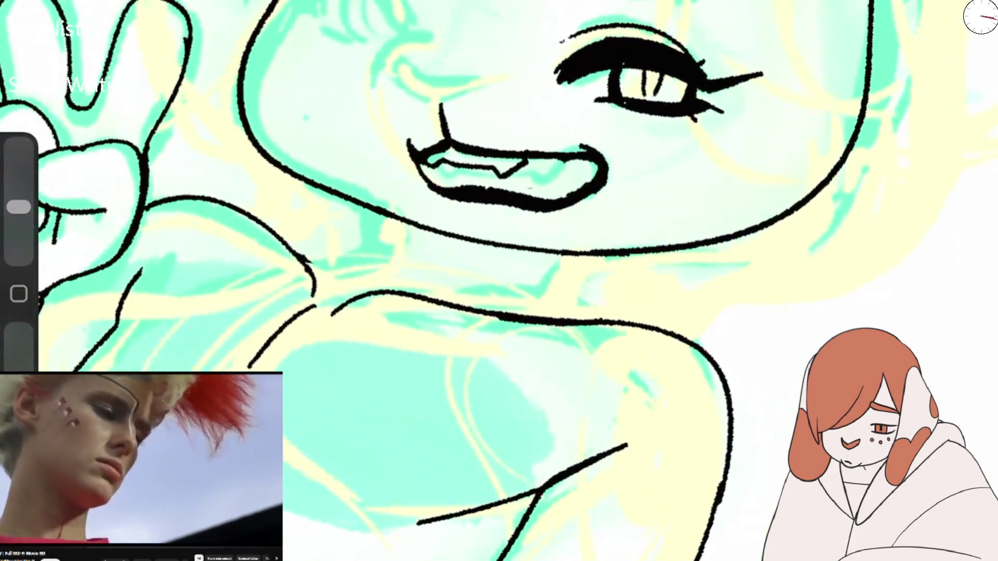
Step: Ink a teeth line inside the mouth, discarding the unsatisfactory fang strokes
{"action": "left_click_drag", "start_coordinate": [434, 158], "coordinate": [552, 165]}
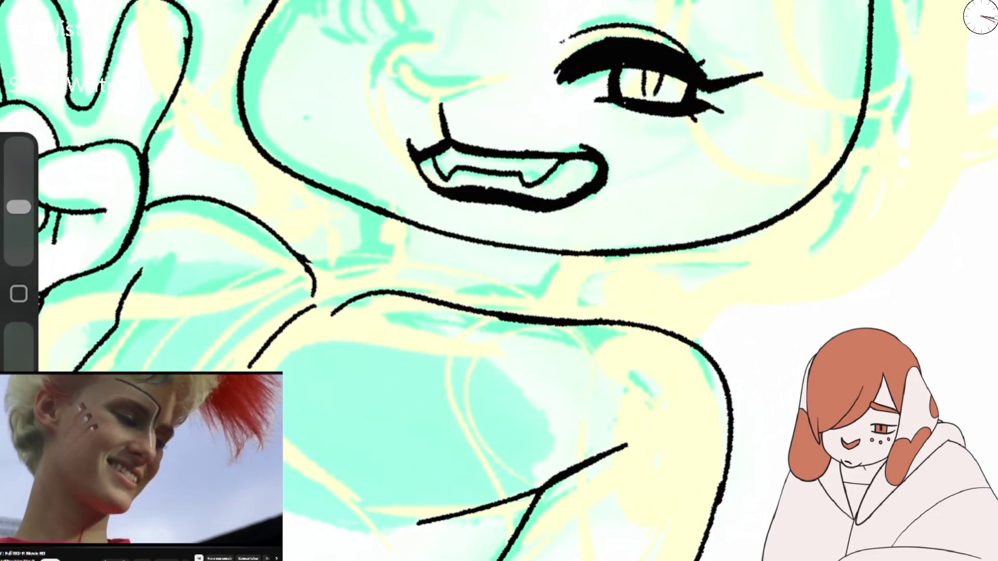
{"action": "key", "text": "ctrl+z"}
{"action": "key", "text": "e"}
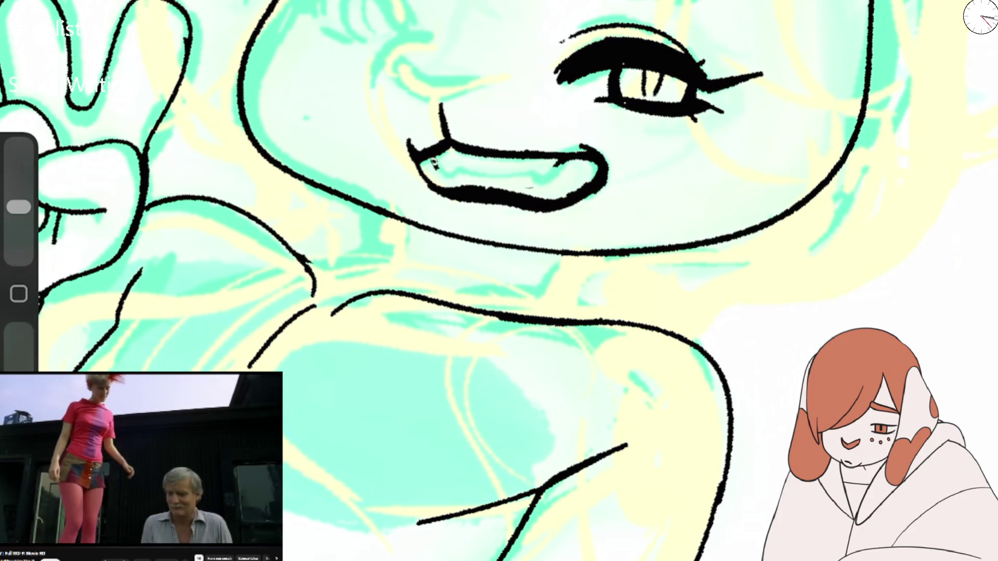
{"action": "left_click_drag", "start_coordinate": [465, 163], "coordinate": [523, 183]}
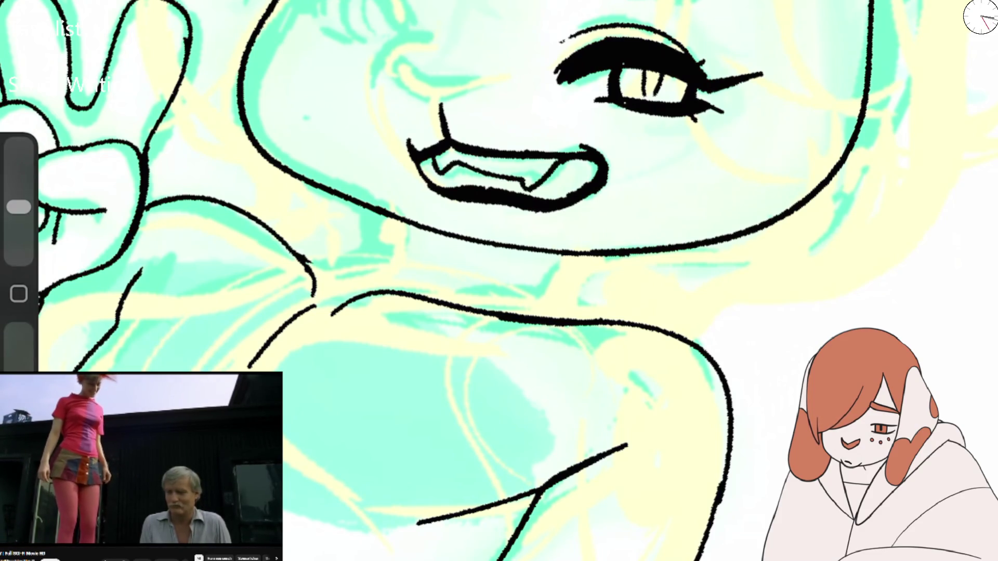
{"action": "scroll", "coordinate": [468, 280], "scroll_direction": "down", "scroll_amount": 5}
{"action": "scroll", "coordinate": [400, 208], "scroll_direction": "up", "scroll_amount": 6}
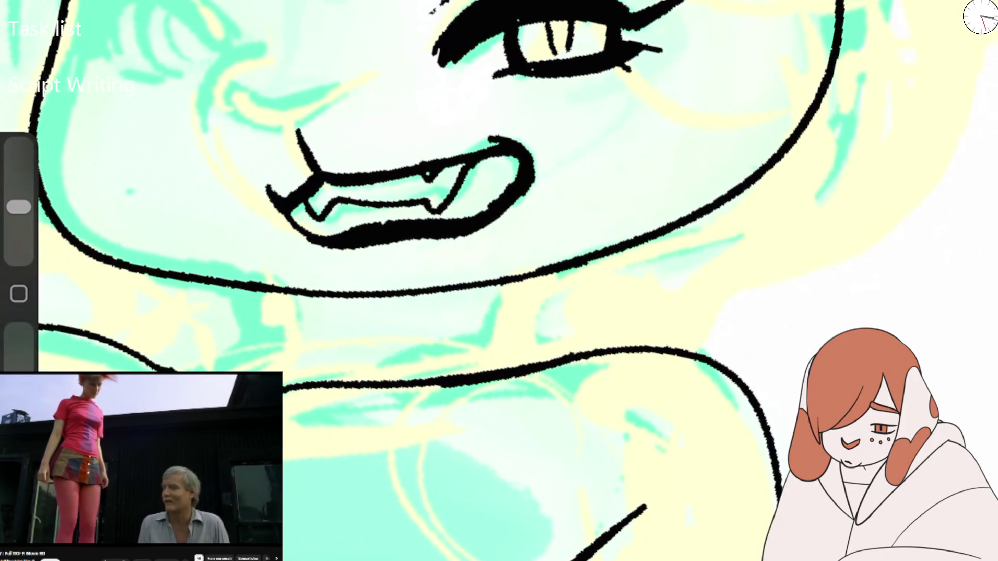
{"action": "key", "text": "ctrl+z"}
Step: Draw a new curve at the mouth's corner and erase to thin the mouth's right arc
{"action": "left_click_drag", "start_coordinate": [442, 216], "coordinate": [465, 167]}
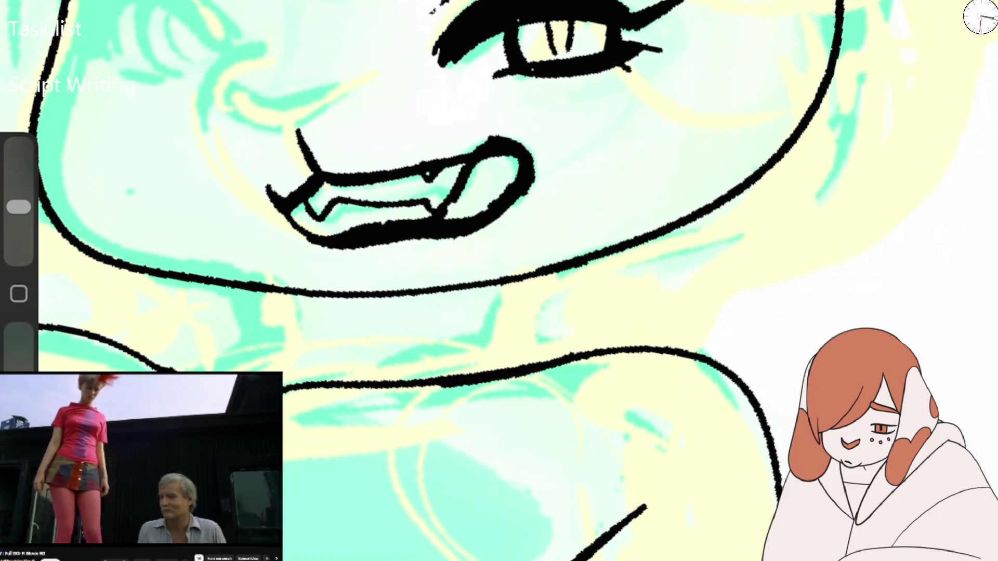
{"action": "key", "text": "e"}
{"action": "mouse_move", "coordinate": [462, 202]}
{"action": "left_mouse_down"}
{"action": "mouse_move", "coordinate": [504, 141]}
{"action": "mouse_move", "coordinate": [426, 223]}
{"action": "left_mouse_up"}
{"action": "left_click_drag", "start_coordinate": [499, 213], "coordinate": [452, 228]}
{"action": "mouse_move", "coordinate": [512, 148]}
{"action": "left_mouse_down"}
{"action": "mouse_move", "coordinate": [468, 226]}
{"action": "mouse_move", "coordinate": [522, 192]}
{"action": "mouse_move", "coordinate": [463, 228]}
{"action": "left_mouse_up"}
{"action": "key", "text": "b"}
{"action": "scroll", "coordinate": [637, 186], "scroll_direction": "down", "scroll_amount": 3}
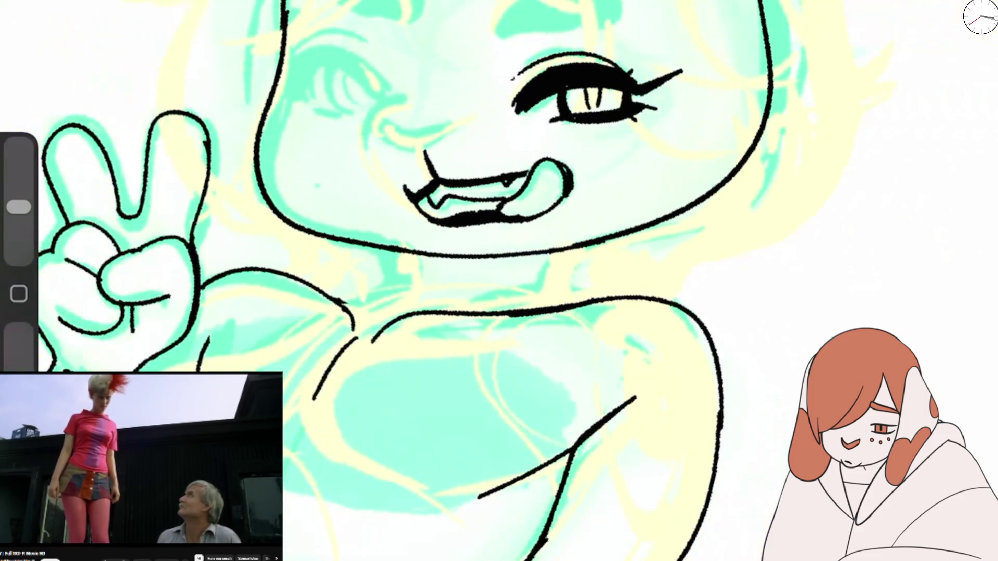
Step: Replace the faded lower-lip section with one solid black line, dropping a trial tongue stroke
{"action": "scroll", "coordinate": [494, 193], "scroll_direction": "up", "scroll_amount": 3}
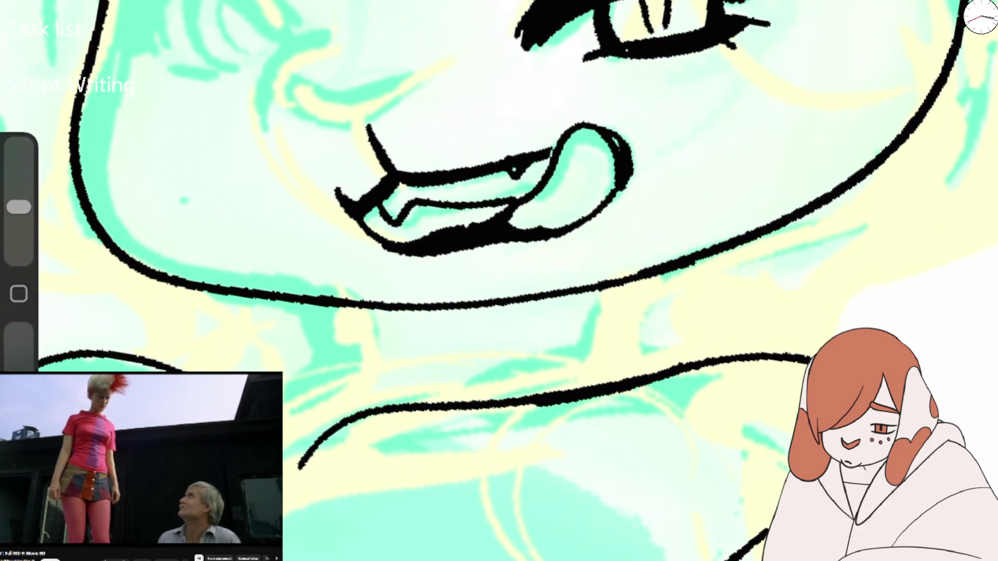
{"action": "left_click_drag", "start_coordinate": [509, 204], "coordinate": [446, 226]}
{"action": "key", "text": "ctrl+z"}
{"action": "key", "text": "e"}
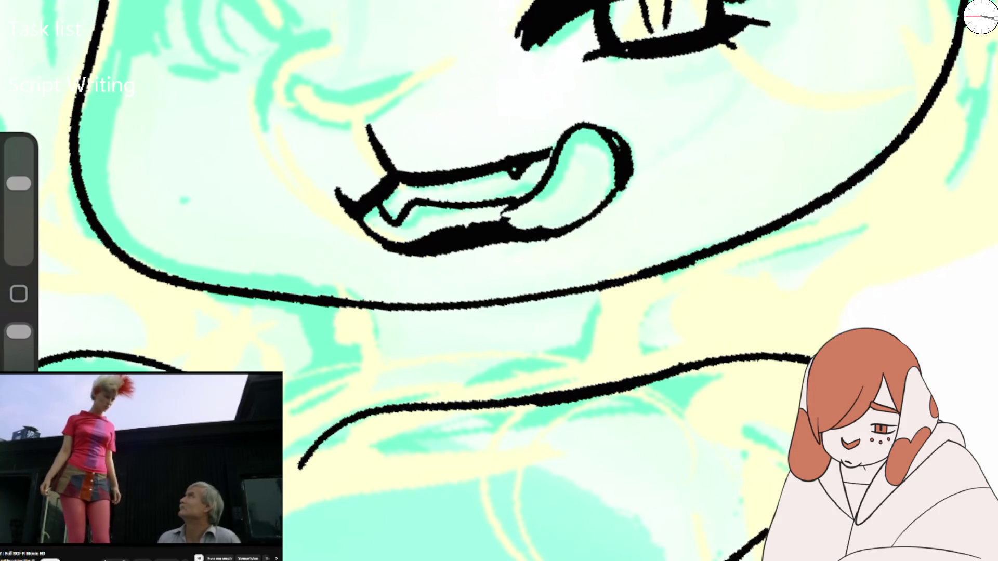
{"action": "left_click_drag", "start_coordinate": [515, 234], "coordinate": [587, 216]}
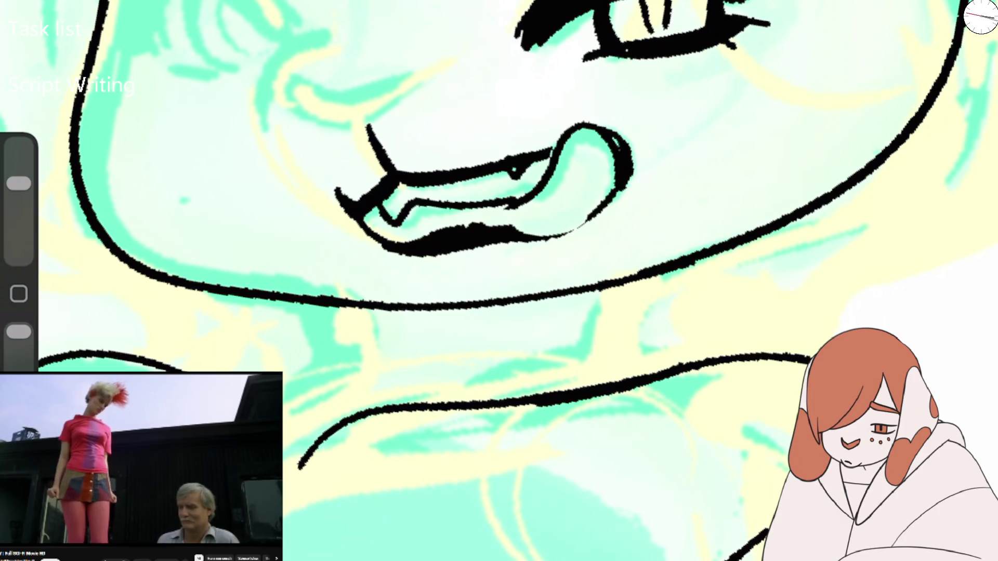
{"action": "key", "text": "b"}
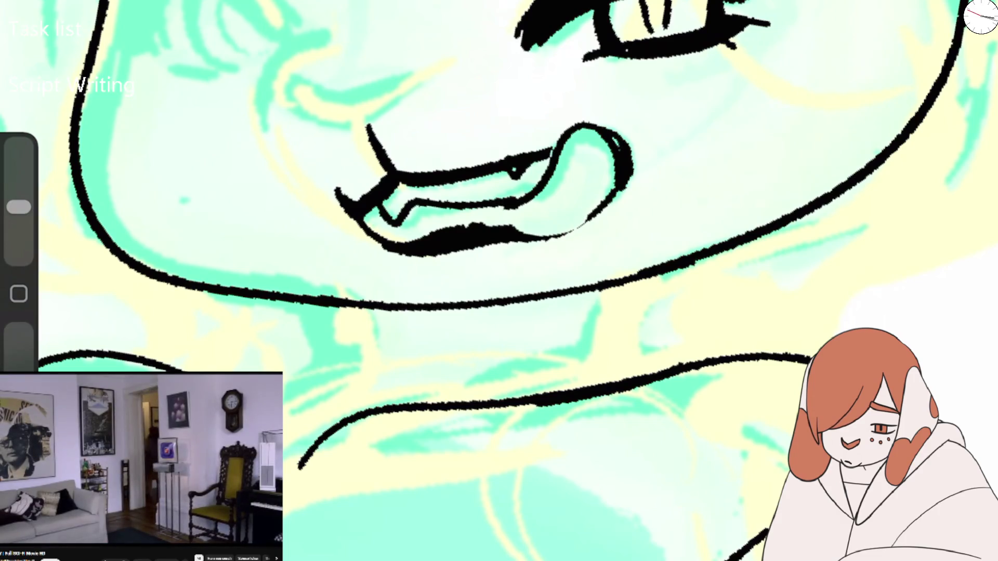
{"action": "left_click_drag", "start_coordinate": [508, 233], "coordinate": [598, 214]}
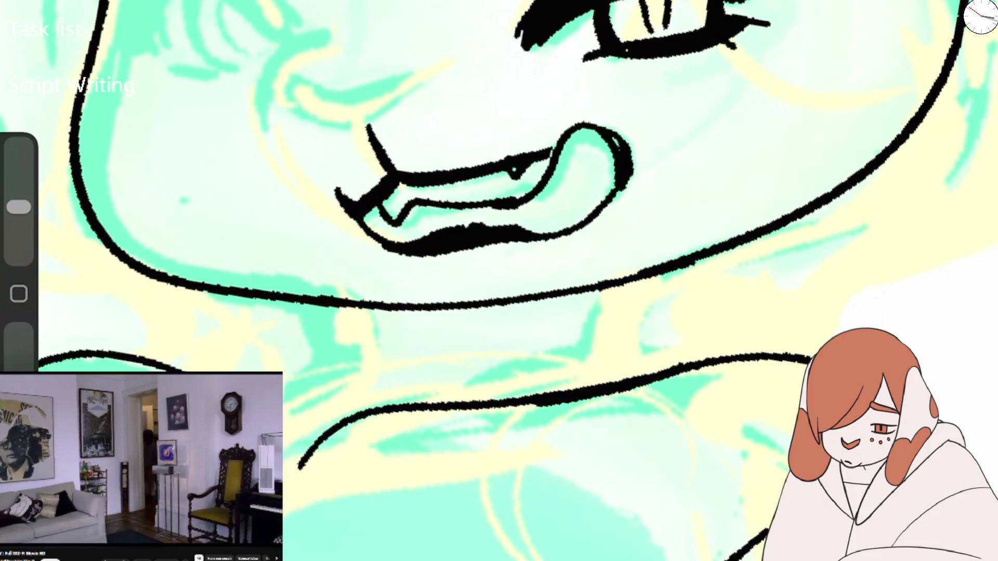
Step: Bring up the Actions canvas options for mirroring the drawing
{"action": "scroll", "coordinate": [499, 281], "scroll_direction": "down", "scroll_amount": 5}
{"action": "scroll", "coordinate": [520, 208], "scroll_direction": "up", "scroll_amount": 5}
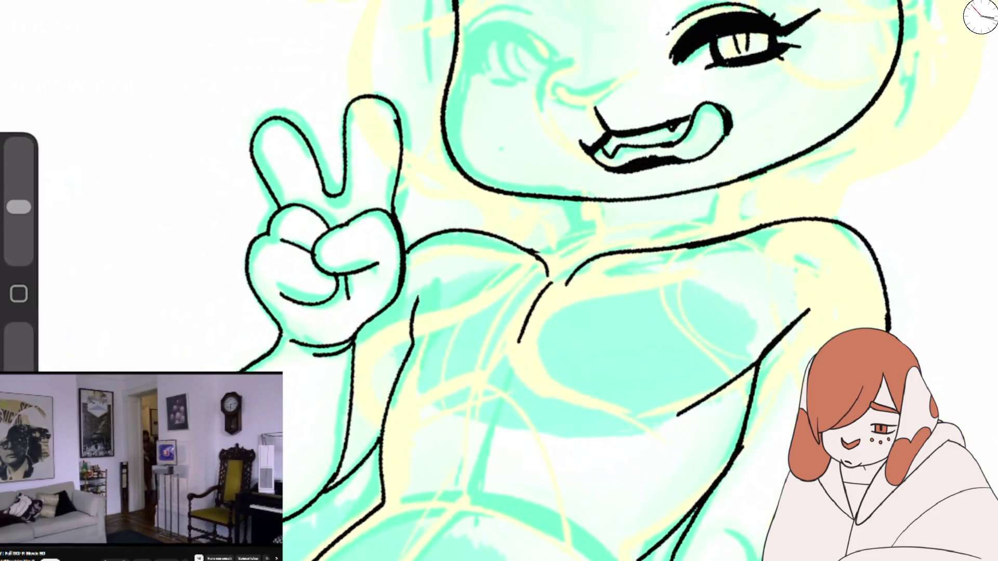
{"action": "left_click", "coordinate": [197, 300]}
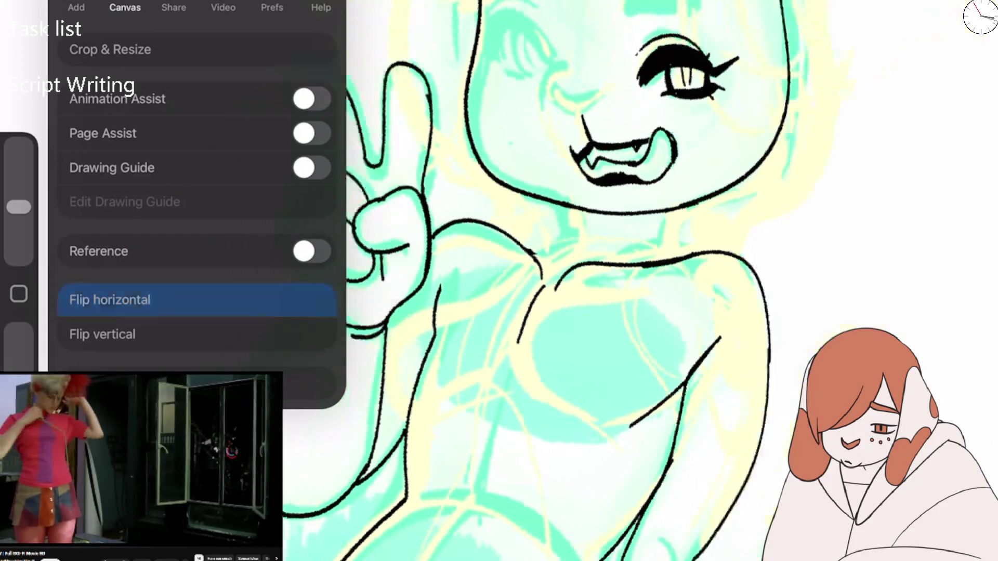
Step: Try eyebrow arcs above the left eye and a right-side loop, undoing the failed attempts
{"action": "scroll", "coordinate": [520, 281], "scroll_direction": "down", "scroll_amount": 3}
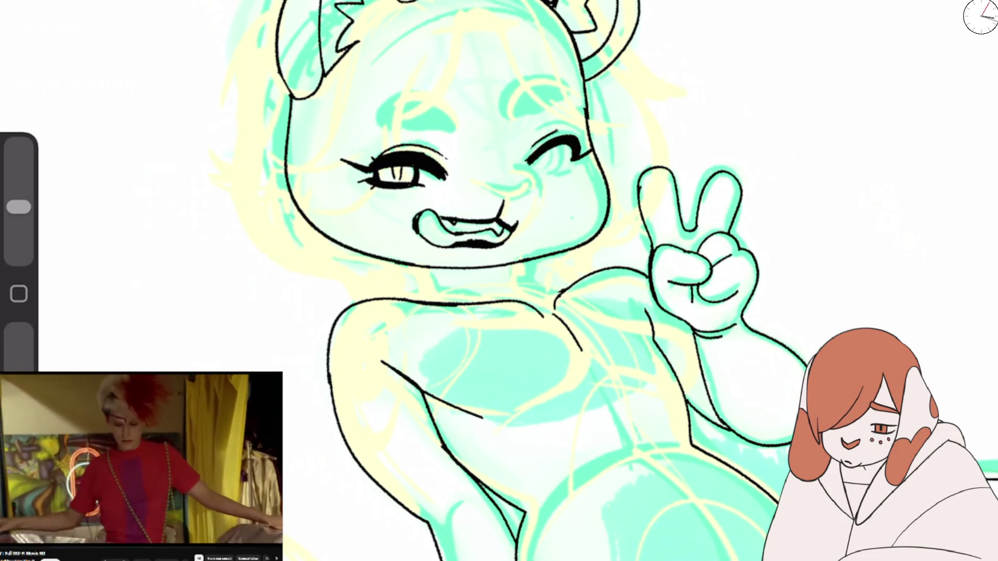
{"action": "left_click_drag", "start_coordinate": [373, 104], "coordinate": [448, 115]}
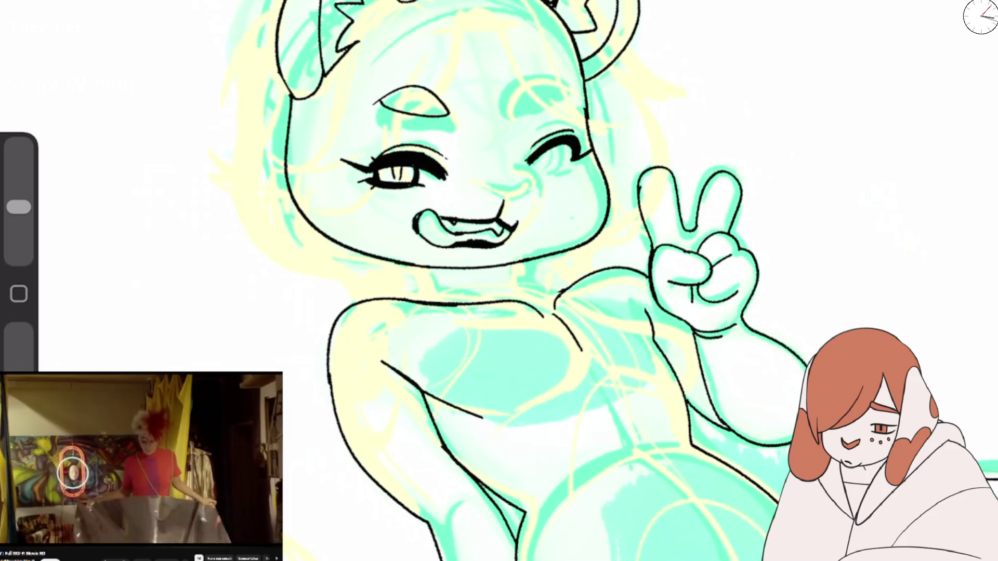
{"action": "key", "text": "ctrl+z"}
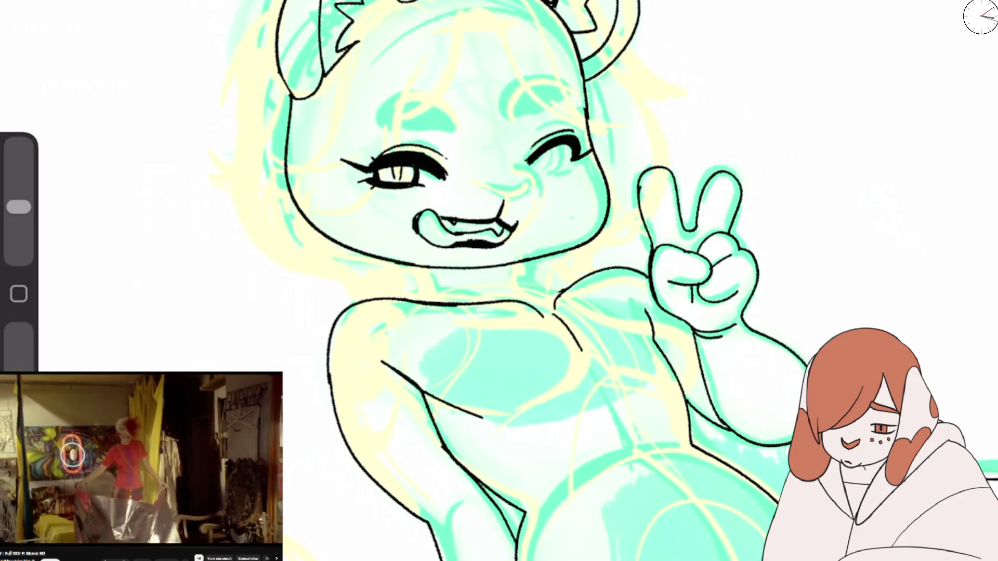
{"action": "left_click_drag", "start_coordinate": [371, 106], "coordinate": [456, 117]}
{"action": "left_click_drag", "start_coordinate": [429, 123], "coordinate": [456, 119]}
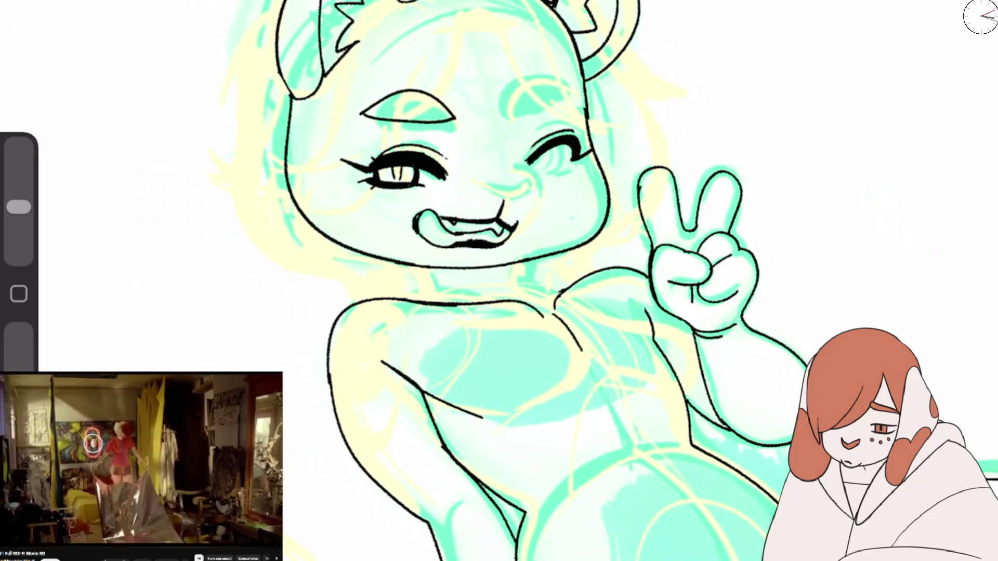
{"action": "key", "text": "ctrl+z"}
{"action": "scroll", "coordinate": [556, 32], "scroll_direction": "up", "scroll_amount": 3}
{"action": "mouse_move", "coordinate": [501, 105]}
{"action": "left_mouse_down"}
{"action": "mouse_move", "coordinate": [572, 145]}
{"action": "mouse_move", "coordinate": [486, 120]}
{"action": "left_mouse_up"}
{"action": "mouse_move", "coordinate": [371, 152]}
{"action": "left_mouse_down"}
{"action": "mouse_move", "coordinate": [214, 182]}
{"action": "mouse_move", "coordinate": [376, 174]}
{"action": "left_mouse_up"}
{"action": "key", "text": "ctrl+z"}
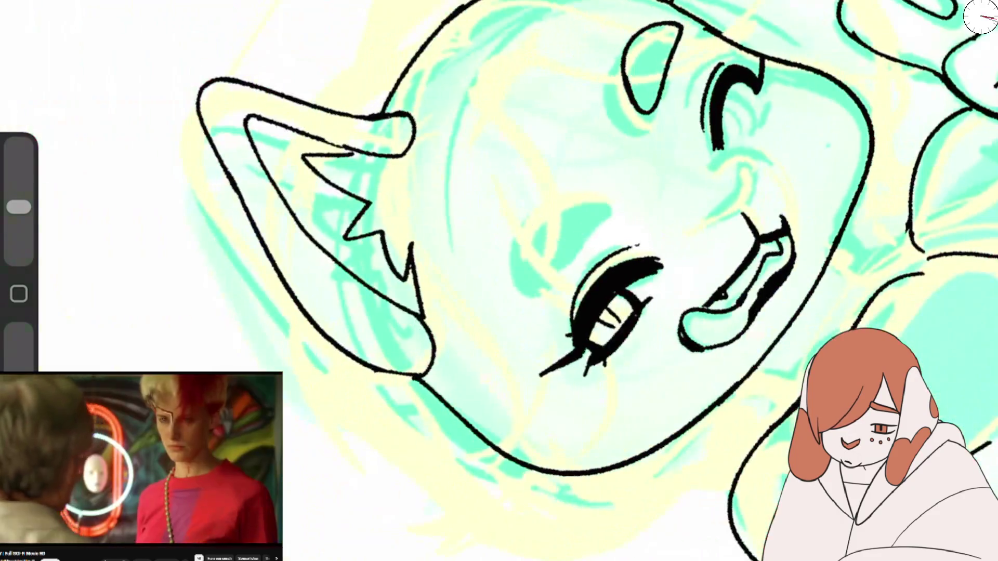
{"action": "key", "text": "ctrl+z"}
Step: Ink the final closed eyebrows: the right one's upper arc and underside, then the left one's bottom
{"action": "mouse_move", "coordinate": [602, 194]}
{"action": "left_mouse_down"}
{"action": "mouse_move", "coordinate": [518, 286]}
{"action": "mouse_move", "coordinate": [587, 232]}
{"action": "mouse_move", "coordinate": [541, 209]}
{"action": "left_mouse_up"}
{"action": "mouse_move", "coordinate": [629, 128]}
{"action": "left_mouse_down"}
{"action": "mouse_move", "coordinate": [639, 16]}
{"action": "mouse_move", "coordinate": [650, 119]}
{"action": "mouse_move", "coordinate": [627, 129]}
{"action": "left_mouse_up"}
{"action": "scroll", "coordinate": [784, 172], "scroll_direction": "up", "scroll_amount": 3}
{"action": "key", "text": "ctrl+z"}
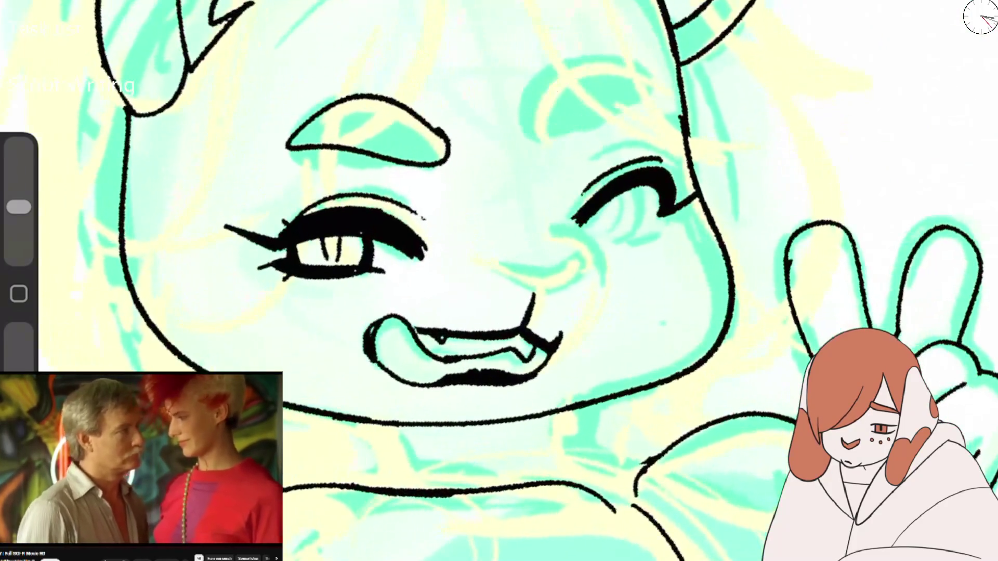
{"action": "key", "text": "ctrl+z"}
{"action": "mouse_move", "coordinate": [416, 125]}
{"action": "left_mouse_down"}
{"action": "mouse_move", "coordinate": [359, 98]}
{"action": "mouse_move", "coordinate": [338, 154]}
{"action": "mouse_move", "coordinate": [416, 119]}
{"action": "left_mouse_up"}
{"action": "key", "text": "ctrl+z"}
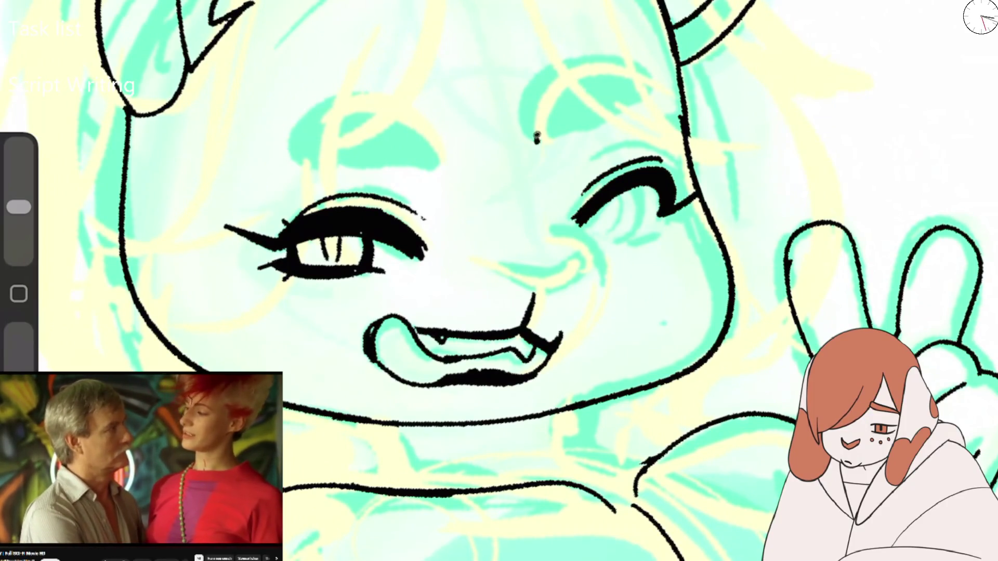
{"action": "left_click_drag", "start_coordinate": [537, 143], "coordinate": [658, 88]}
{"action": "left_click_drag", "start_coordinate": [556, 145], "coordinate": [656, 90]}
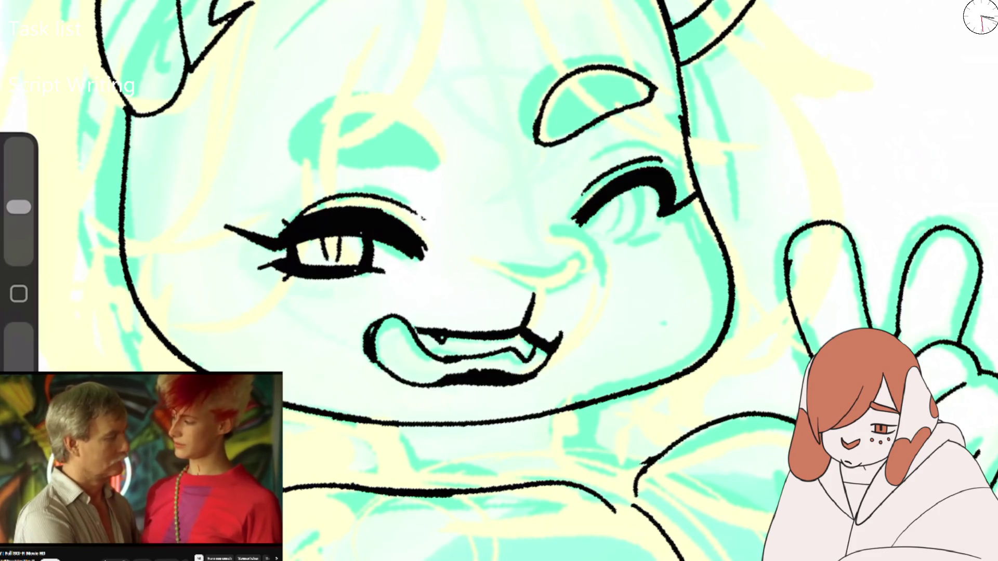
{"action": "mouse_move", "coordinate": [283, 152]}
{"action": "left_mouse_down"}
{"action": "mouse_move", "coordinate": [356, 160]}
{"action": "mouse_move", "coordinate": [425, 120]}
{"action": "left_mouse_up"}
Step: Clean up above the mouth, redraw the upper-lip line, and outline the nose with a contour beside it
{"action": "mouse_move", "coordinate": [539, 240]}
{"action": "left_mouse_down"}
{"action": "mouse_move", "coordinate": [549, 233]}
{"action": "mouse_move", "coordinate": [600, 273]}
{"action": "left_mouse_up"}
{"action": "scroll", "coordinate": [821, 270], "scroll_direction": "up", "scroll_amount": 2}
{"action": "key", "text": "ctrl+z"}
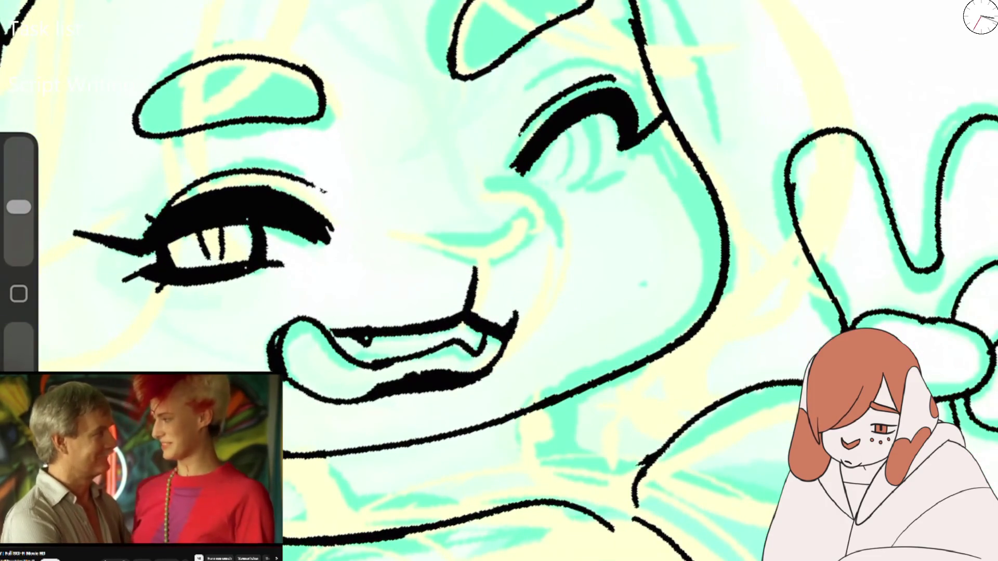
{"action": "key", "text": "e"}
{"action": "left_click_drag", "start_coordinate": [475, 268], "coordinate": [460, 316]}
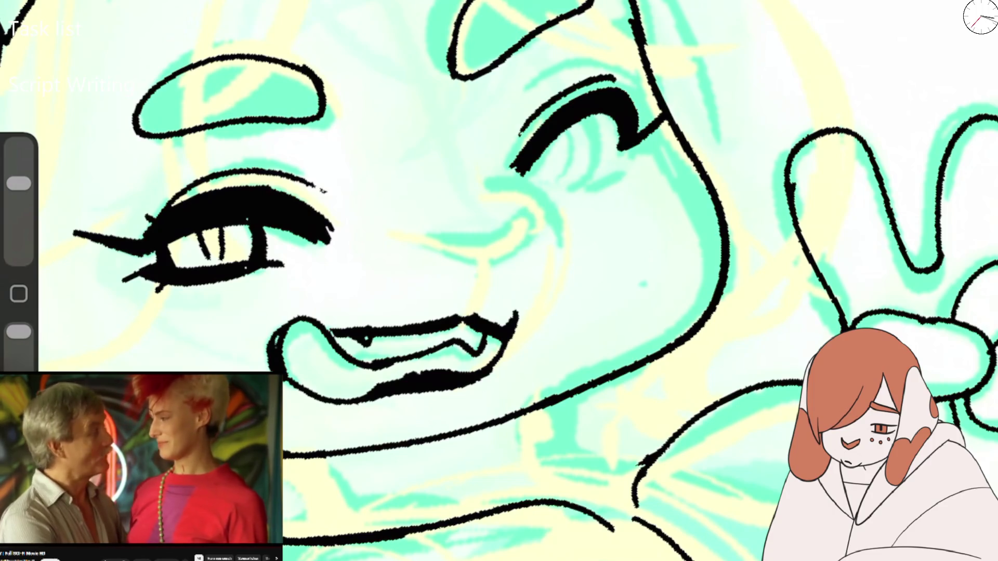
{"action": "key", "text": "b"}
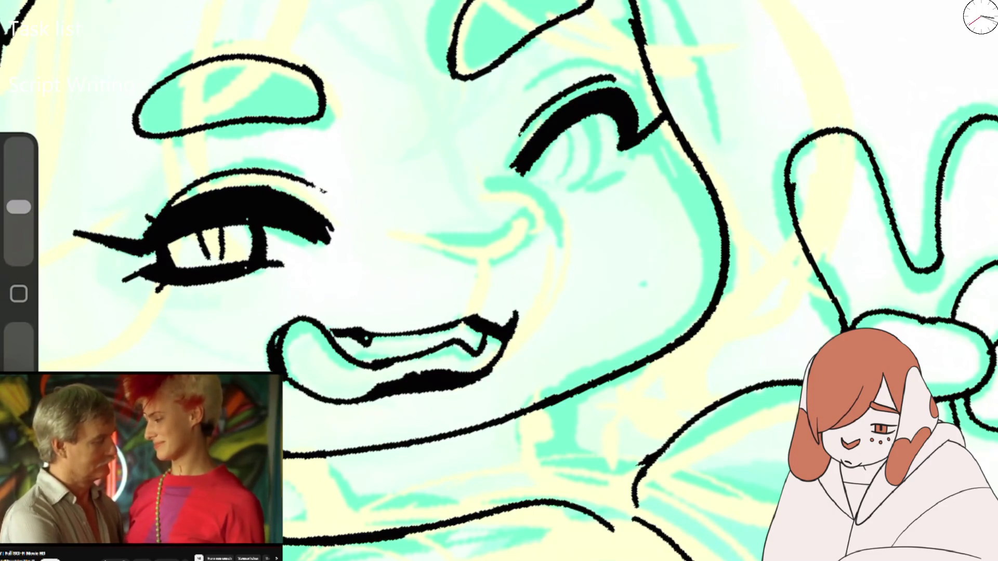
{"action": "left_click_drag", "start_coordinate": [357, 329], "coordinate": [474, 305]}
{"action": "left_click_drag", "start_coordinate": [479, 270], "coordinate": [472, 311]}
{"action": "left_click_drag", "start_coordinate": [415, 245], "coordinate": [480, 270]}
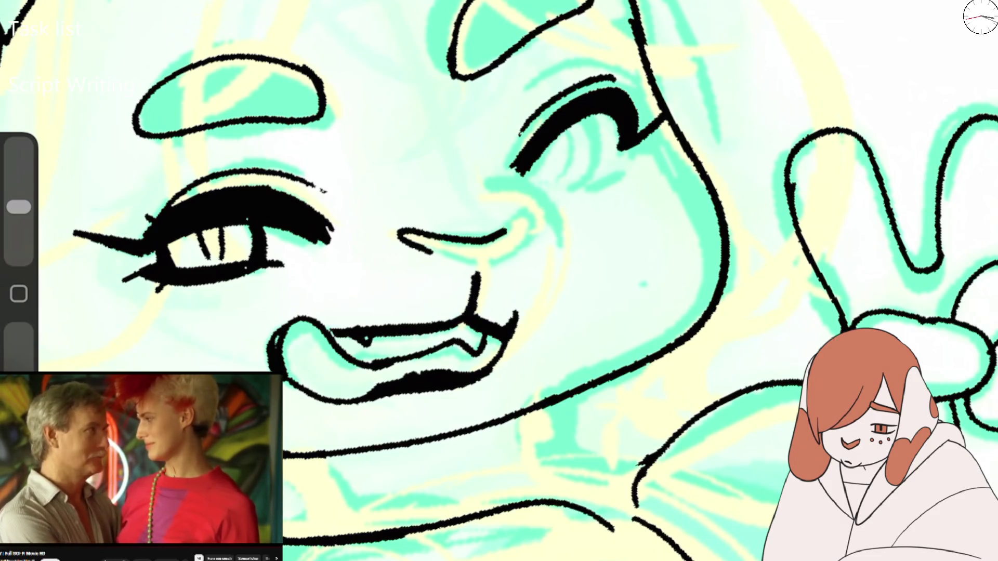
{"action": "left_click_drag", "start_coordinate": [491, 183], "coordinate": [557, 258]}
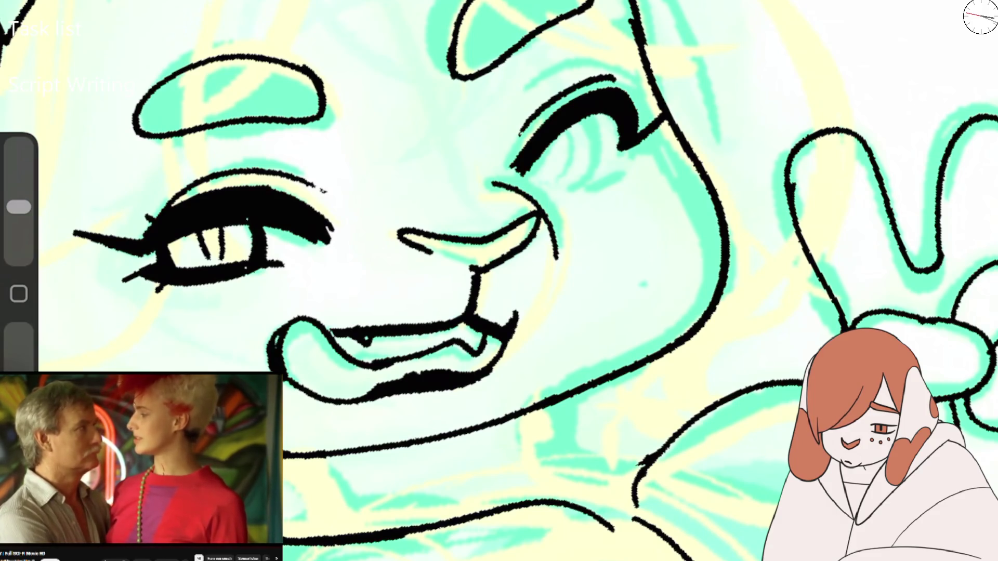
Step: Erase the tick at the mouth's right corner and return to the canvas options
{"action": "key", "text": "e"}
{"action": "mouse_move", "coordinate": [516, 314]}
{"action": "left_mouse_down"}
{"action": "mouse_move", "coordinate": [513, 328]}
{"action": "mouse_move", "coordinate": [529, 310]}
{"action": "left_mouse_up"}
{"action": "key", "text": "b"}
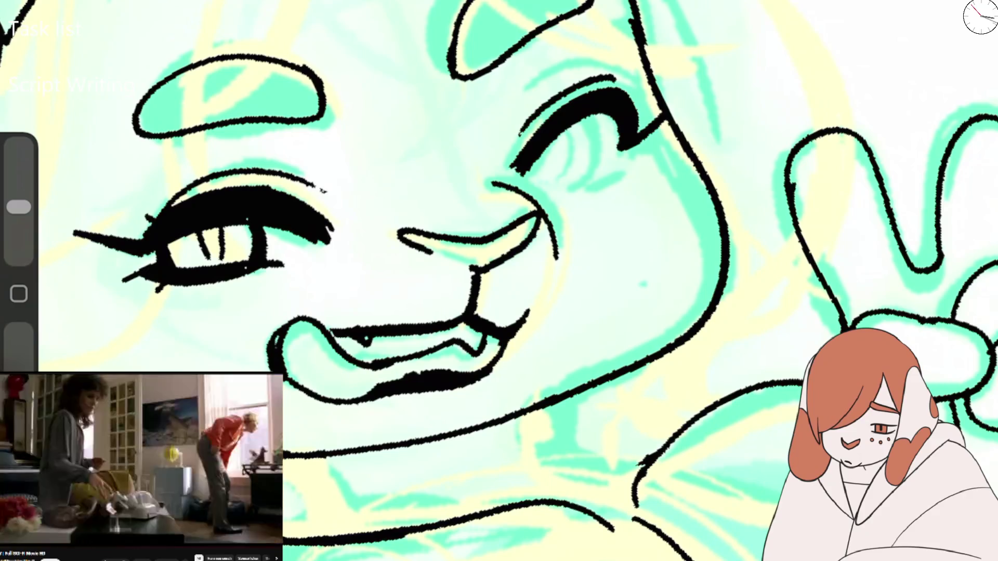
{"action": "scroll", "coordinate": [499, 281], "scroll_direction": "down", "scroll_amount": 5}
{"action": "scroll", "coordinate": [520, 281], "scroll_direction": "up", "scroll_amount": 5}
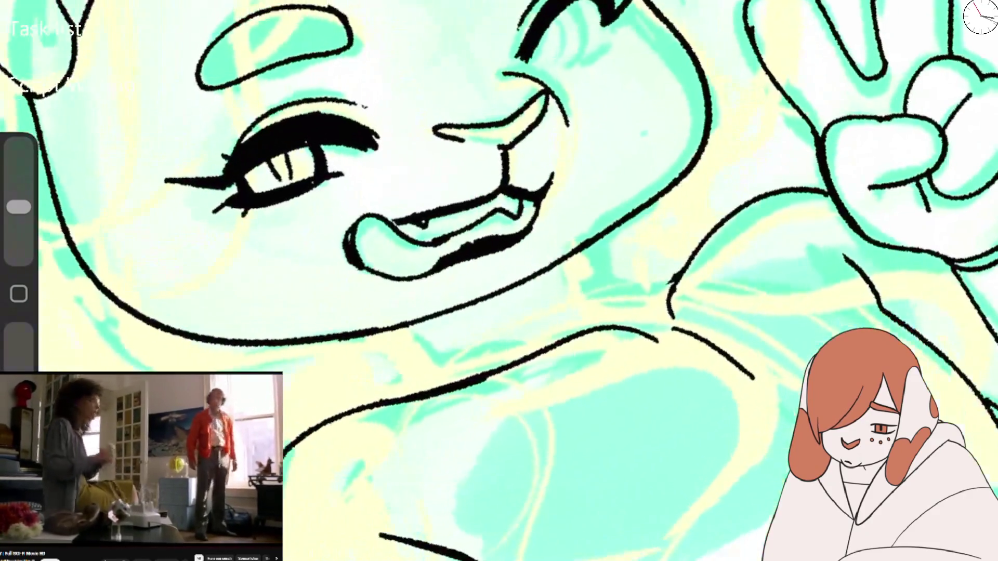
{"action": "left_click", "coordinate": [52, 10]}
Step: Flip the canvas horizontally and redraw the lower lip with a thick black stroke
{"action": "left_click", "coordinate": [112, 309]}
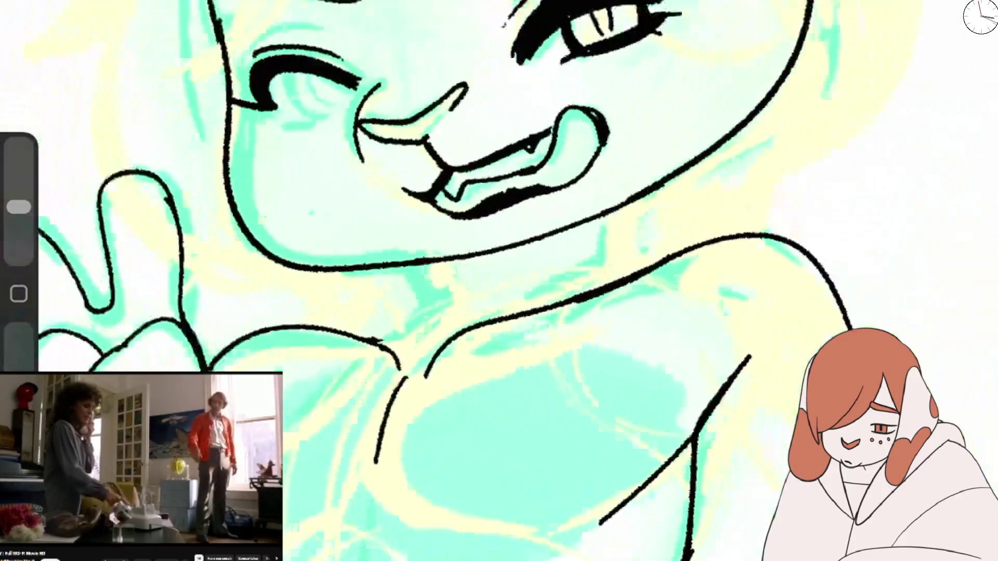
{"action": "scroll", "coordinate": [499, 281], "scroll_direction": "down", "scroll_amount": 1}
{"action": "key", "text": "e"}
{"action": "left_click_drag", "start_coordinate": [437, 215], "coordinate": [530, 208]}
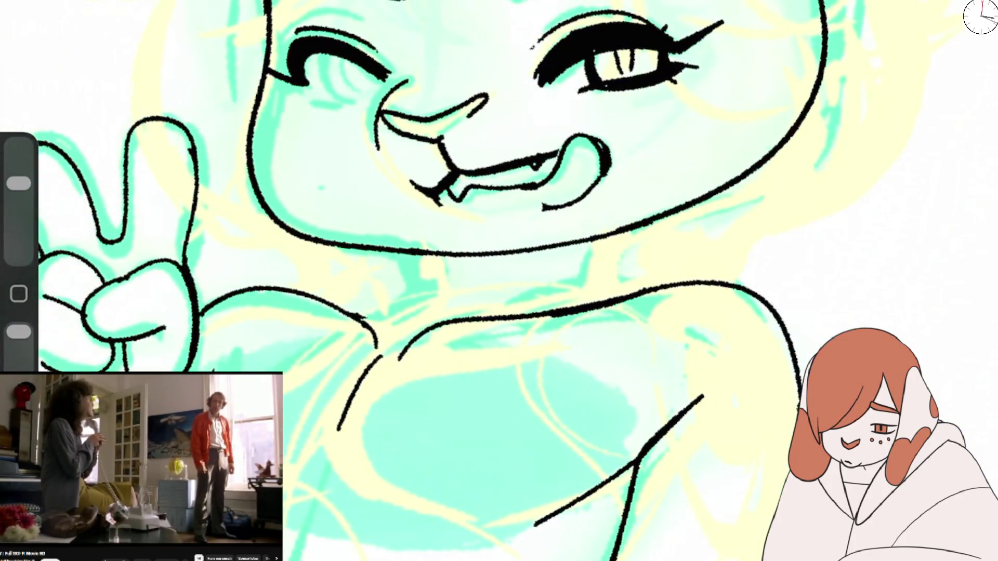
{"action": "key", "text": "b"}
{"action": "left_click_drag", "start_coordinate": [431, 193], "coordinate": [523, 211]}
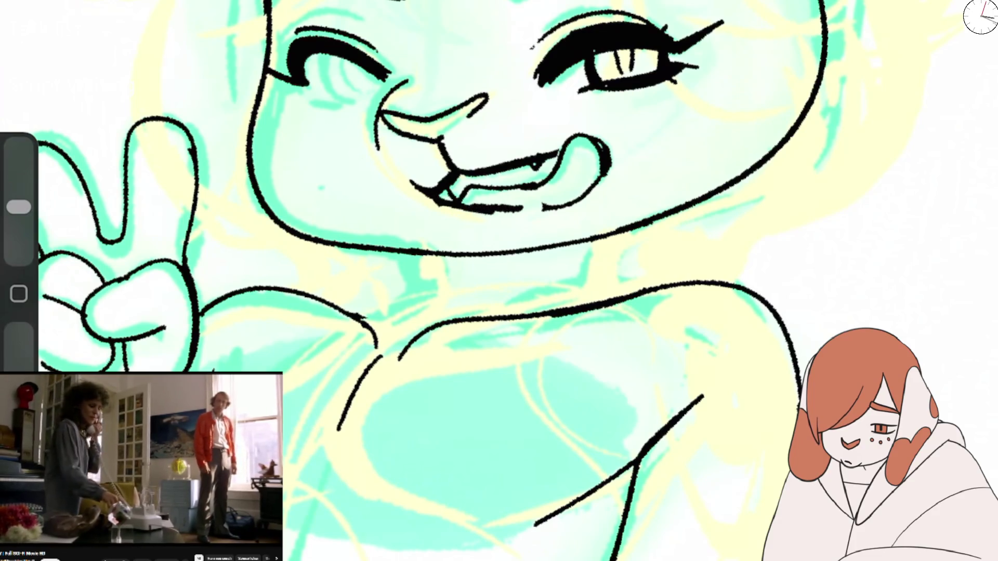
{"action": "left_click_drag", "start_coordinate": [455, 213], "coordinate": [529, 209]}
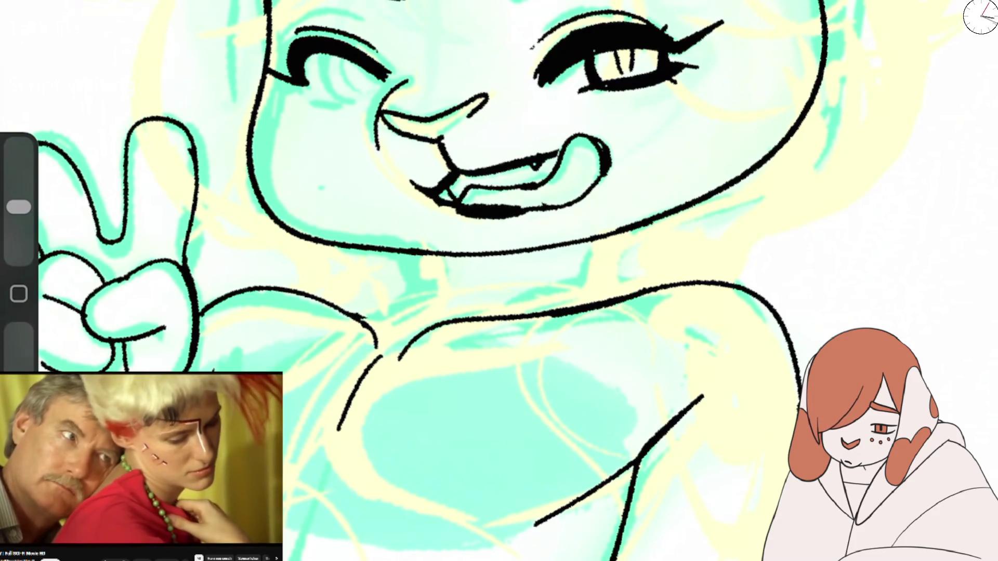
{"action": "scroll", "coordinate": [498, 281], "scroll_direction": "down", "scroll_amount": 5}
{"action": "scroll", "coordinate": [499, 281], "scroll_direction": "up", "scroll_amount": 5}
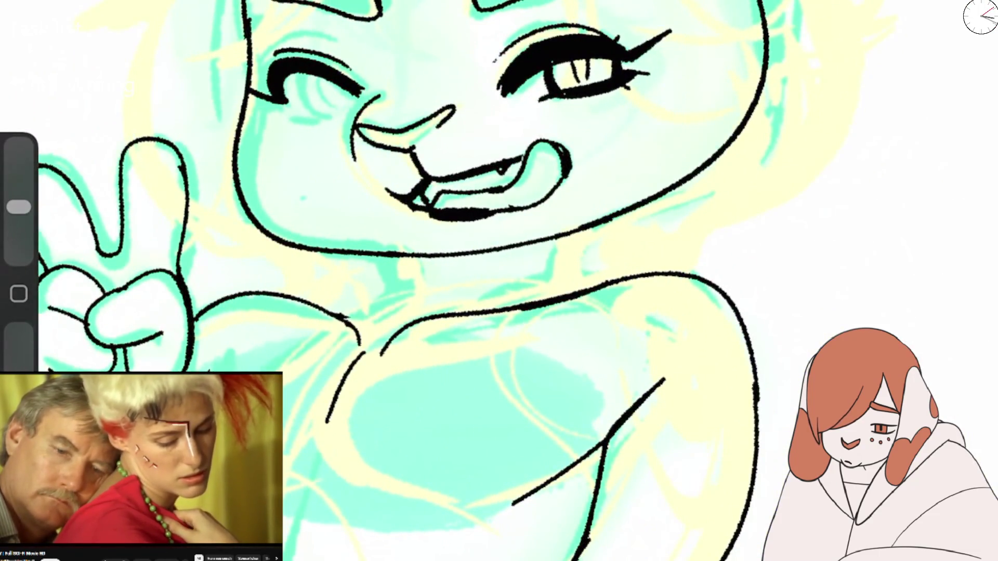
Step: Replace the old tooth stroke with a new upper-teeth line featuring a fang
{"action": "key", "text": "e"}
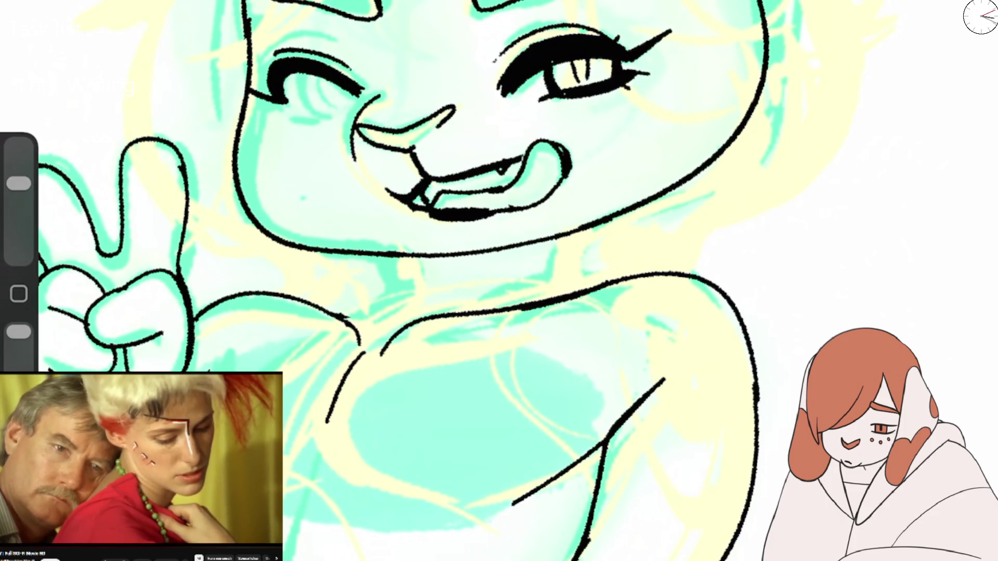
{"action": "left_click_drag", "start_coordinate": [424, 191], "coordinate": [428, 205]}
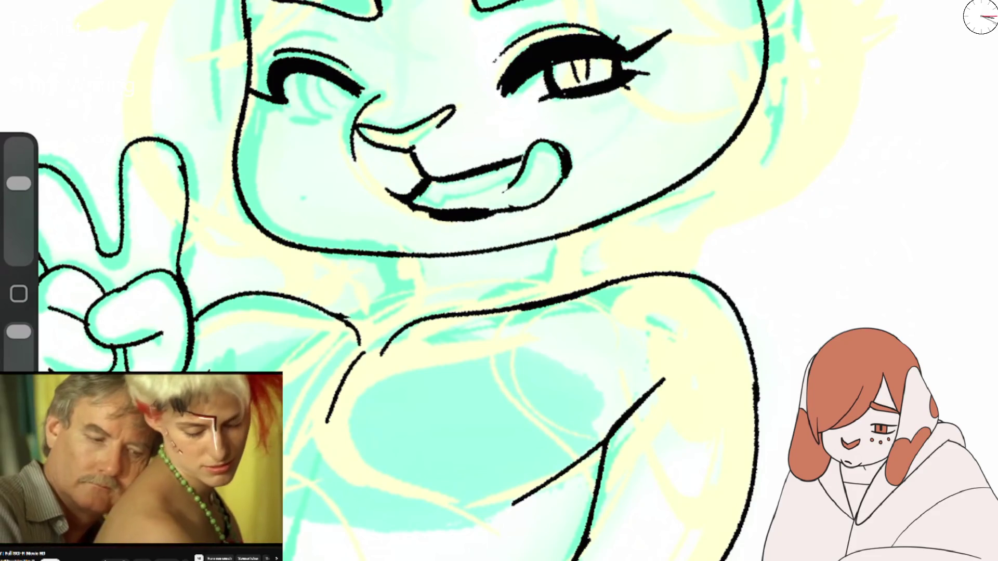
{"action": "key", "text": "b"}
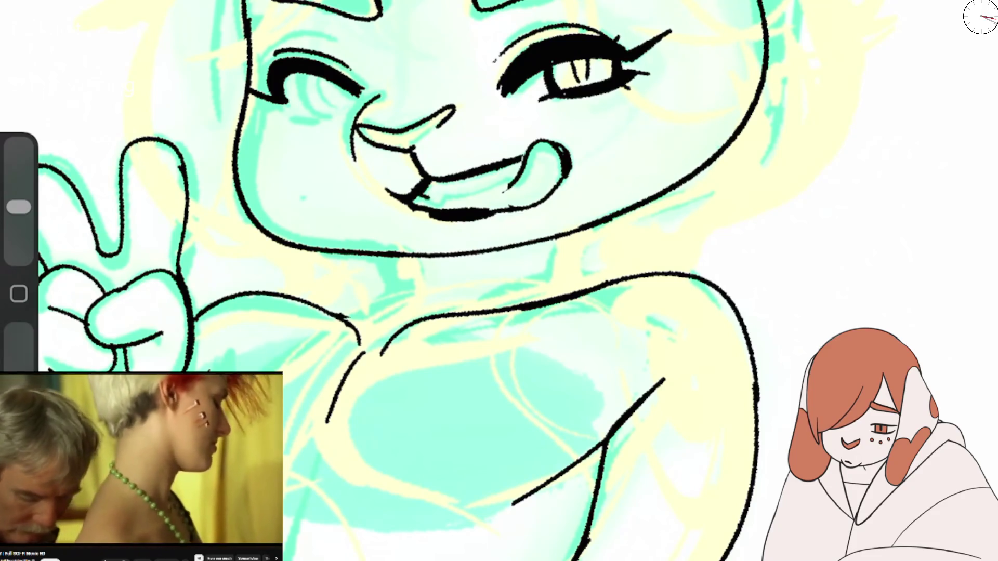
{"action": "left_click_drag", "start_coordinate": [436, 192], "coordinate": [508, 166]}
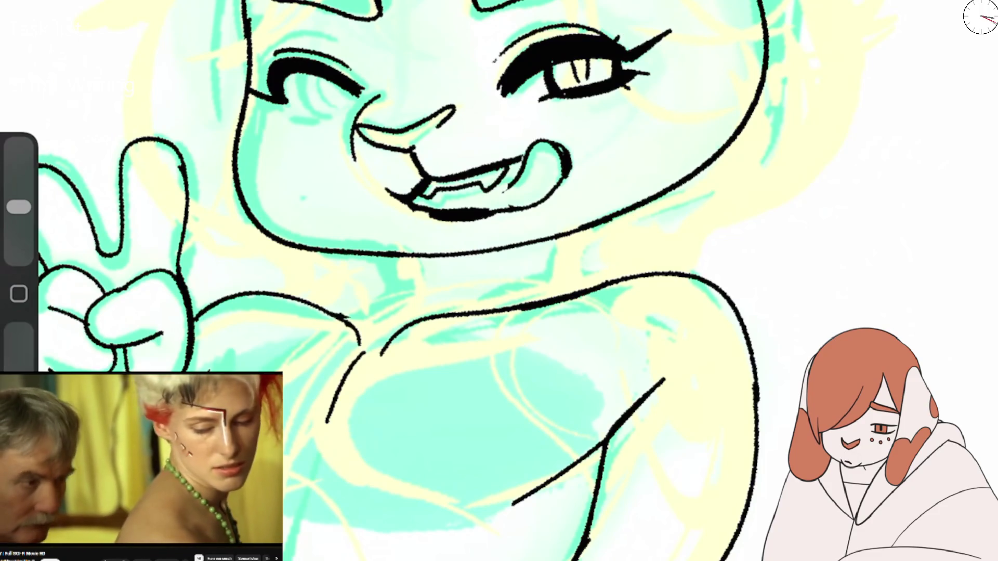
{"action": "left_click_drag", "start_coordinate": [515, 163], "coordinate": [505, 182]}
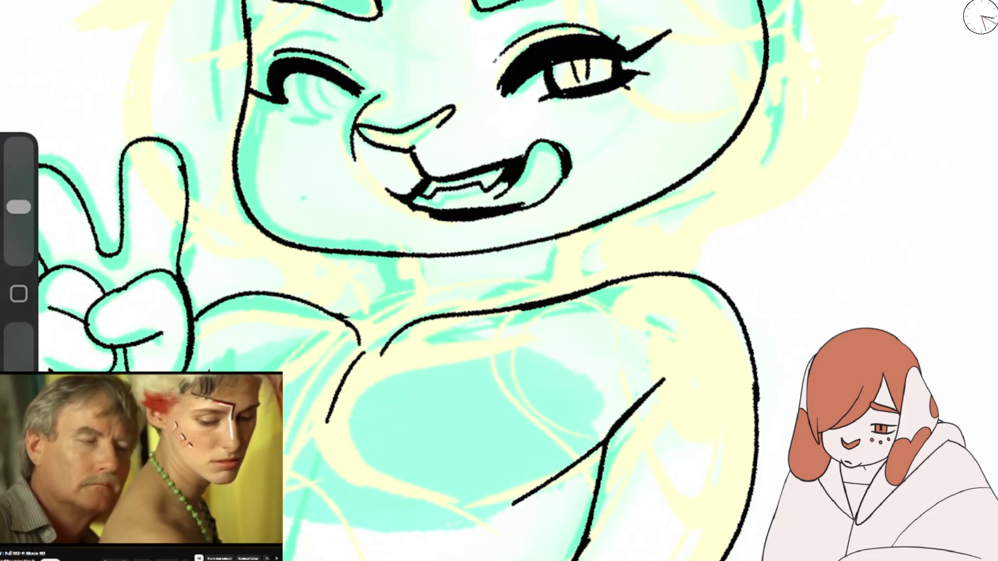
Step: Ink lash strokes under the open eye and the winking eye
{"action": "left_click_drag", "start_coordinate": [512, 112], "coordinate": [566, 94]}
{"action": "key", "text": "e"}
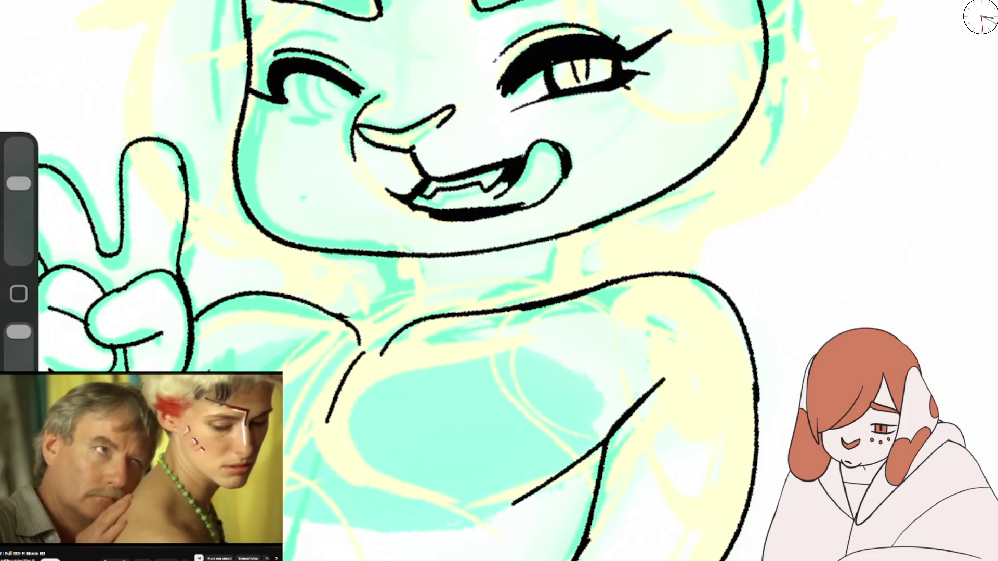
{"action": "left_click_drag", "start_coordinate": [512, 111], "coordinate": [634, 76]}
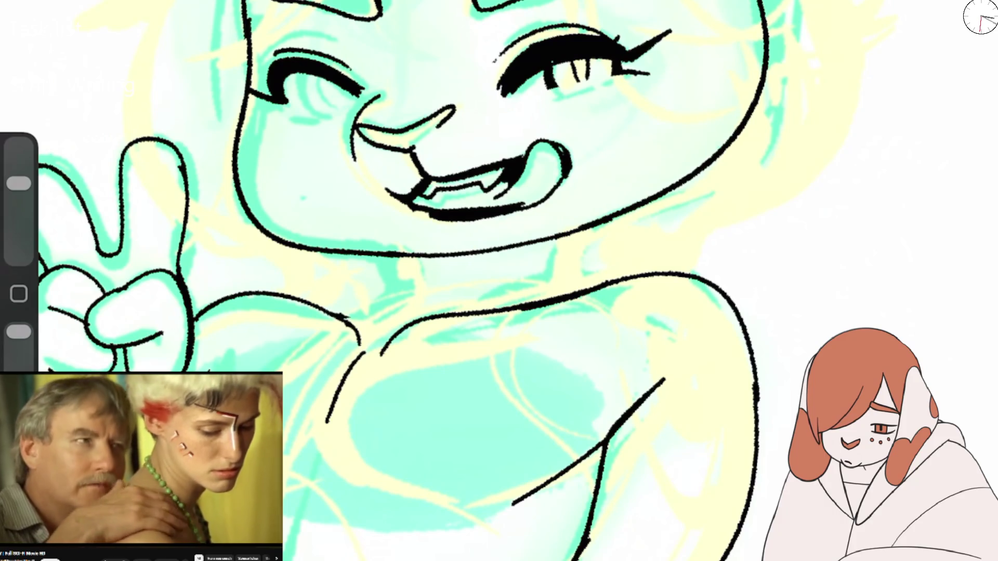
{"action": "key", "text": "b"}
{"action": "left_click_drag", "start_coordinate": [525, 97], "coordinate": [625, 77]}
{"action": "left_click_drag", "start_coordinate": [295, 114], "coordinate": [327, 118]}
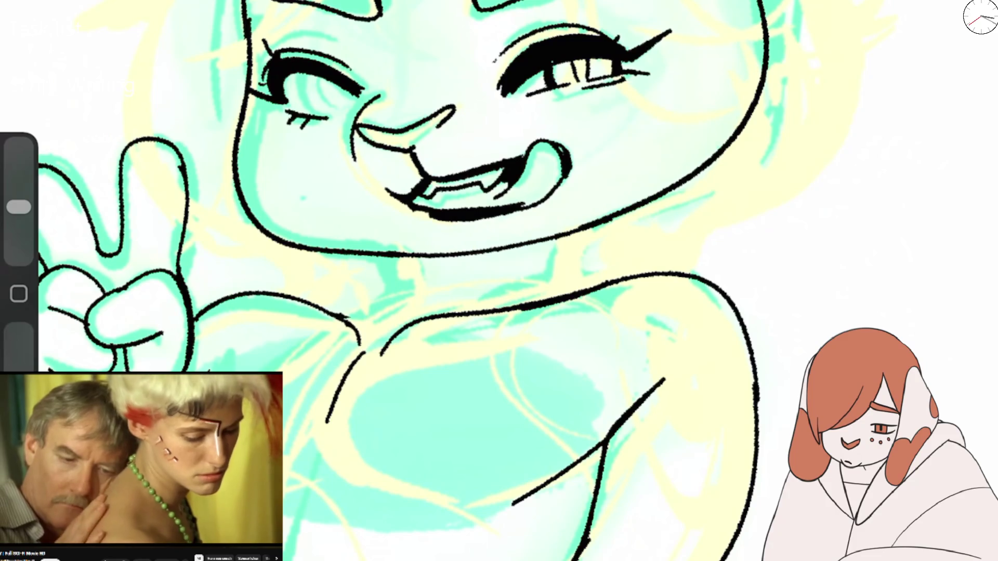
Step: Add small brow strokes above the winking eye, then exit to the iPad home screen
{"action": "left_click_drag", "start_coordinate": [284, 24], "coordinate": [311, 16]}
{"action": "left_click_drag", "start_coordinate": [330, 18], "coordinate": [356, 37]}
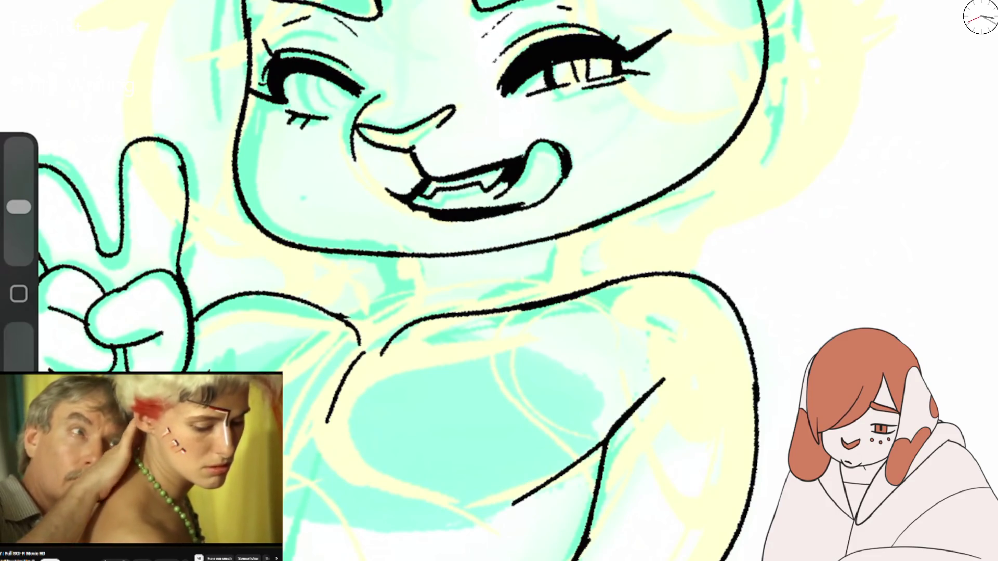
{"action": "left_click_drag", "start_coordinate": [302, 75], "coordinate": [317, 124]}
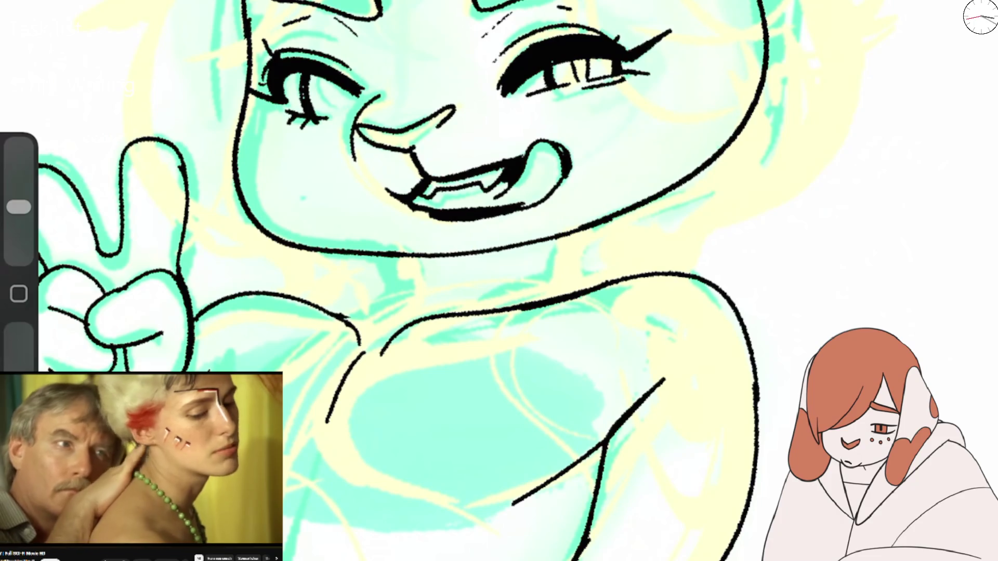
{"action": "key", "text": "ctrl+z"}
{"action": "key", "text": "ctrl+z"}
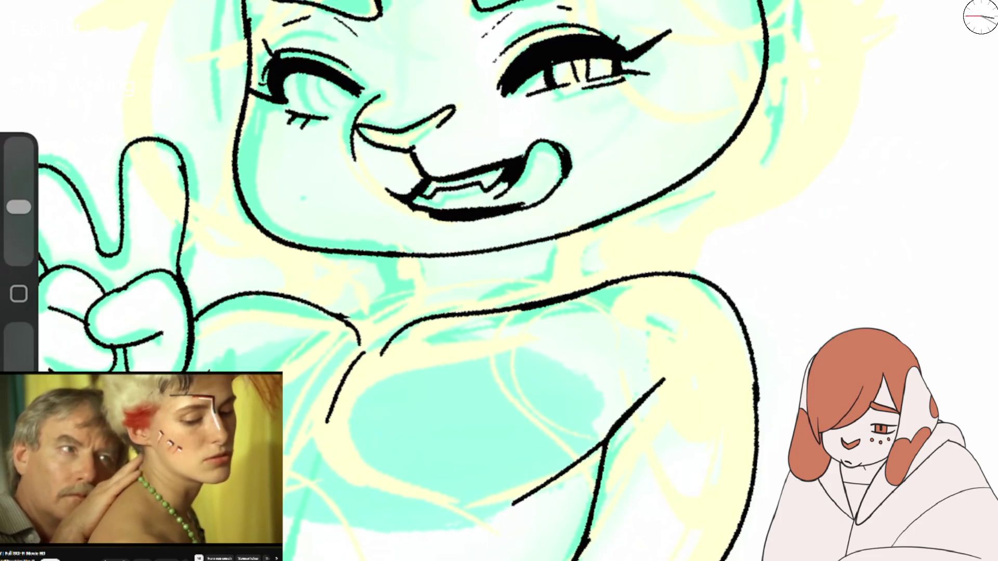
{"action": "key", "text": "super+h"}
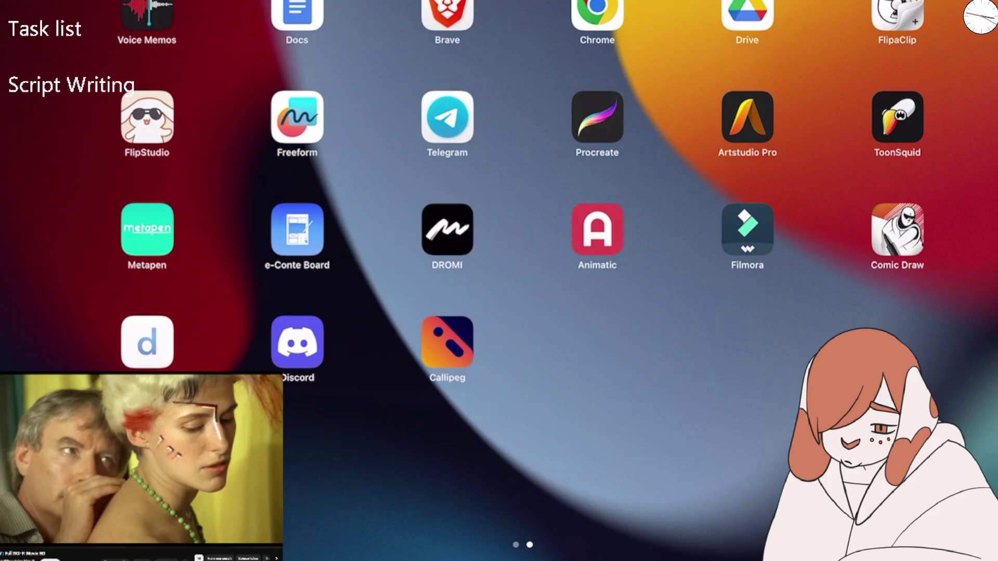
Step: Launch Procreate and open the IMG_1608 artwork from the gallery
{"action": "left_click", "coordinate": [598, 117]}
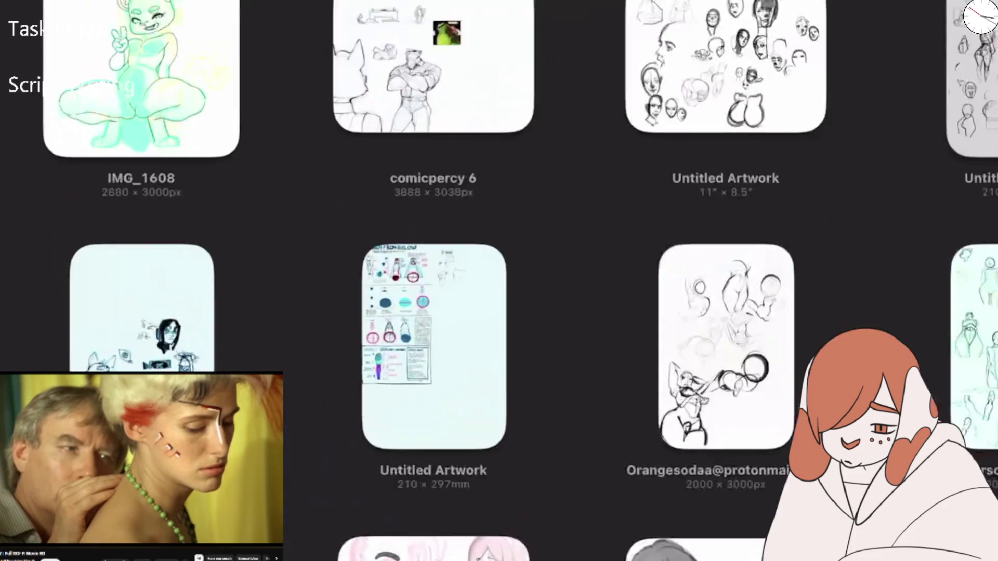
{"action": "left_click", "coordinate": [104, 78]}
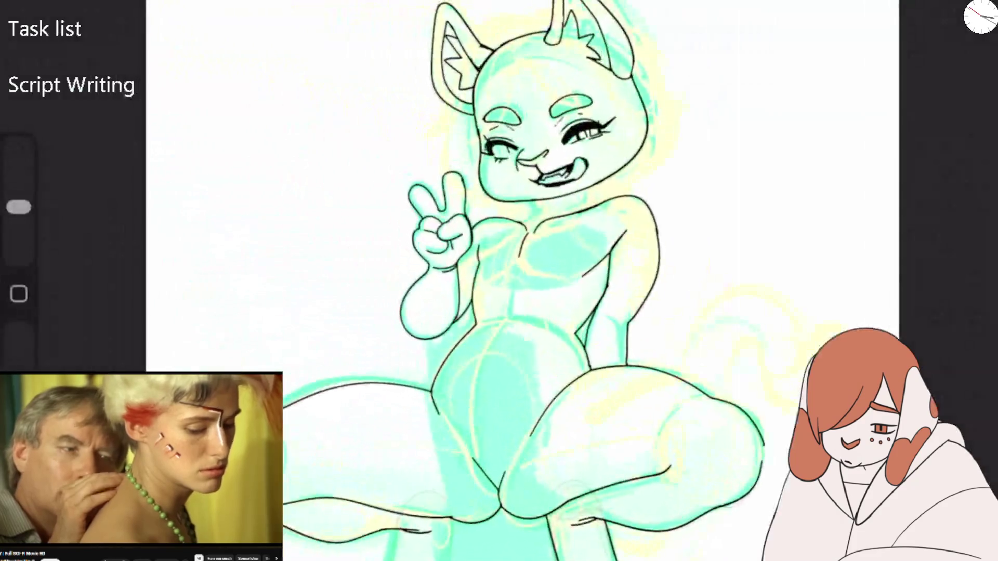
{"action": "scroll", "coordinate": [614, 179], "scroll_direction": "up", "scroll_amount": 5}
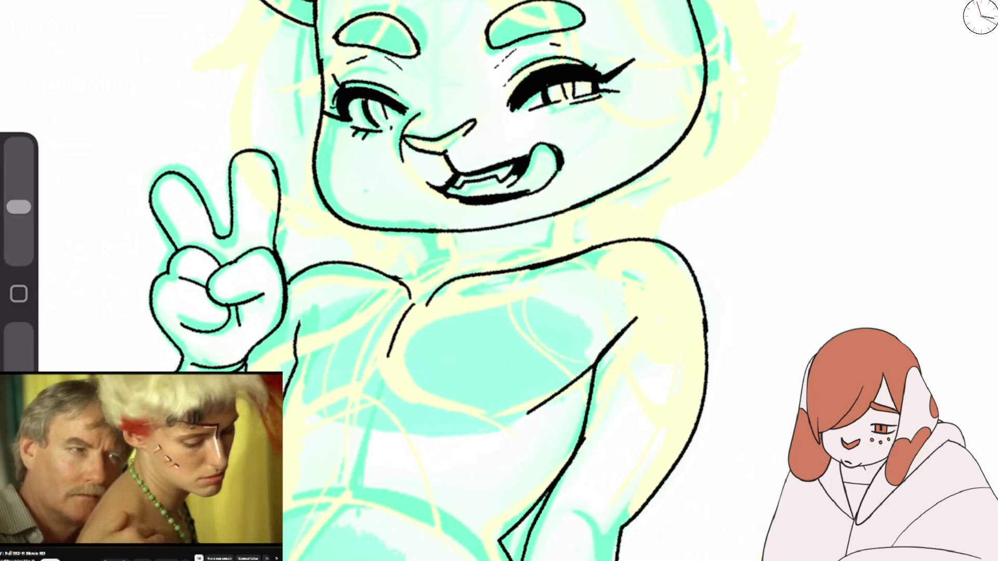
{"action": "key", "text": "e"}
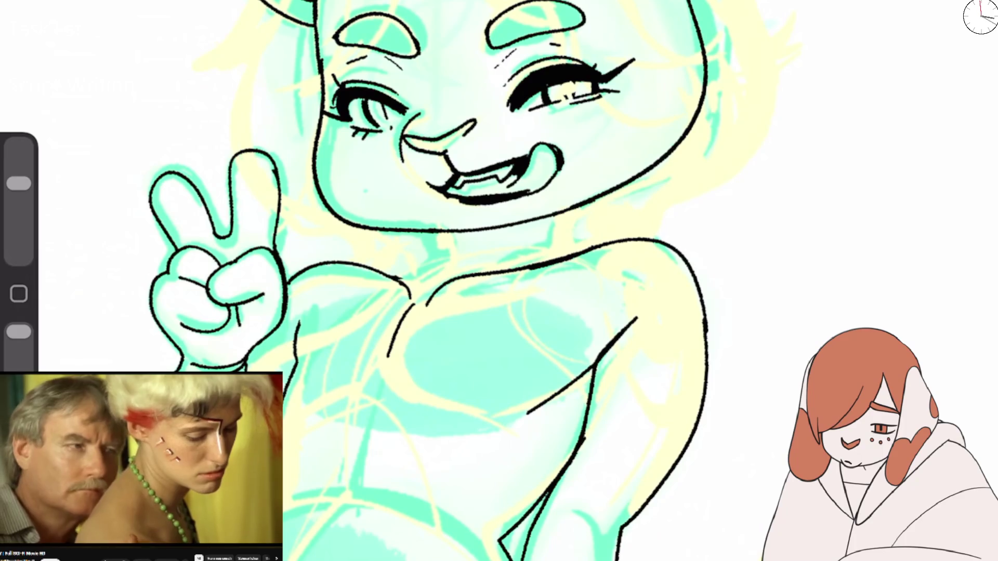
{"action": "key", "text": "b"}
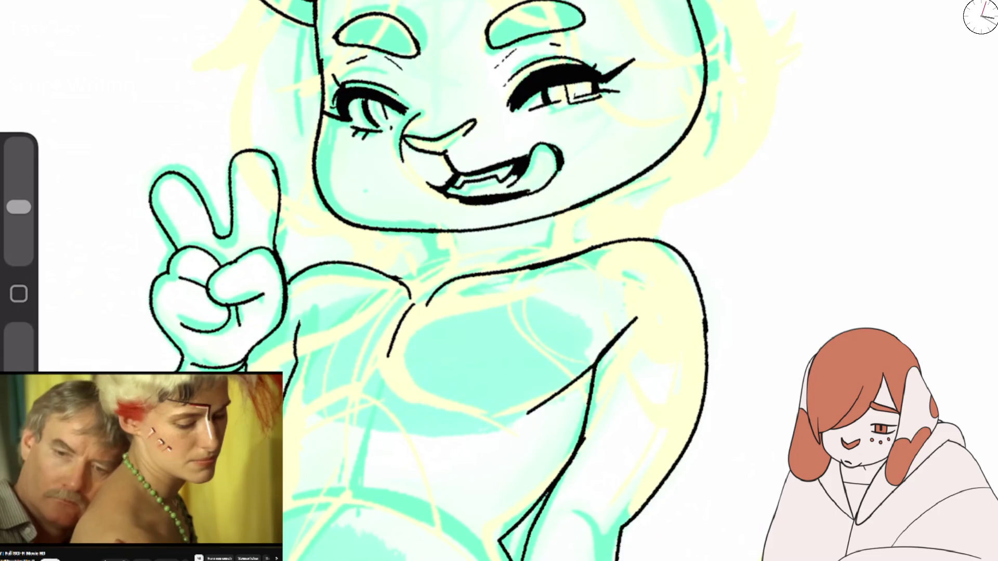
Step: Make Layer 11 the active layer
{"action": "scroll", "coordinate": [611, 124], "scroll_direction": "up", "scroll_amount": 5}
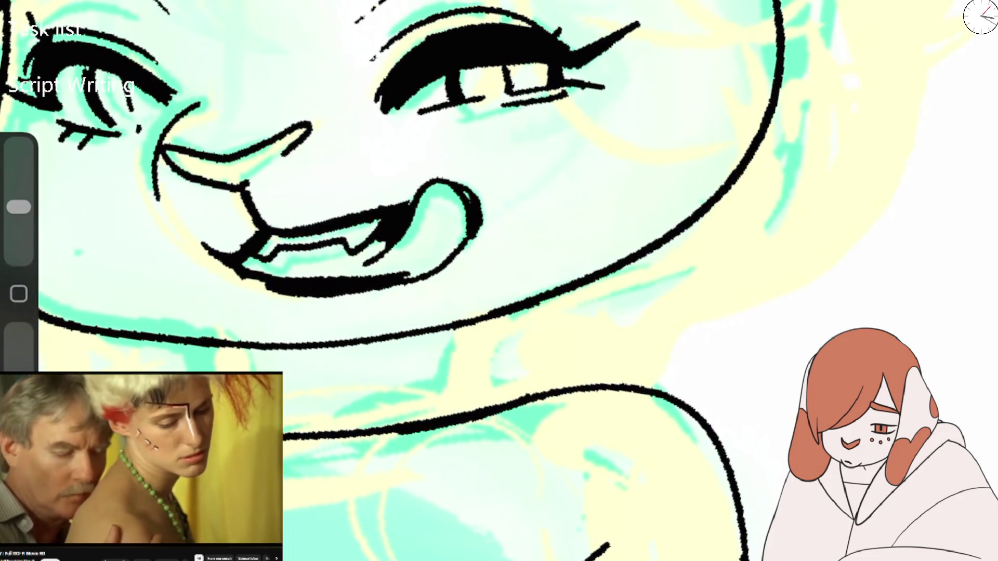
{"action": "scroll", "coordinate": [499, 281], "scroll_direction": "down", "scroll_amount": 5}
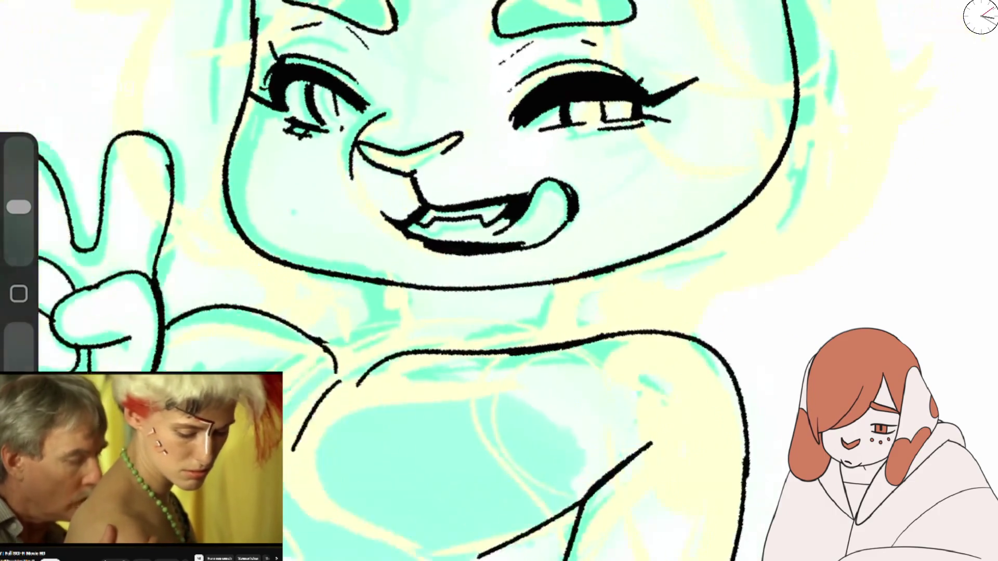
{"action": "scroll", "coordinate": [499, 281], "scroll_direction": "up", "scroll_amount": 2}
{"action": "scroll", "coordinate": [499, 281], "scroll_direction": "down", "scroll_amount": 3}
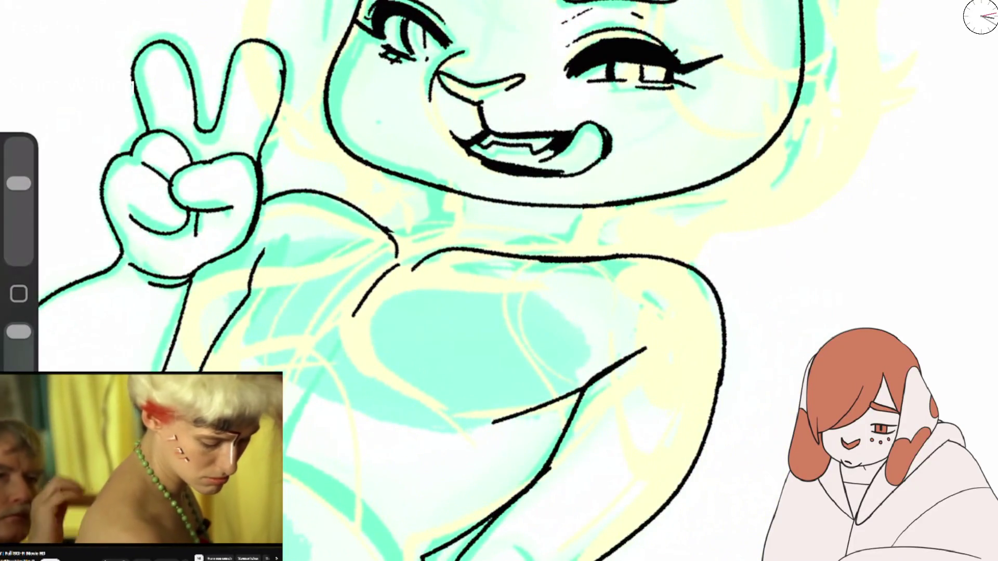
{"action": "key", "text": "l"}
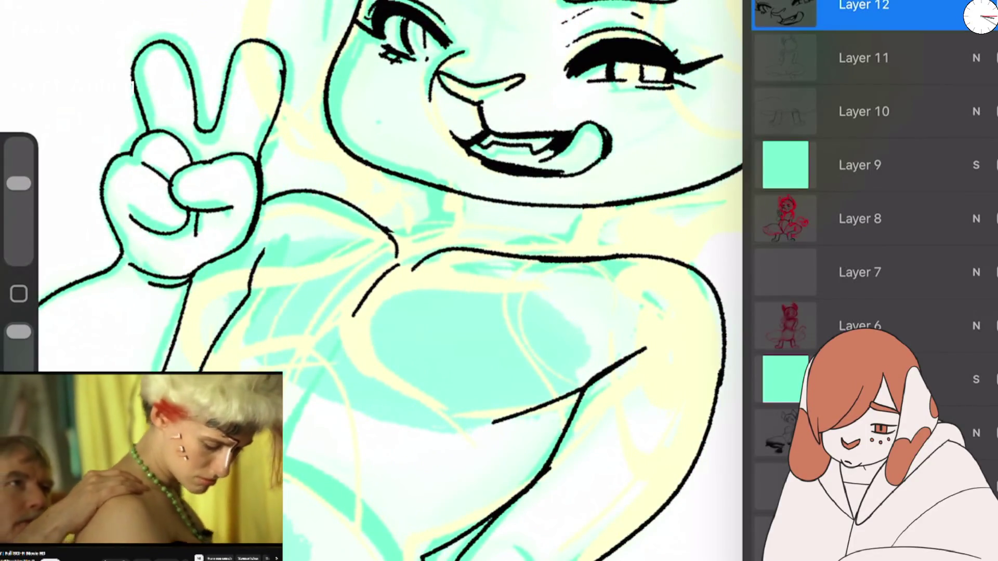
{"action": "left_click", "coordinate": [863, 58]}
{"action": "key", "text": "l"}
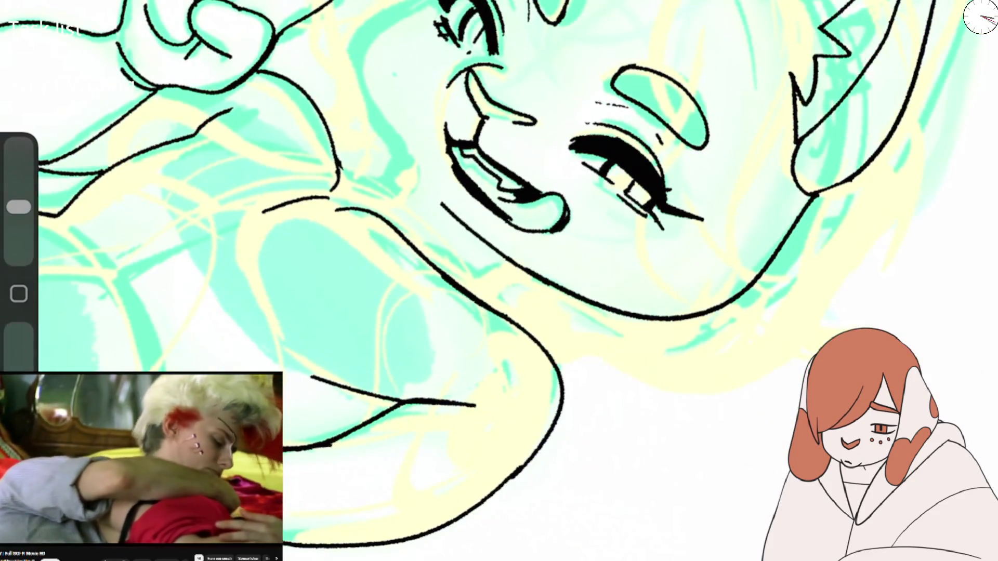
Step: Ink the left cheek outline curving up toward the eye, and erase the stray neck stroke
{"action": "left_click_drag", "start_coordinate": [391, 1], "coordinate": [413, 163]}
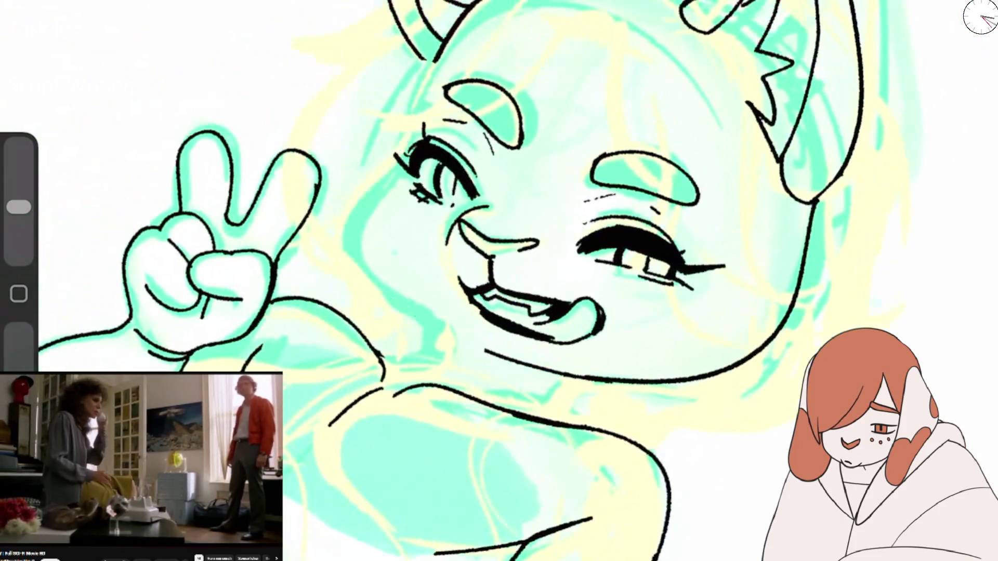
{"action": "mouse_move", "coordinate": [429, 63]}
{"action": "left_mouse_down"}
{"action": "mouse_move", "coordinate": [380, 301]}
{"action": "mouse_move", "coordinate": [428, 326]}
{"action": "left_mouse_up"}
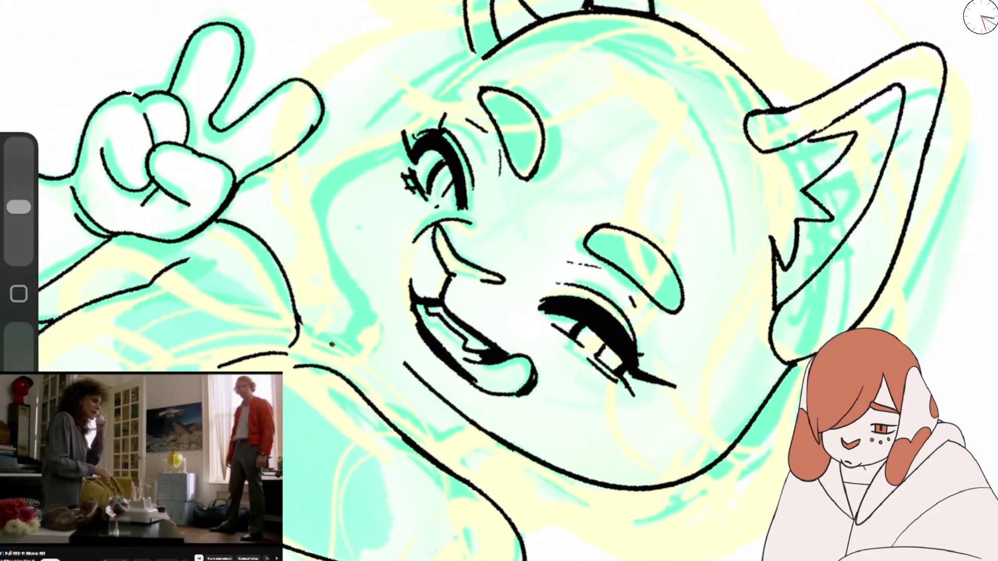
{"action": "left_click_drag", "start_coordinate": [331, 344], "coordinate": [447, 112]}
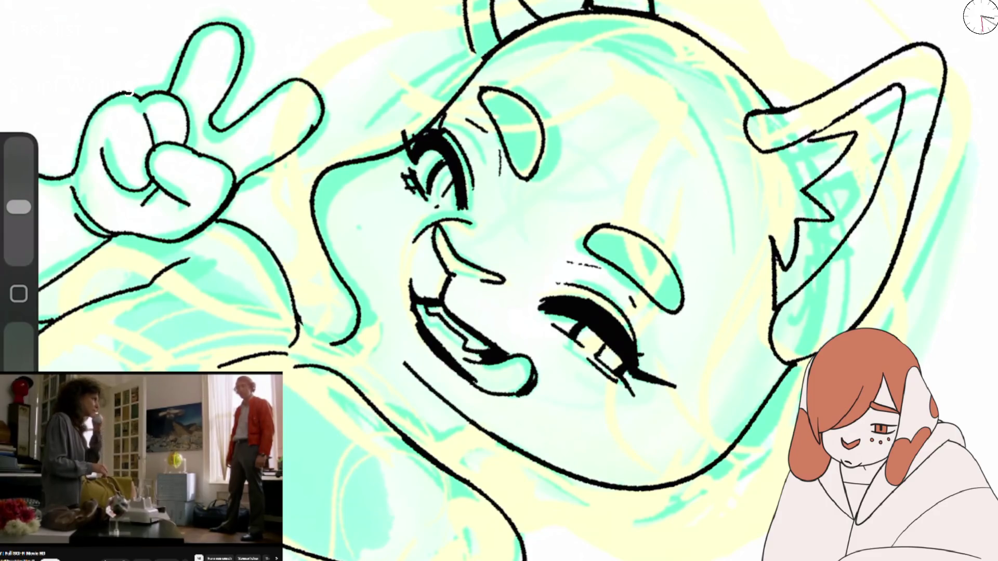
{"action": "key", "text": "ctrl+z"}
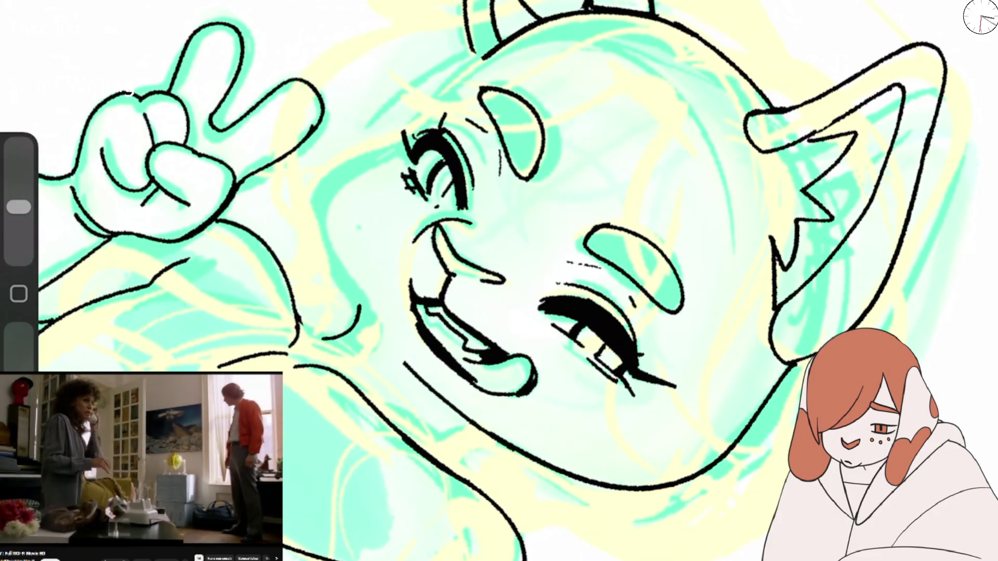
{"action": "left_click_drag", "start_coordinate": [359, 312], "coordinate": [491, 57]}
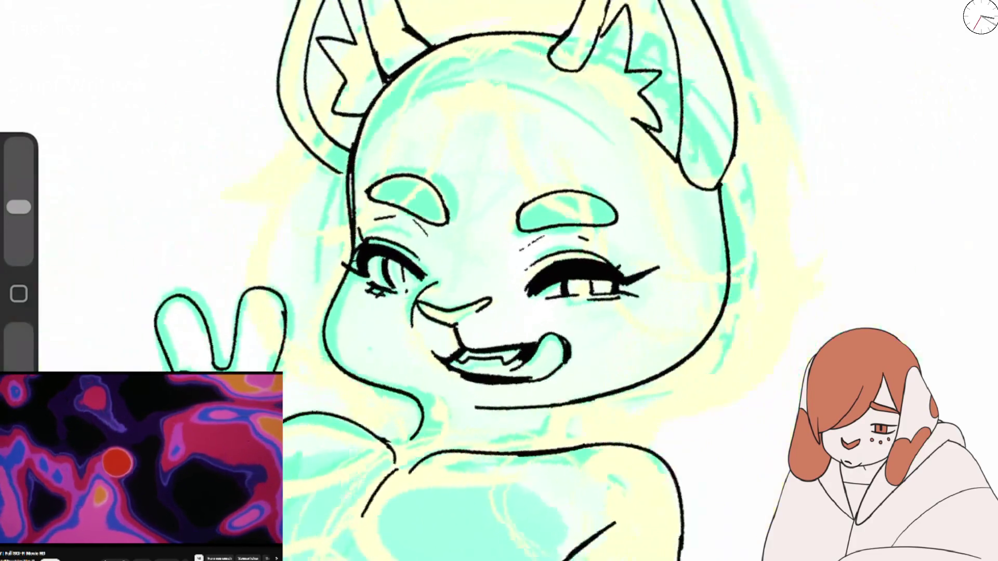
{"action": "scroll", "coordinate": [411, 281], "scroll_direction": "down", "scroll_amount": 3}
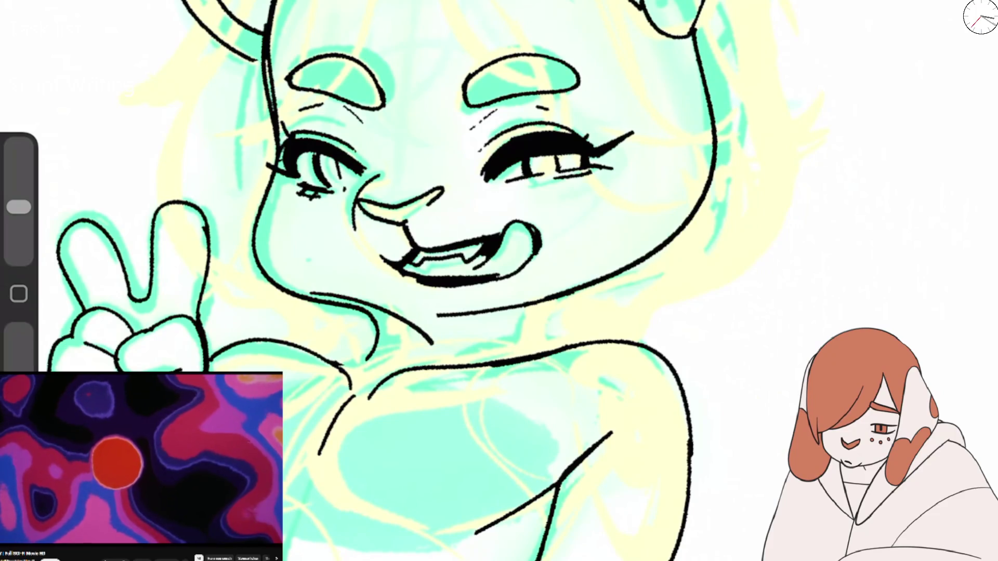
{"action": "key", "text": "e"}
{"action": "left_click_drag", "start_coordinate": [372, 359], "coordinate": [375, 322]}
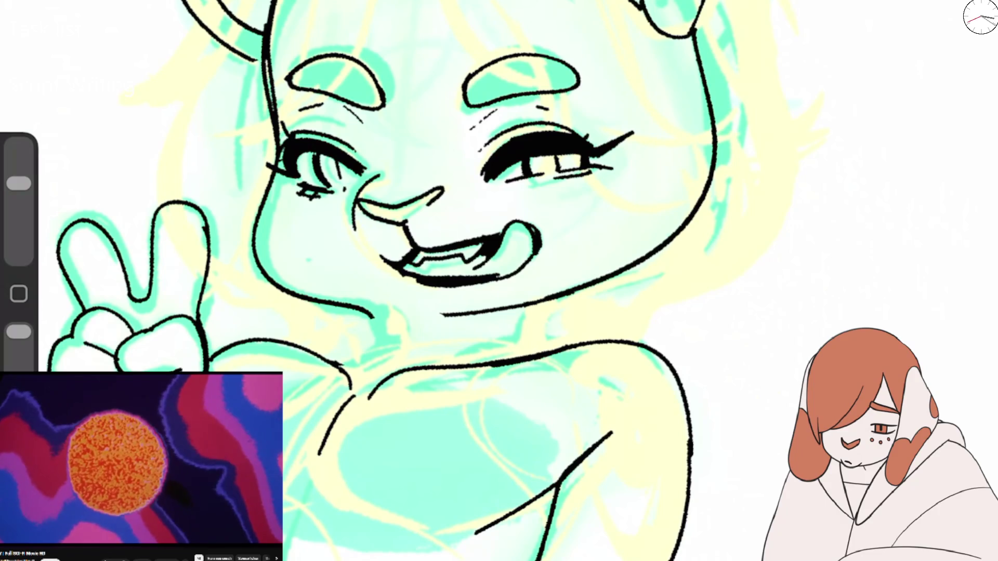
{"action": "scroll", "coordinate": [499, 280], "scroll_direction": "down", "scroll_amount": 5}
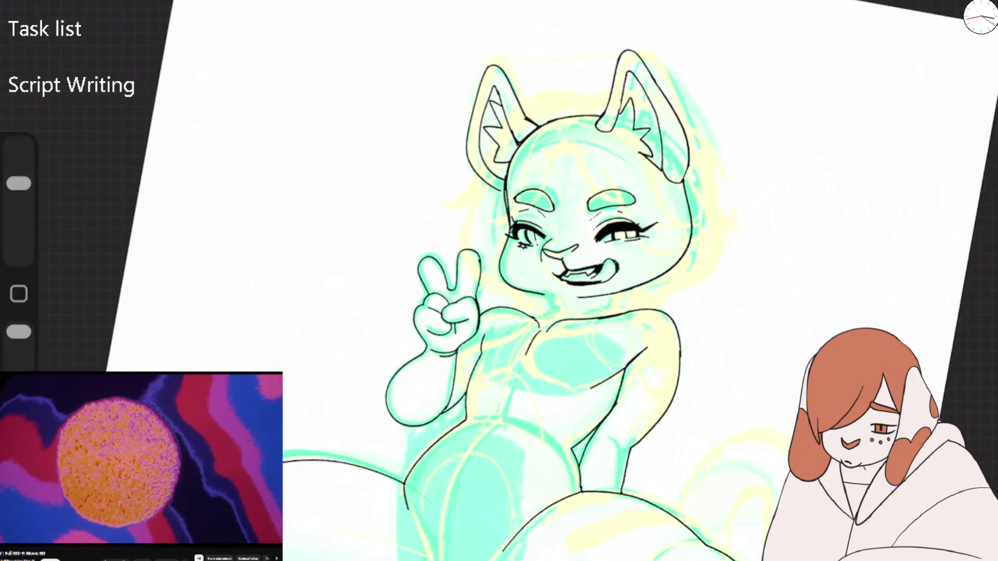
{"action": "scroll", "coordinate": [499, 281], "scroll_direction": "up", "scroll_amount": 5}
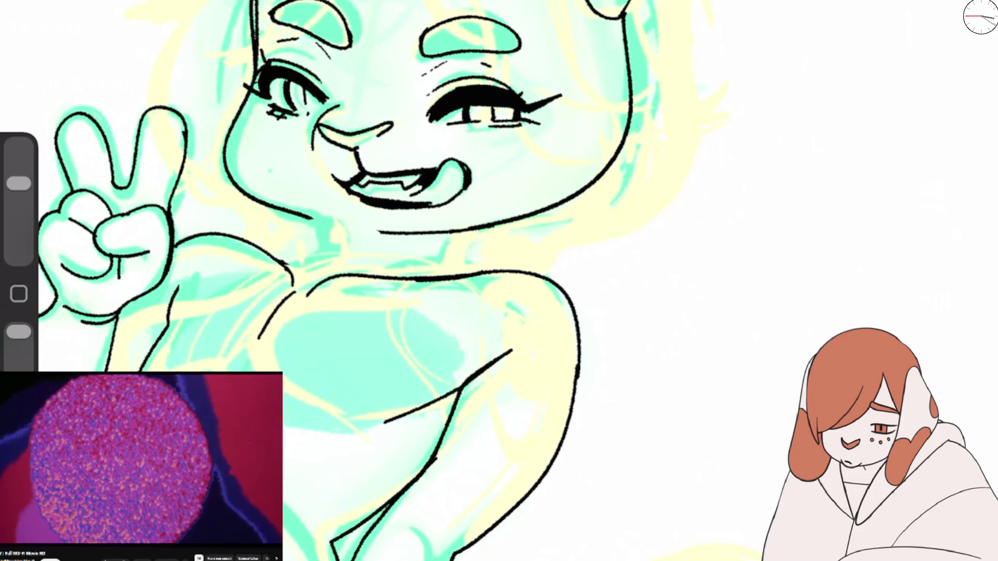
{"action": "left_click_drag", "start_coordinate": [499, 281], "coordinate": [395, 364]}
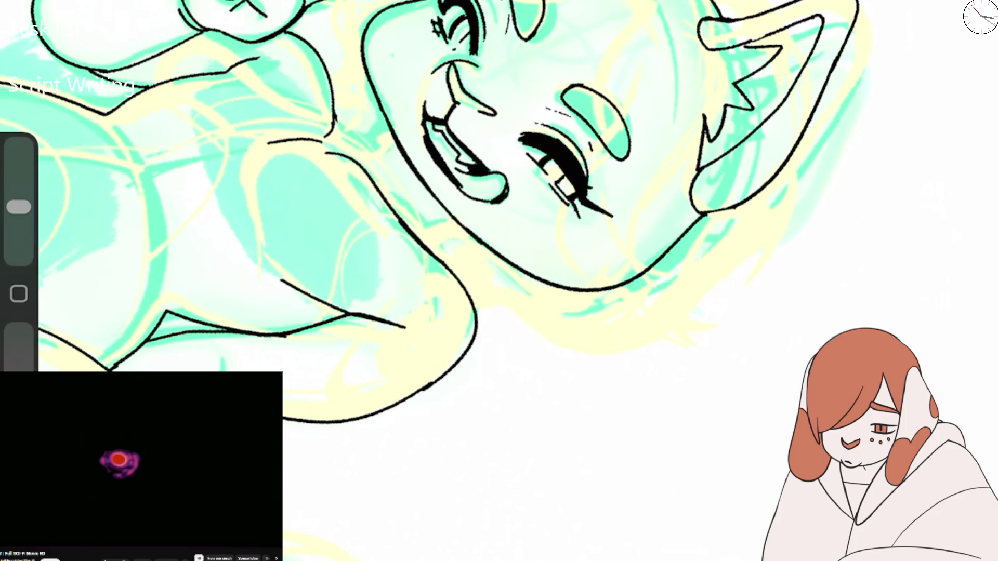
{"action": "scroll", "coordinate": [499, 281], "scroll_direction": "down", "scroll_amount": 5}
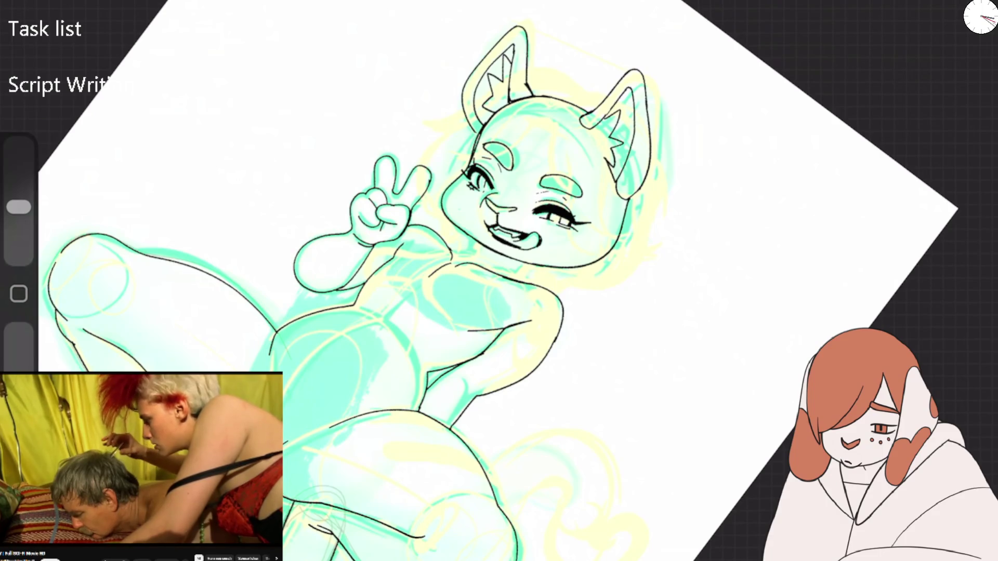
{"action": "scroll", "coordinate": [499, 281], "scroll_direction": "down", "scroll_amount": 3}
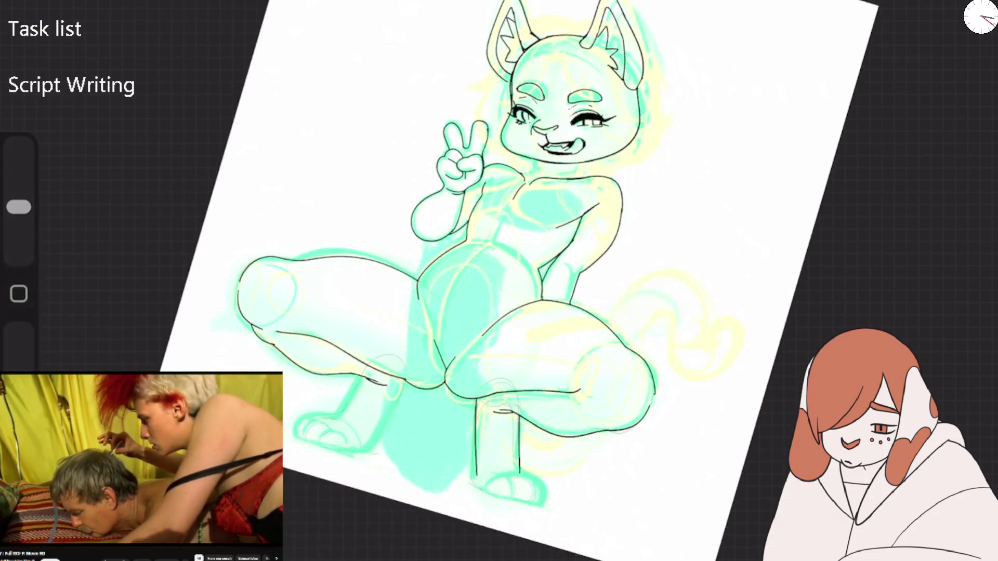
Step: Undo the last ear and head strokes and redraw the left ear outline joining the head
{"action": "scroll", "coordinate": [499, 281], "scroll_direction": "up", "scroll_amount": 5}
{"action": "scroll", "coordinate": [549, 314], "scroll_direction": "up", "scroll_amount": 5}
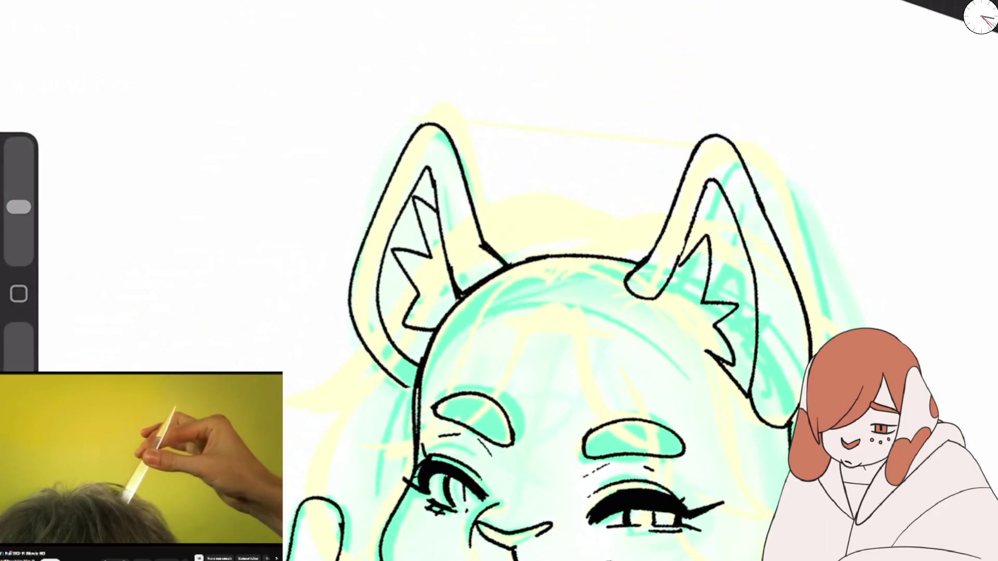
{"action": "key", "text": "ctrl+z"}
{"action": "key", "text": "ctrl+z"}
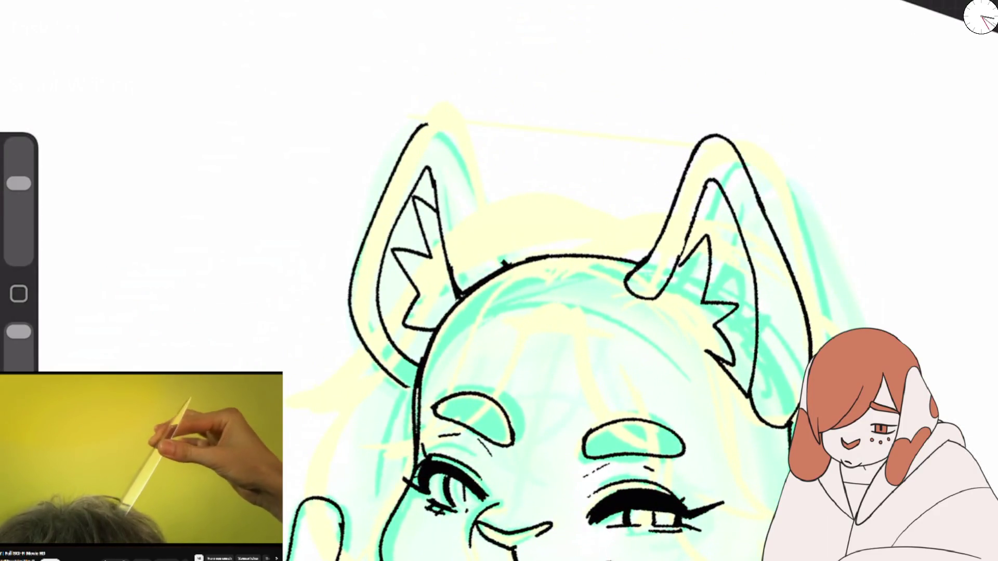
{"action": "mouse_move", "coordinate": [413, 134]}
{"action": "left_mouse_down"}
{"action": "mouse_move", "coordinate": [482, 267]}
{"action": "mouse_move", "coordinate": [501, 266]}
{"action": "left_mouse_up"}
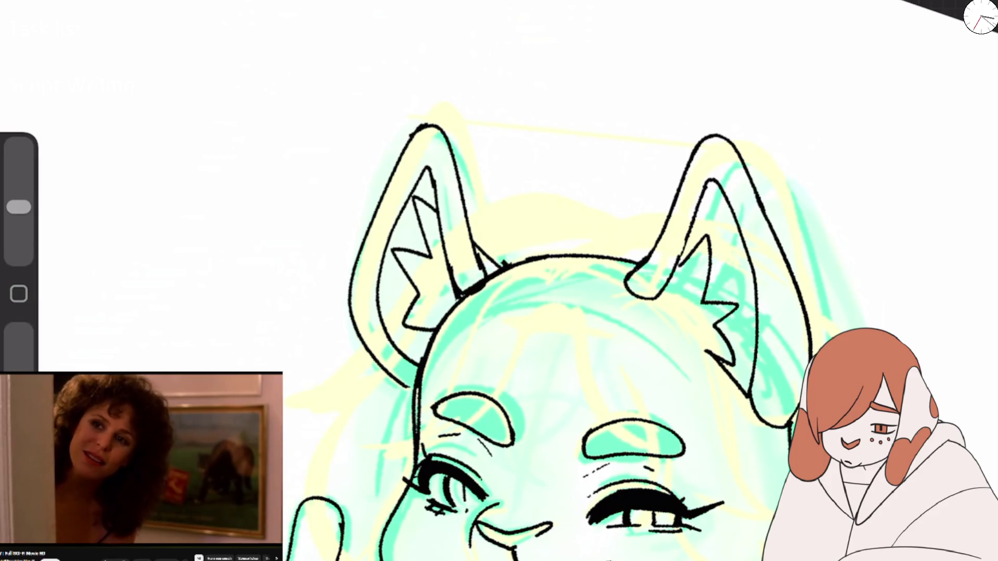
{"action": "scroll", "coordinate": [520, 281], "scroll_direction": "up", "scroll_amount": 3}
{"action": "scroll", "coordinate": [520, 280], "scroll_direction": "down", "scroll_amount": 1}
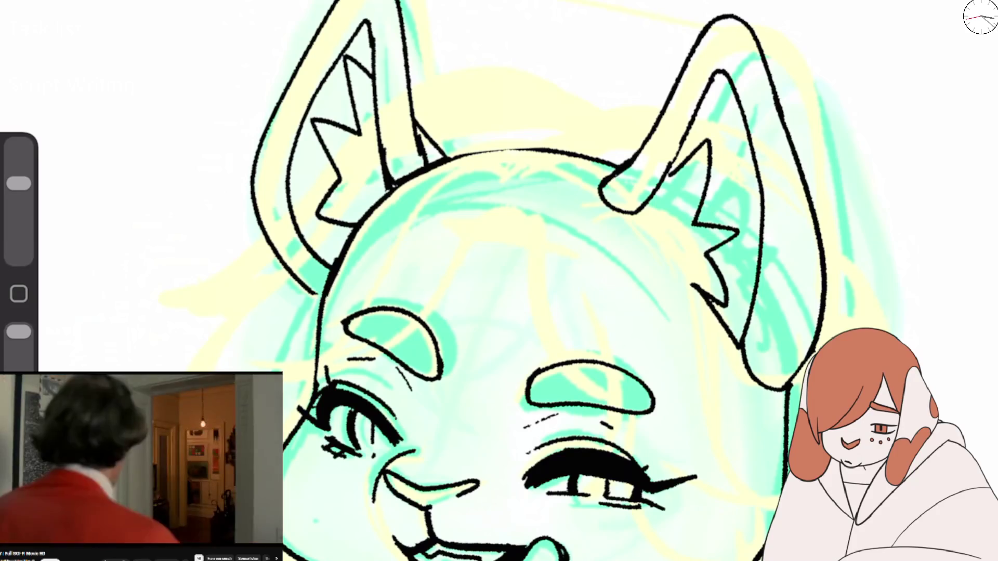
Step: Switch to another drawing tool and bring up the layers list
{"action": "key", "text": "e"}
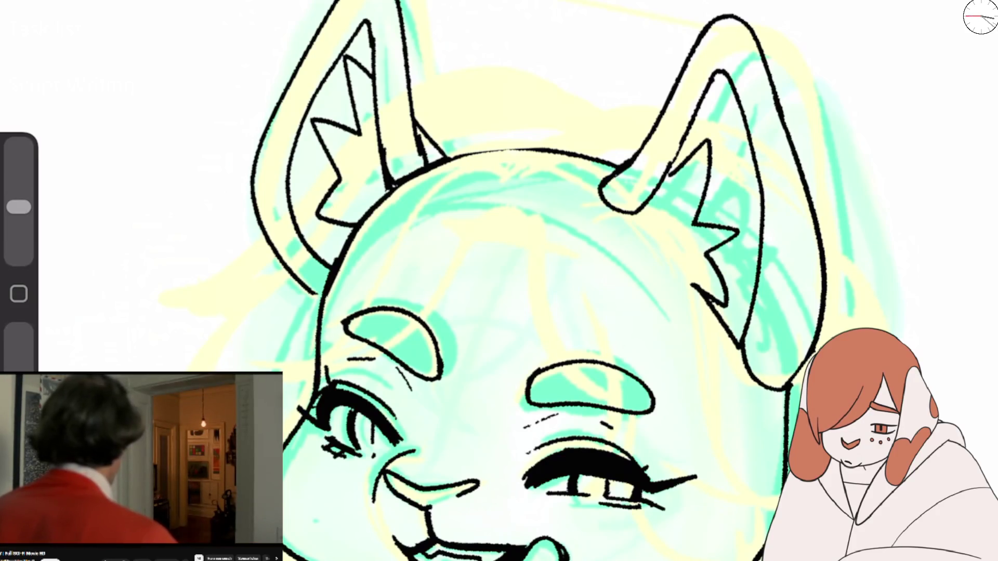
{"action": "scroll", "coordinate": [499, 280], "scroll_direction": "down", "scroll_amount": 5}
{"action": "scroll", "coordinate": [499, 281], "scroll_direction": "up", "scroll_amount": 5}
{"action": "left_click", "coordinate": [976, 17]}
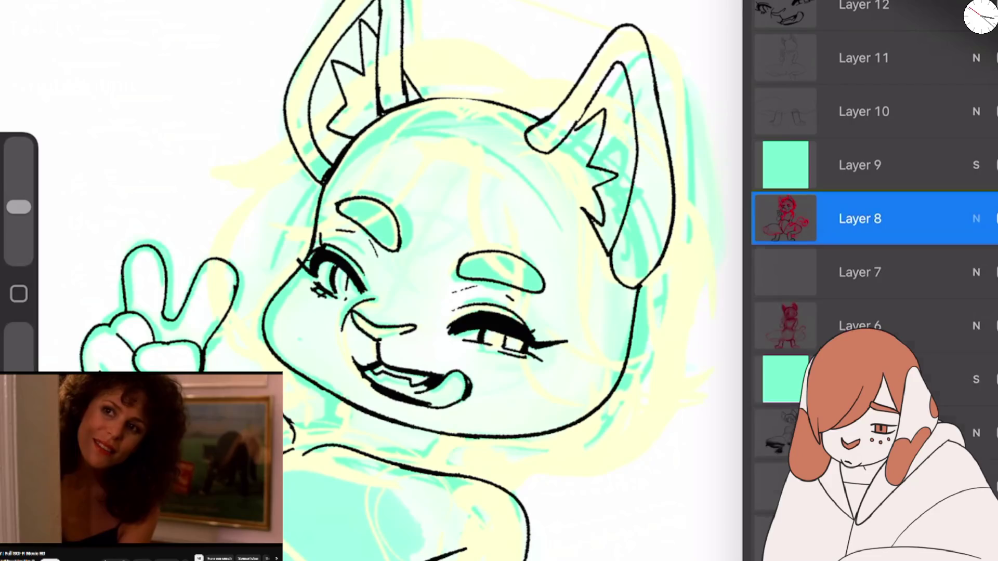
Step: Move Layer 8 above Layer 9 and lower its opacity to 16%
{"action": "left_click", "coordinate": [976, 218]}
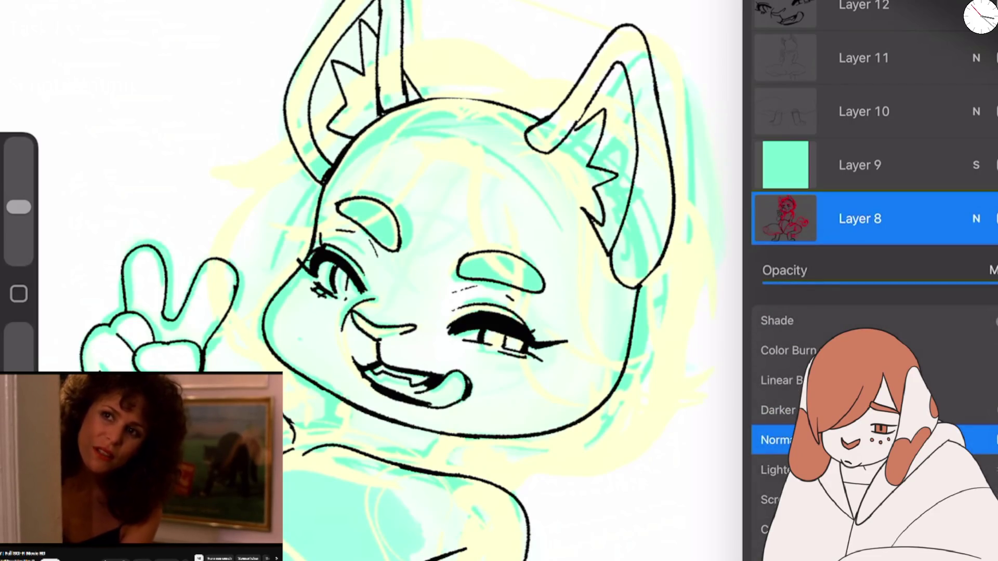
{"action": "left_click", "coordinate": [976, 204]}
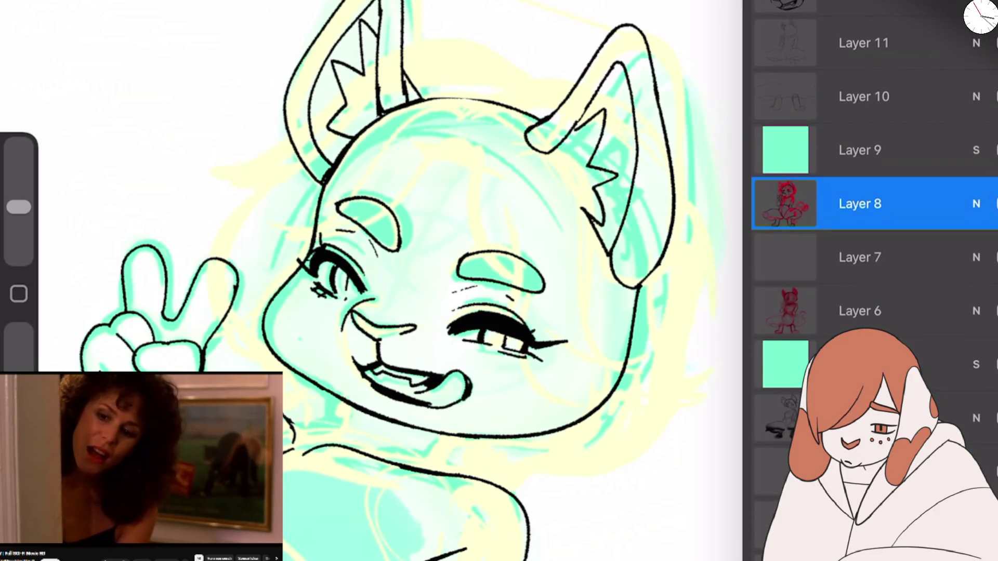
{"action": "left_click_drag", "start_coordinate": [859, 204], "coordinate": [860, 164]}
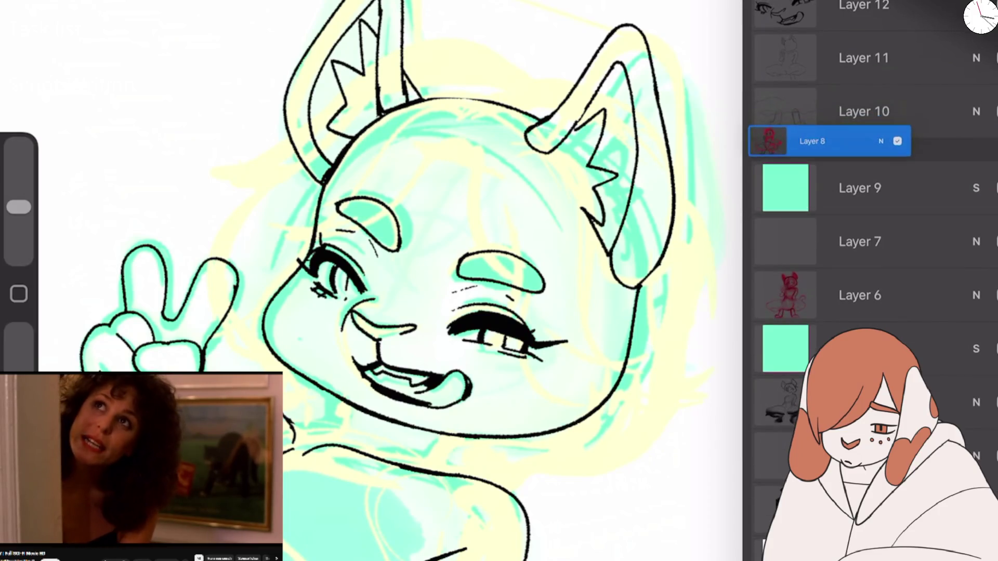
{"action": "left_click", "coordinate": [976, 164]}
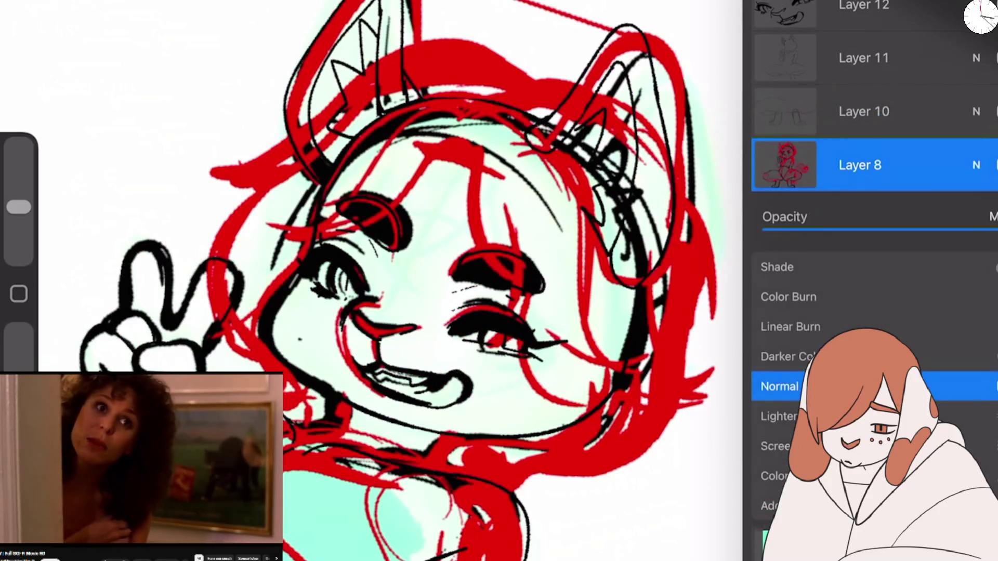
{"action": "mouse_move", "coordinate": [990, 229]}
{"action": "left_mouse_down"}
{"action": "mouse_move", "coordinate": [764, 229]}
{"action": "mouse_move", "coordinate": [891, 229]}
{"action": "mouse_move", "coordinate": [804, 229]}
{"action": "left_mouse_up"}
{"action": "left_click", "coordinate": [976, 165]}
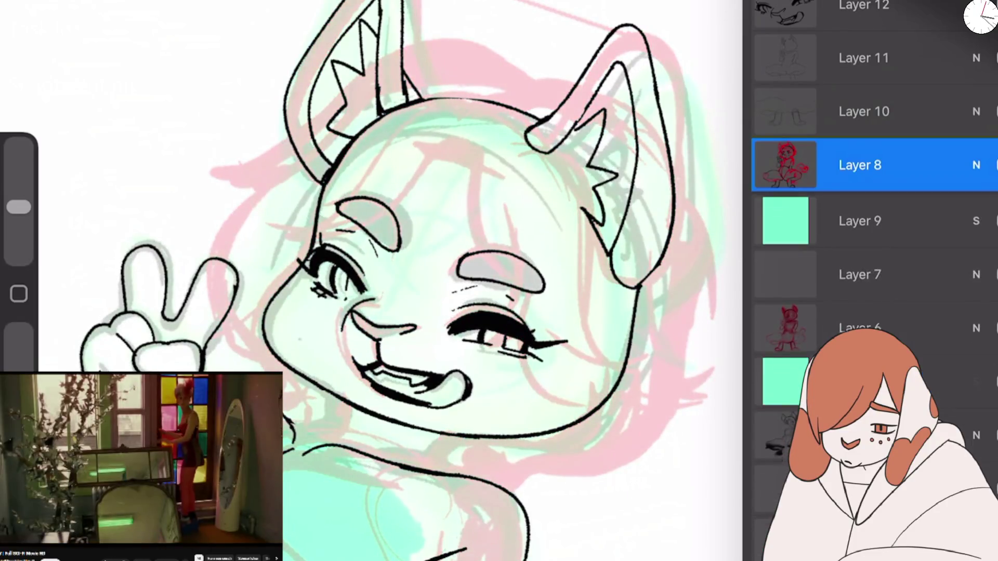
Step: Make Layer 11 active and brighten the drawing colour away from black
{"action": "left_click", "coordinate": [862, 58]}
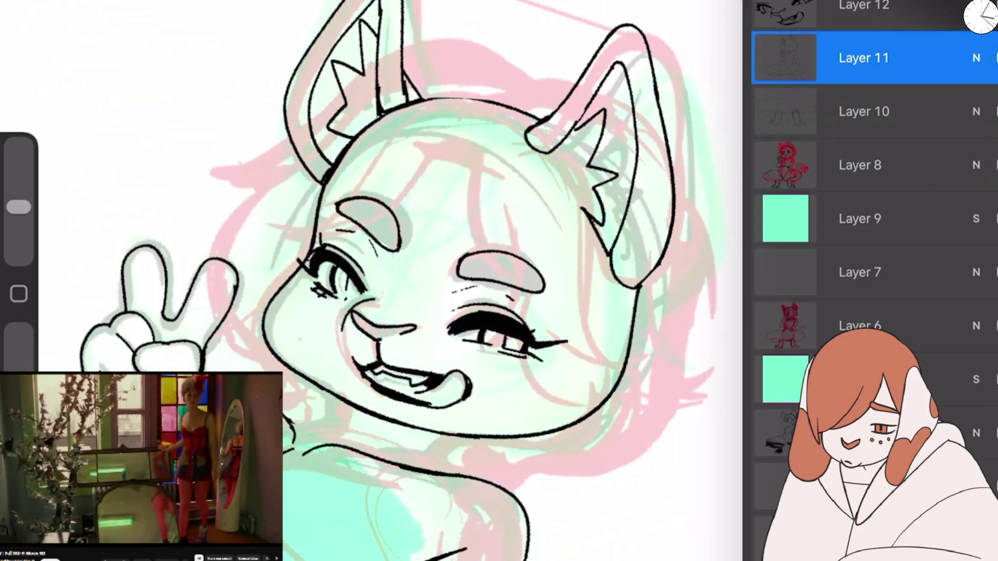
{"action": "left_click", "coordinate": [981, 15]}
{"action": "left_click_drag", "start_coordinate": [770, 310], "coordinate": [960, 310]}
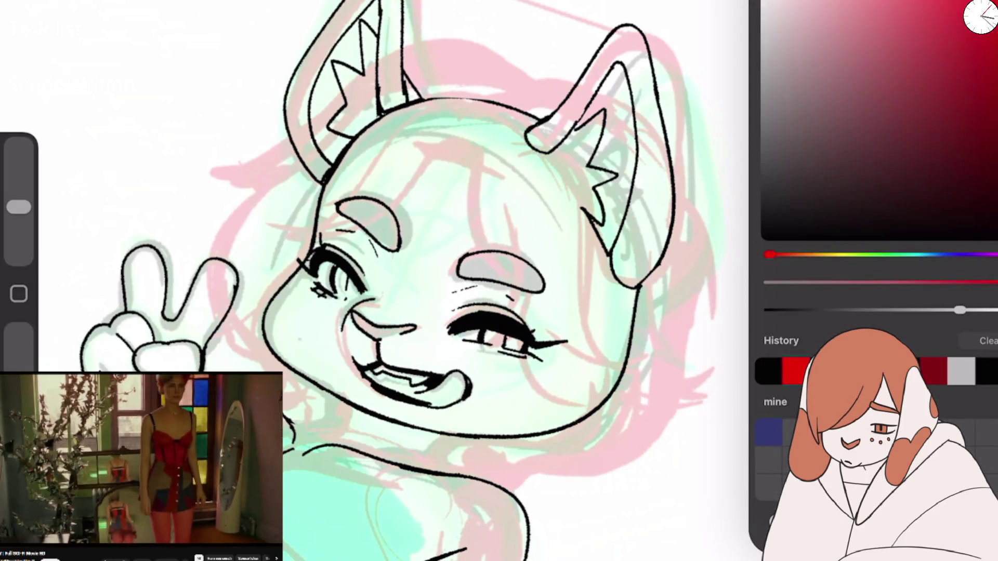
Step: Shift the drawing colour's hue toward pink in the Colours panel
{"action": "left_click_drag", "start_coordinate": [769, 254], "coordinate": [993, 254]}
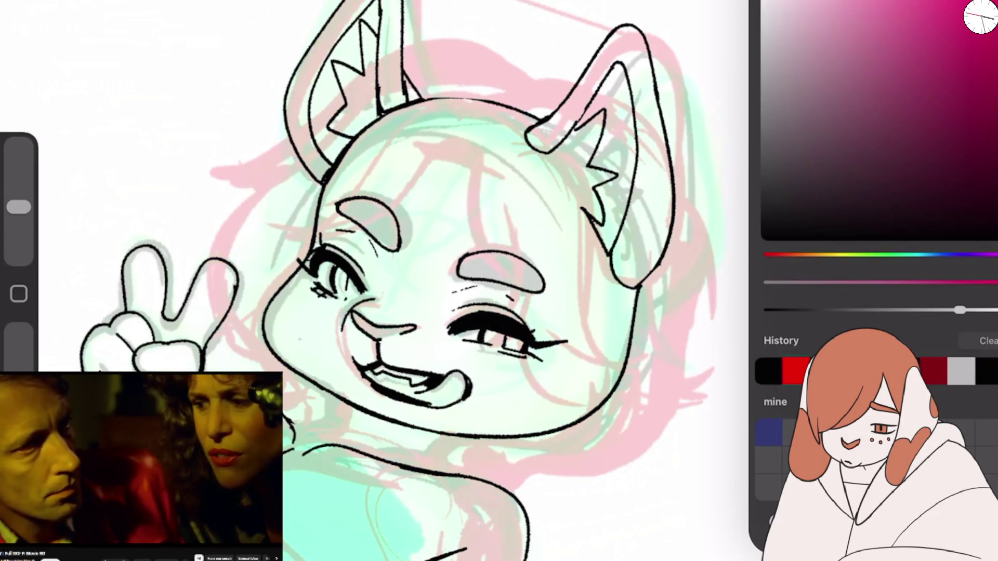
{"action": "scroll", "coordinate": [467, 281], "scroll_direction": "down", "scroll_amount": 3}
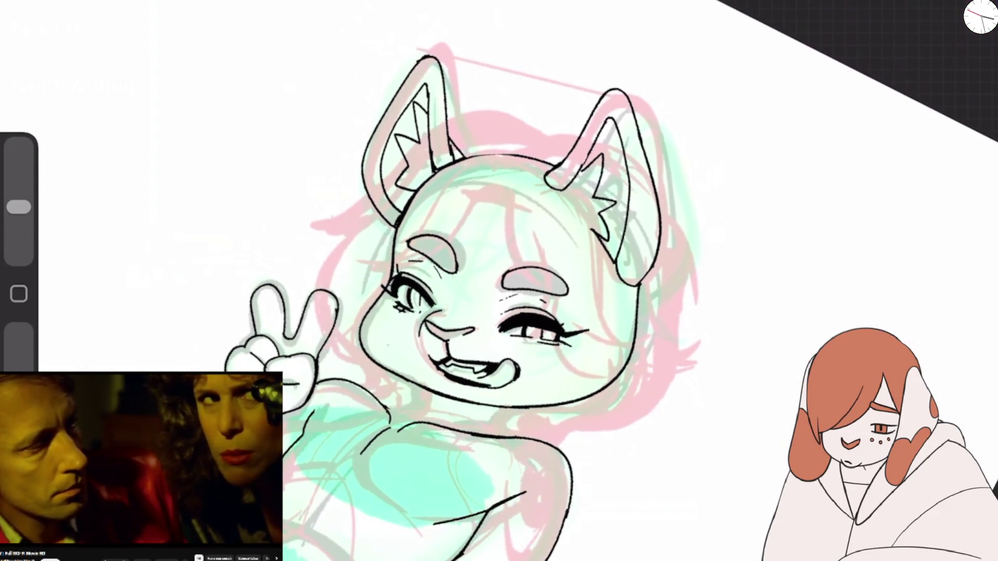